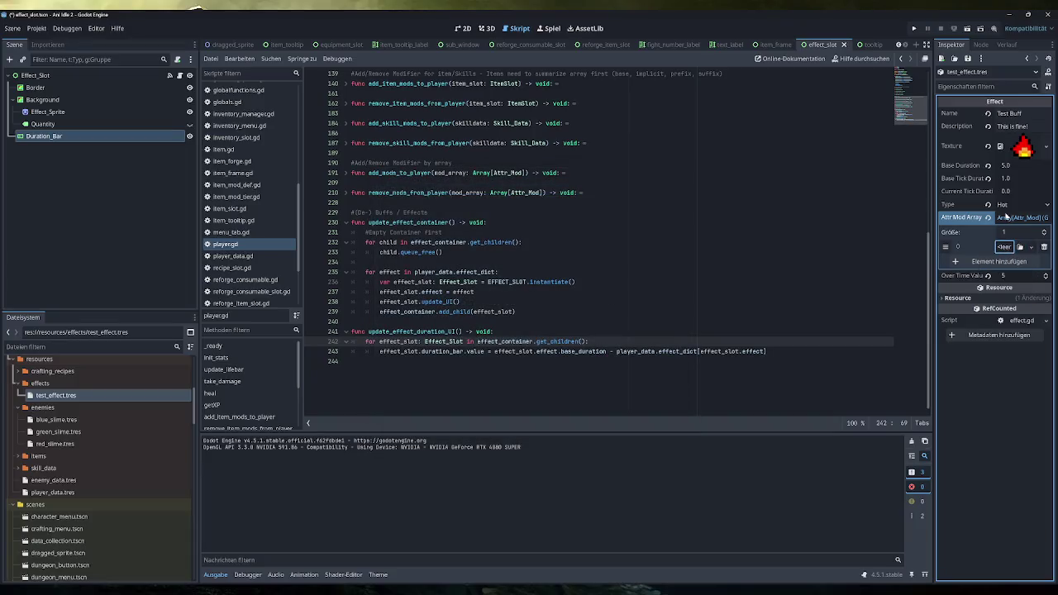
Set the test effect's Type to Mod, Over Time Value to 0, and reset Base Tick Duration
{"action": "left_click", "coordinate": [1012, 207]}
{"action": "left_click", "coordinate": [1012, 224]}
{"action": "left_click_drag", "start_coordinate": [1029, 283], "coordinate": [990, 281]}
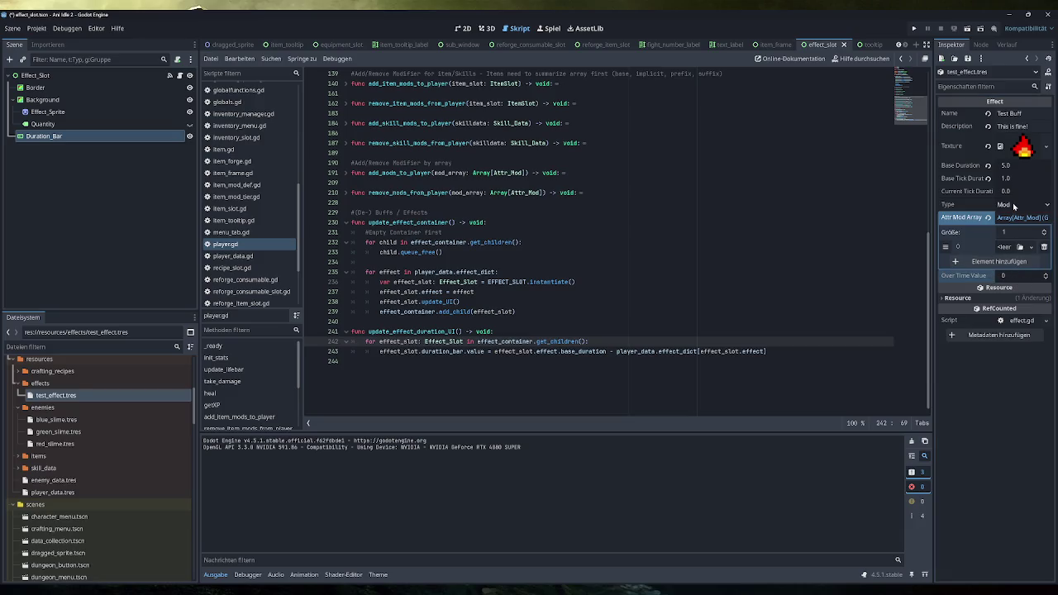
{"action": "left_click", "coordinate": [988, 178]}
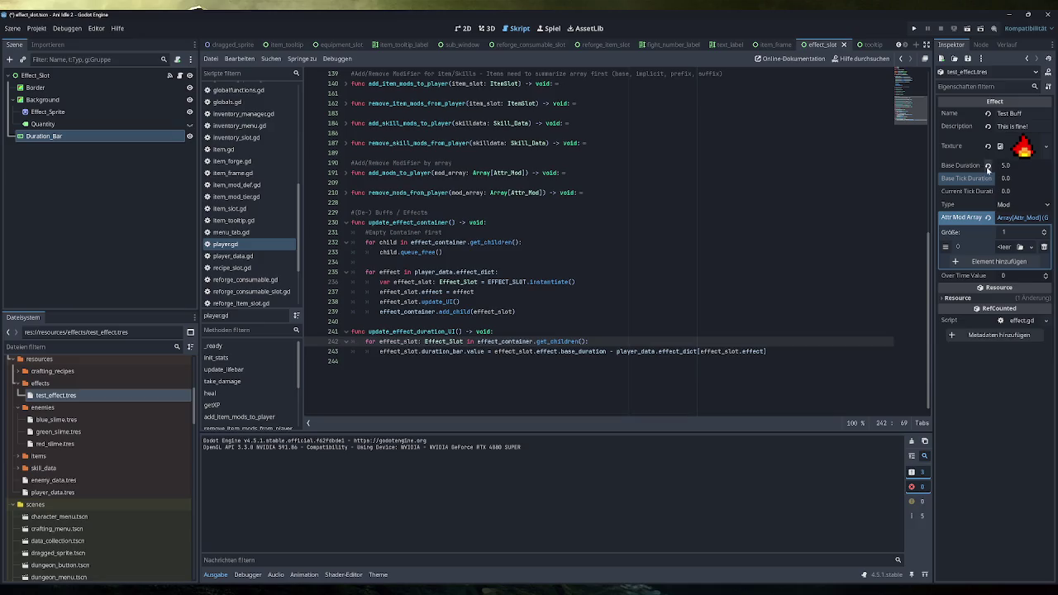
Add a new Attr_Mod with Value -50, save, and launch the game
{"action": "left_click", "coordinate": [1005, 248]}
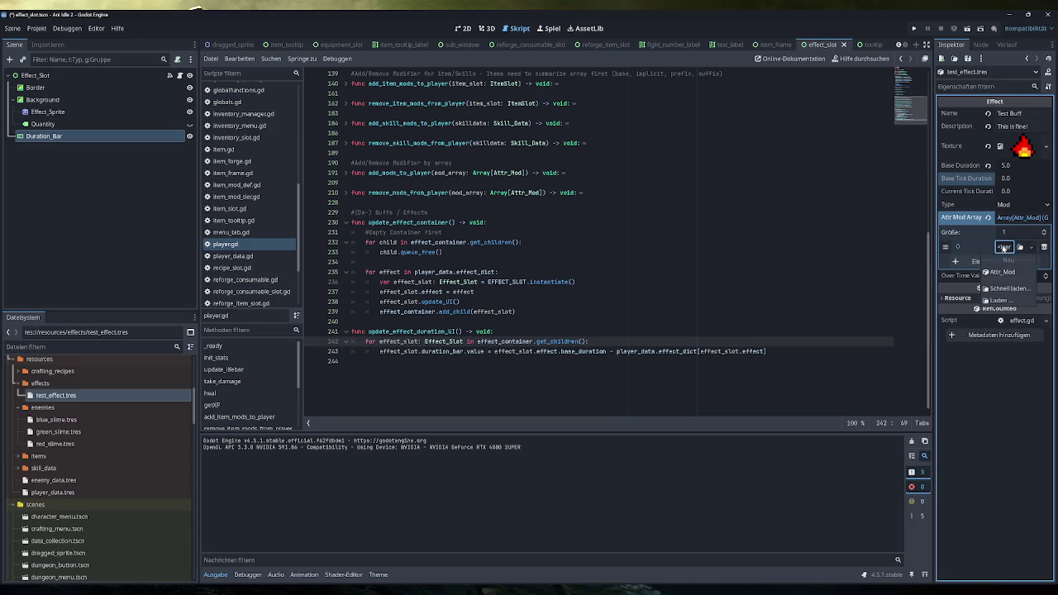
{"action": "left_click", "coordinate": [1007, 273]}
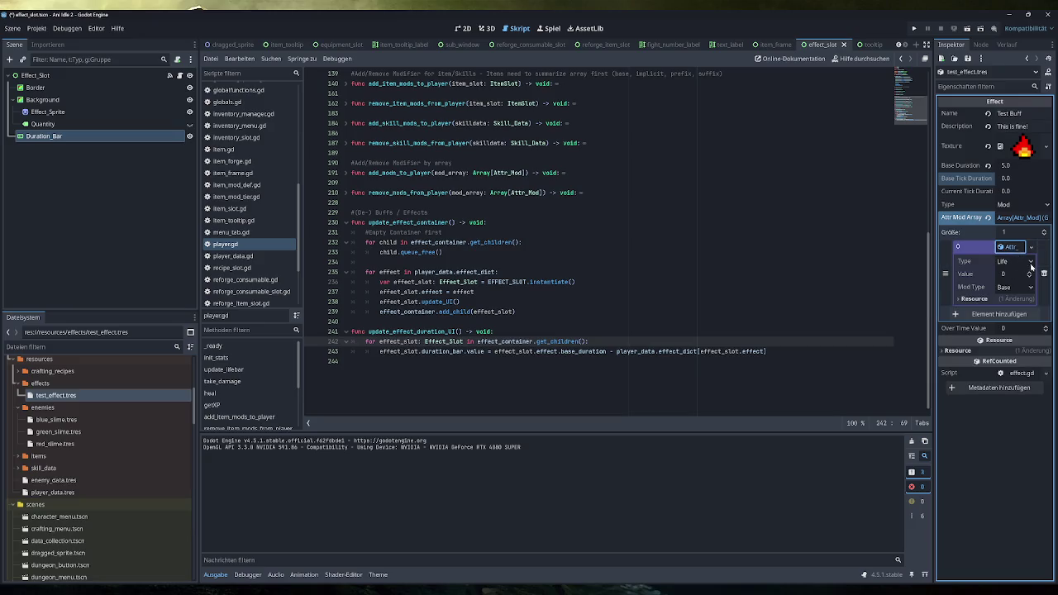
{"action": "left_click", "coordinate": [1014, 275]}
{"action": "type", "text": "-50"}
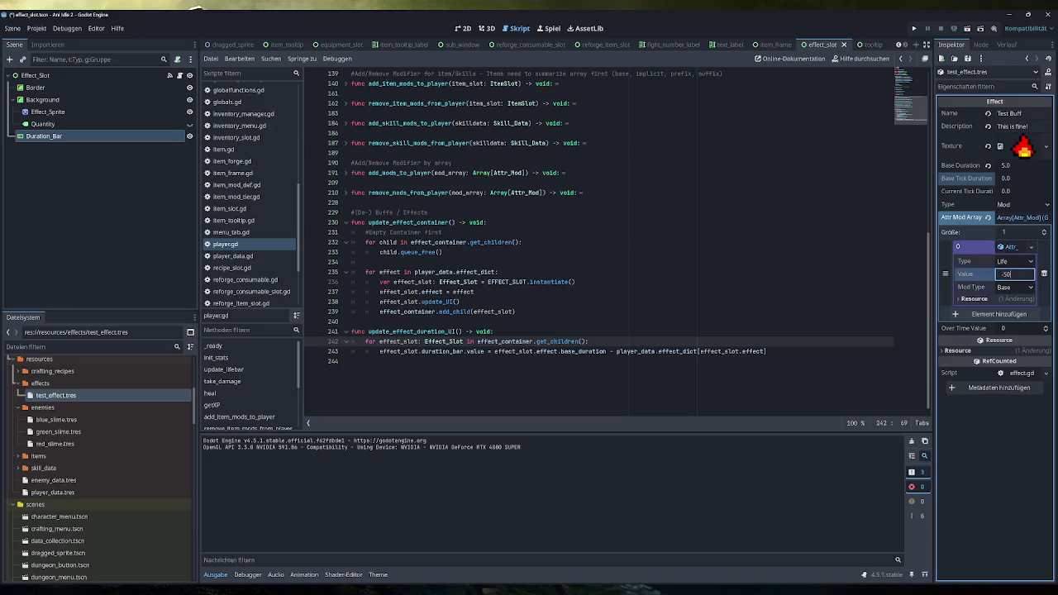
{"action": "key", "text": "ctrl+s"}
{"action": "left_click", "coordinate": [915, 29]}
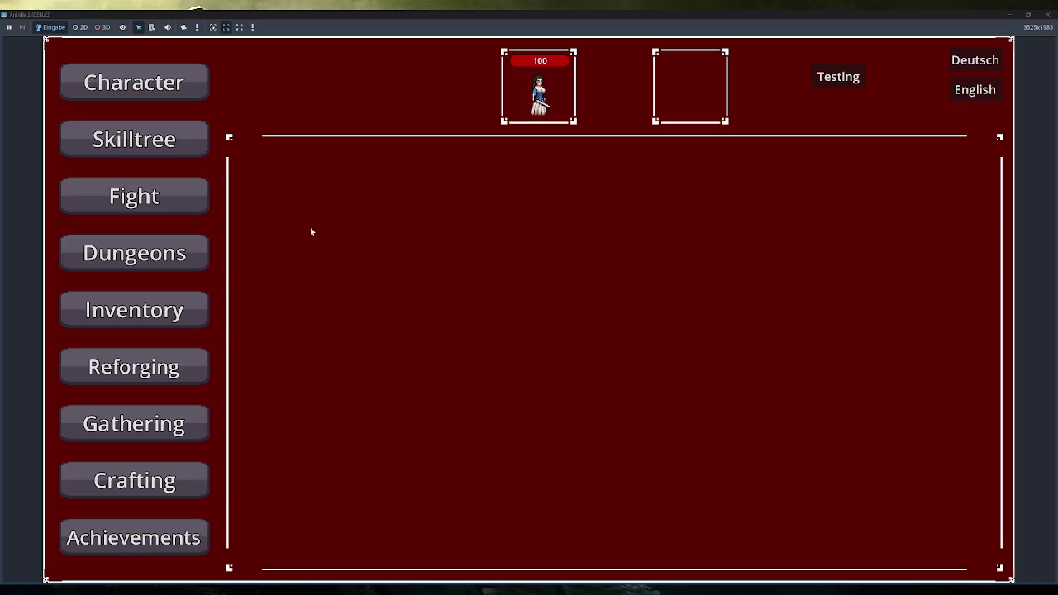
Open the character stats and apply the test effect twice; Maximum Life stays 100, then close the game
{"action": "left_click", "coordinate": [195, 207]}
{"action": "left_click", "coordinate": [188, 92]}
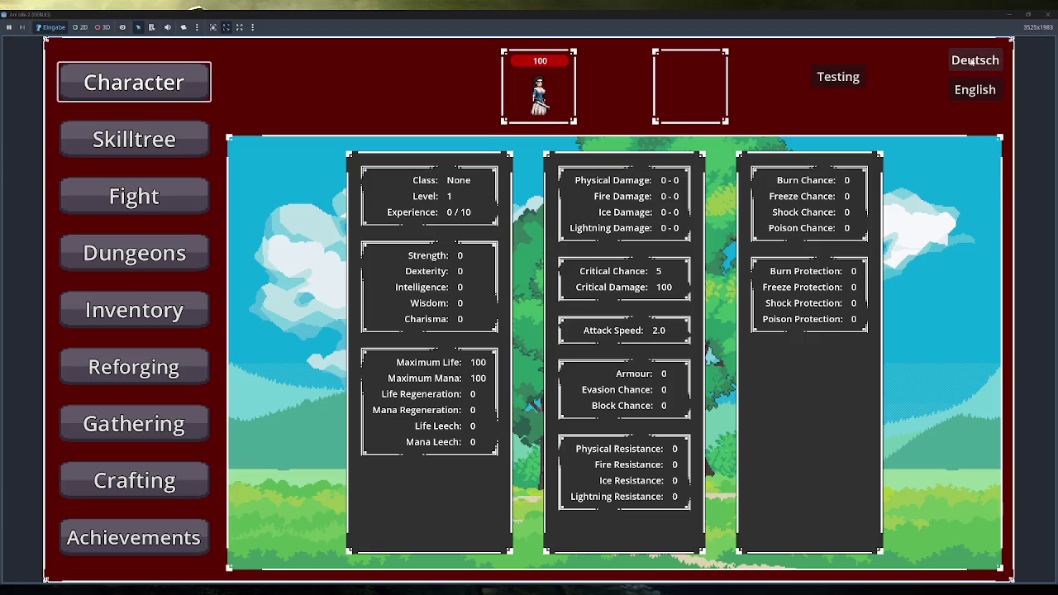
{"action": "left_click", "coordinate": [854, 77]}
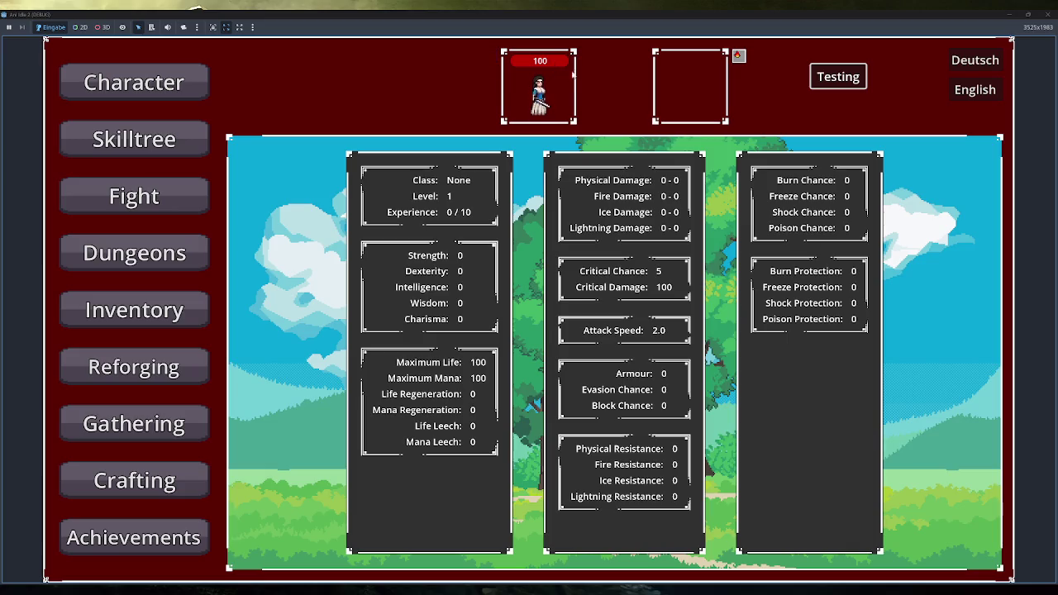
{"action": "left_click", "coordinate": [847, 76]}
{"action": "left_click", "coordinate": [1055, 14]}
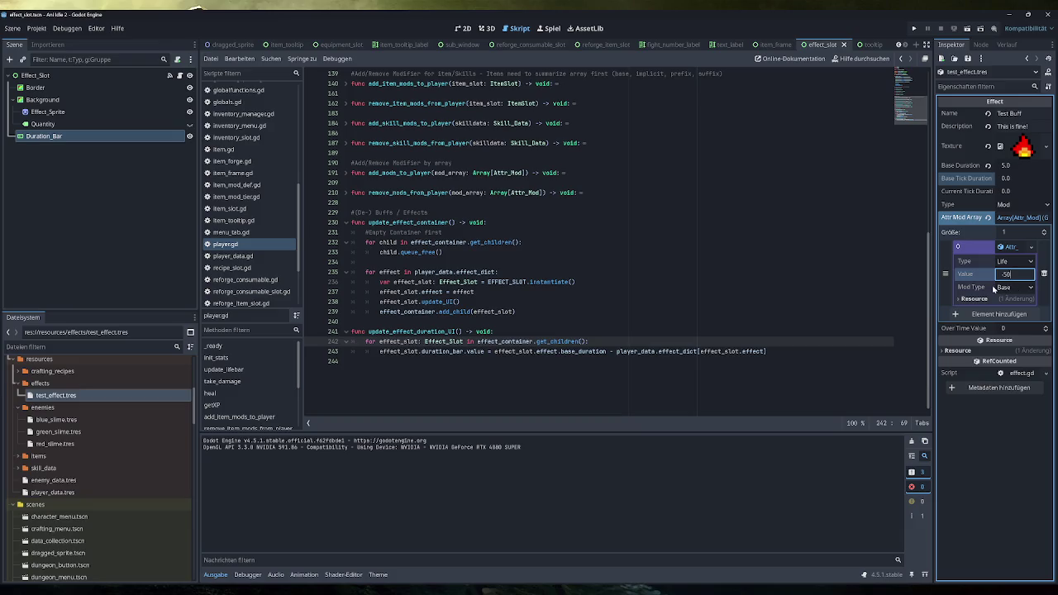
Review player_data.gd and the base-modifier code in player.gd's add_mods_to_player function
{"action": "left_click", "coordinate": [252, 257]}
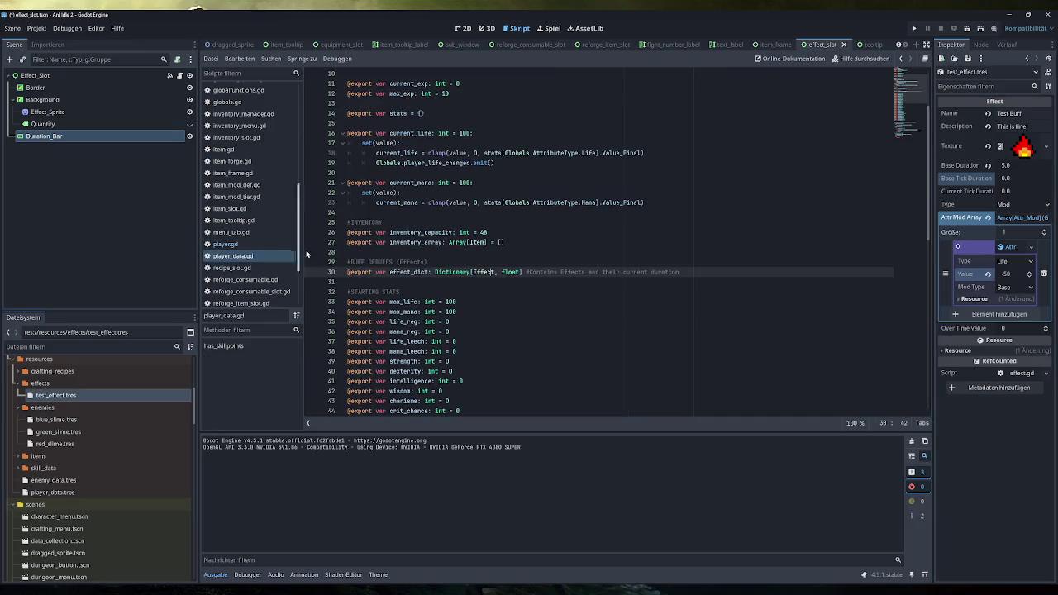
{"action": "scroll", "coordinate": [496, 248], "scroll_direction": "down", "scroll_amount": 10}
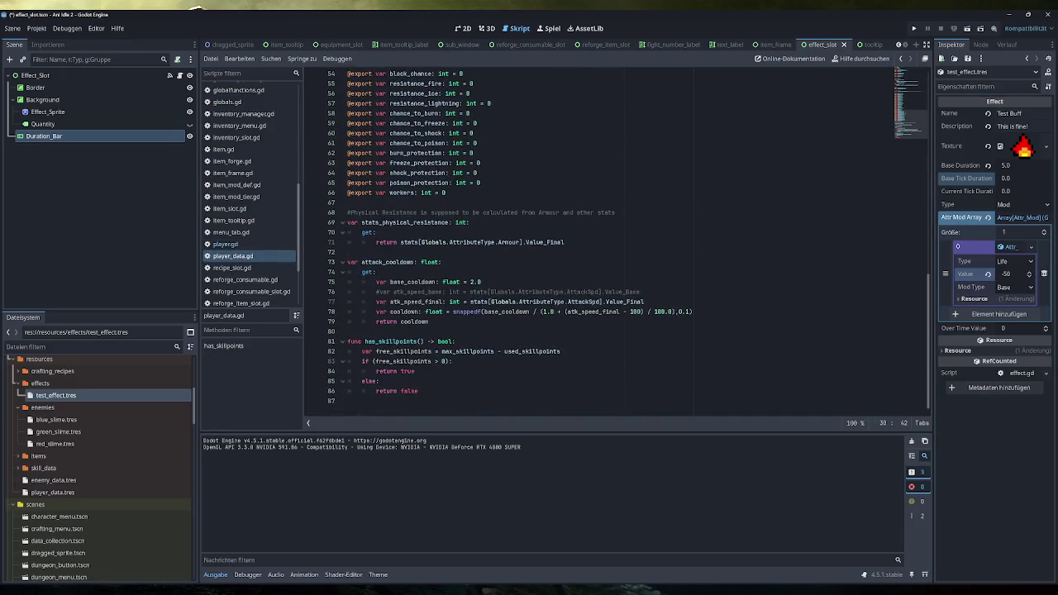
{"action": "left_click", "coordinate": [240, 244]}
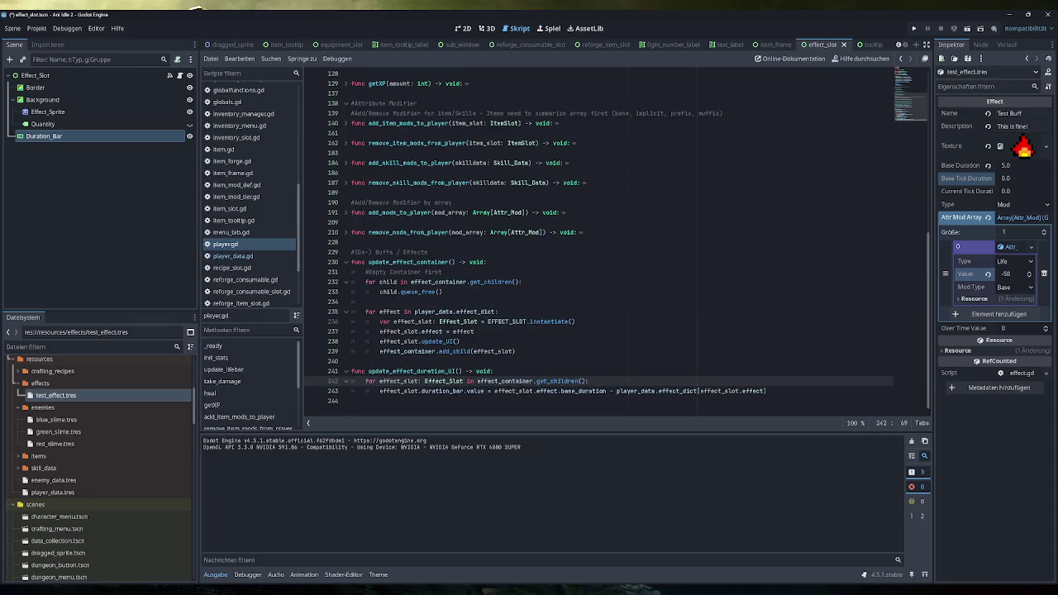
{"action": "left_click", "coordinate": [346, 214]}
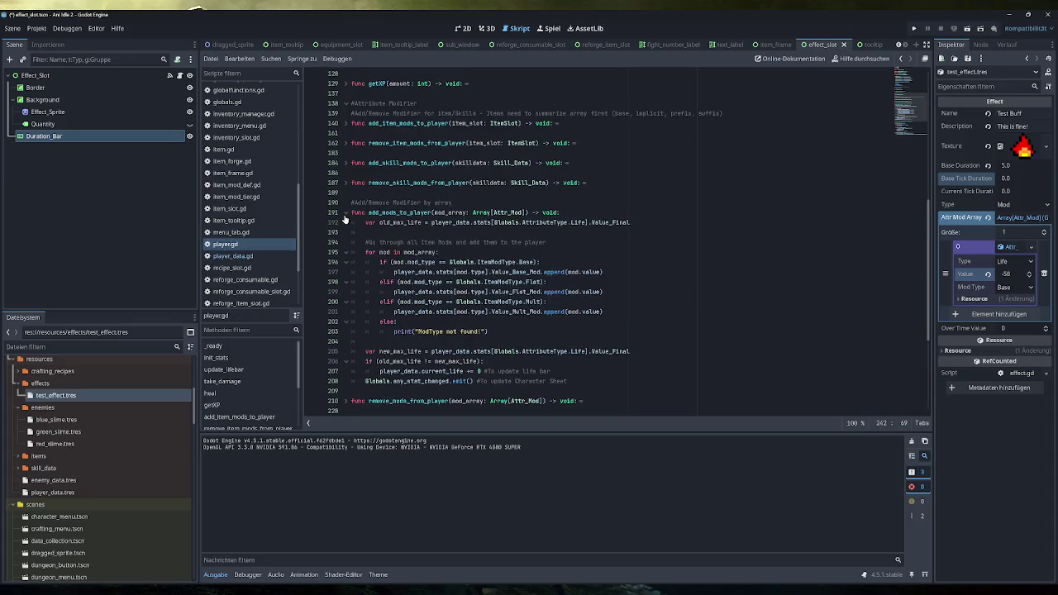
{"action": "left_click_drag", "start_coordinate": [604, 272], "coordinate": [379, 262]}
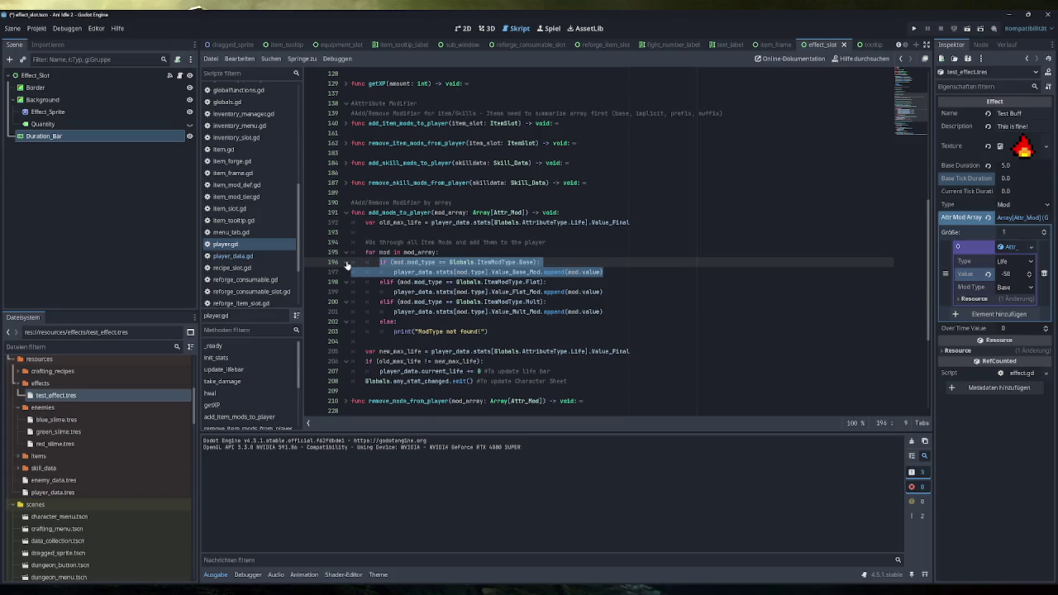
{"action": "key", "text": "shift+Up"}
Change the Attr_Mod's Life value to 50 and launch the game
{"action": "left_click", "coordinate": [1016, 273]}
{"action": "type", "text": "50"}
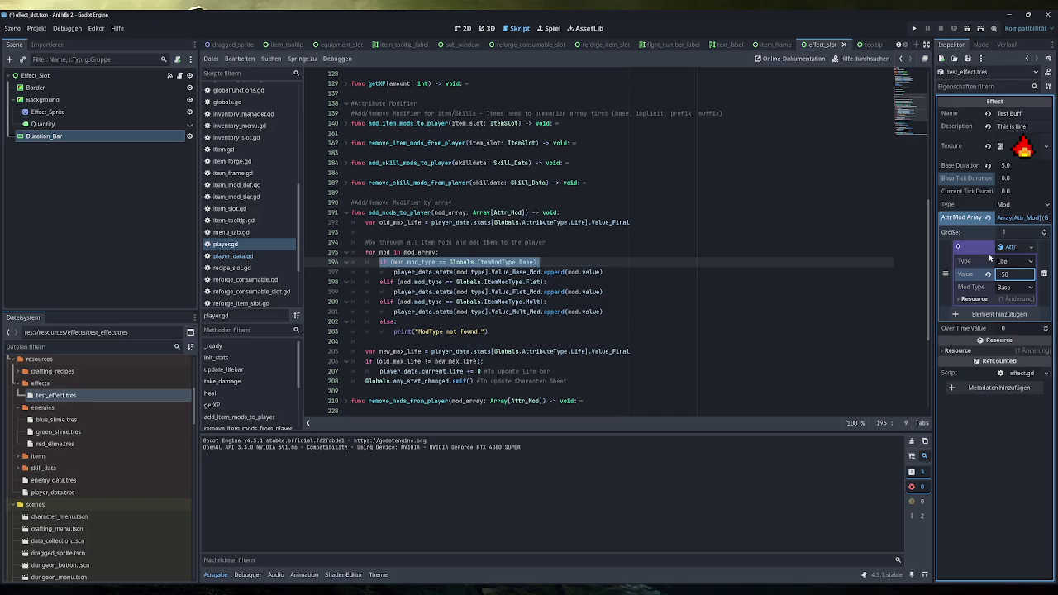
{"action": "left_click", "coordinate": [914, 30]}
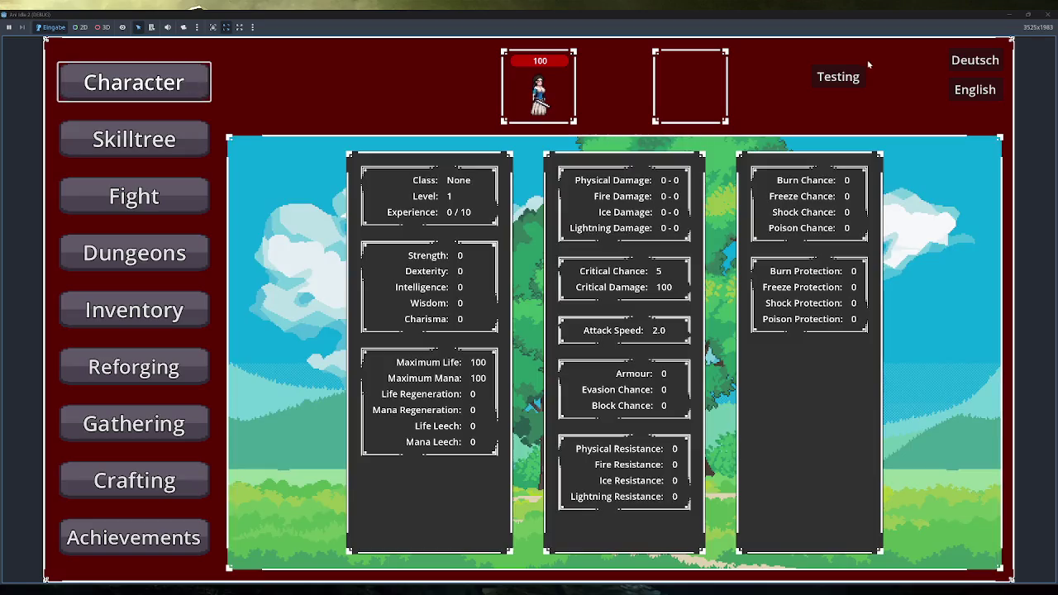
Commit the modifier value 50, save, and test-run it so Maximum Life rises to 150
{"action": "left_click", "coordinate": [817, 76]}
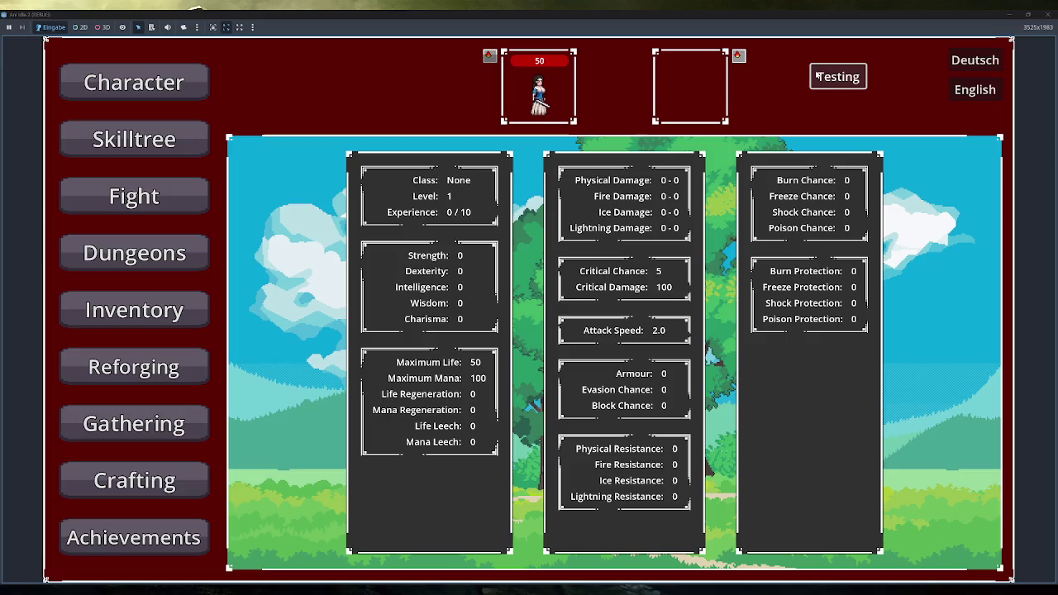
{"action": "left_click", "coordinate": [1048, 14]}
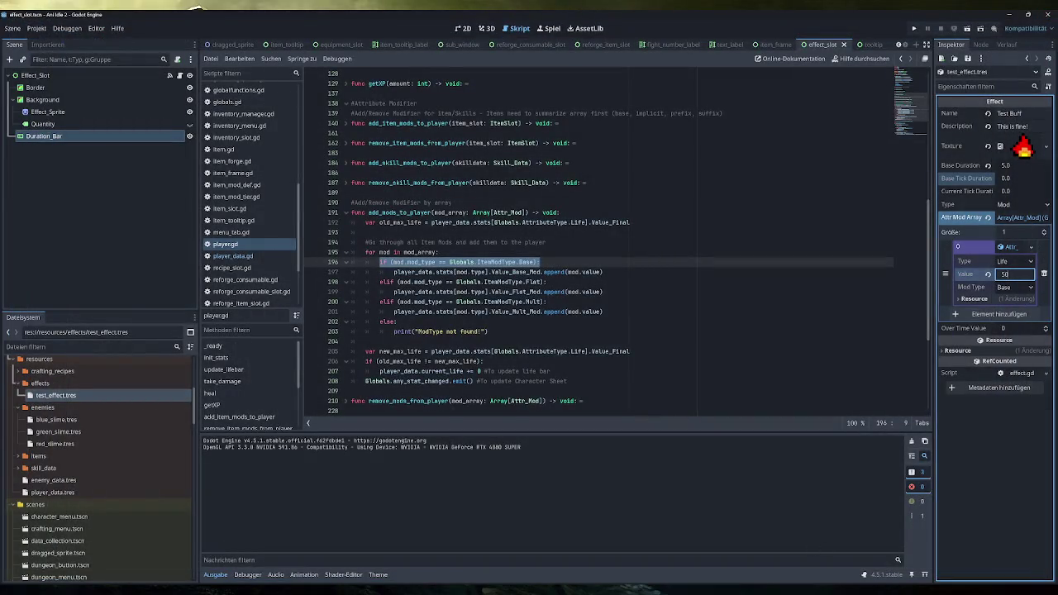
{"action": "left_click", "coordinate": [731, 499]}
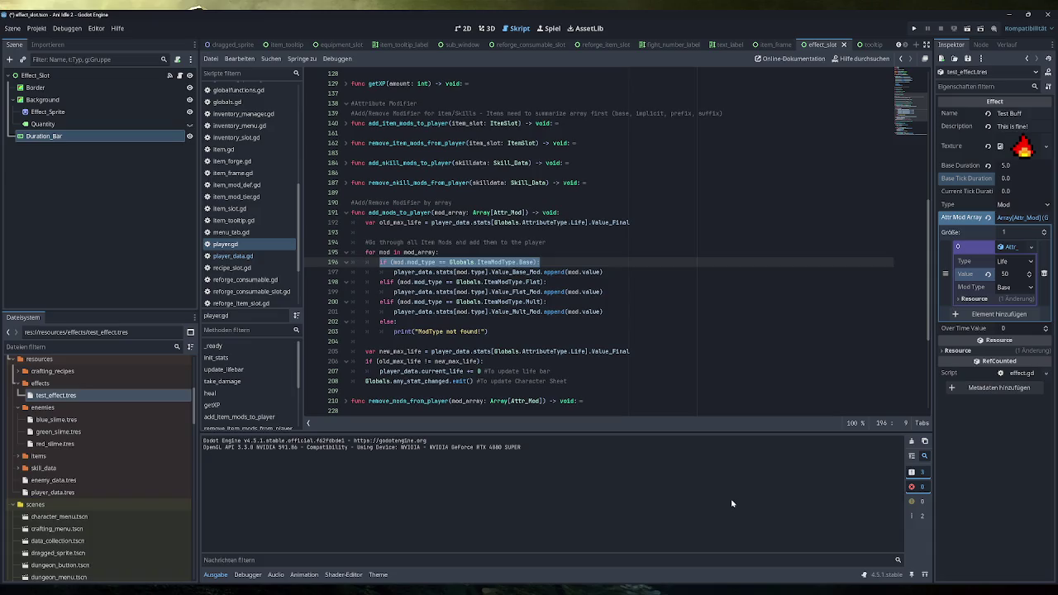
{"action": "key", "text": "ctrl+s"}
{"action": "left_click", "coordinate": [913, 29]}
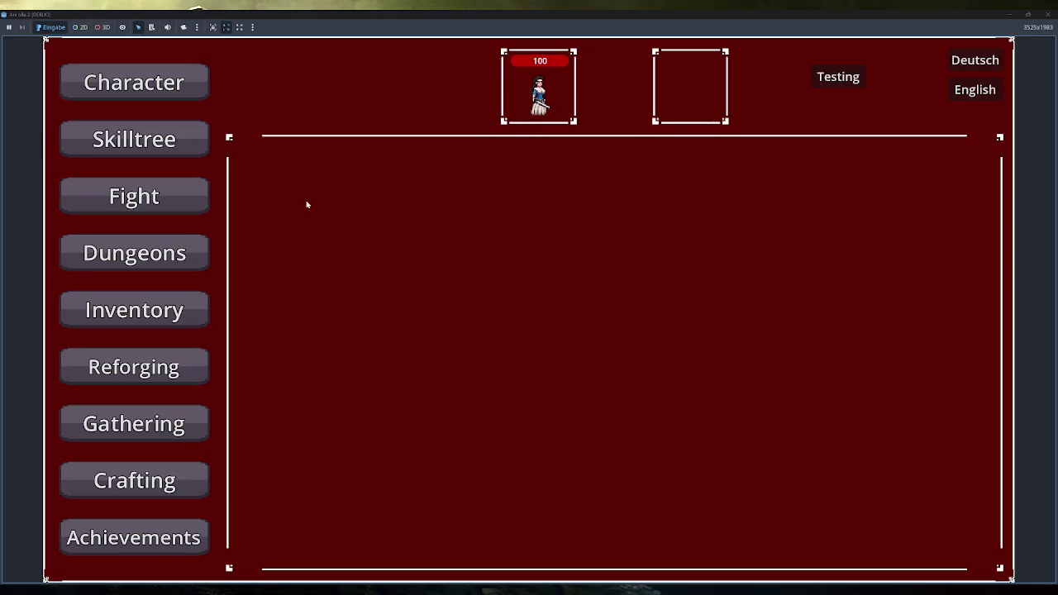
{"action": "left_click", "coordinate": [160, 86]}
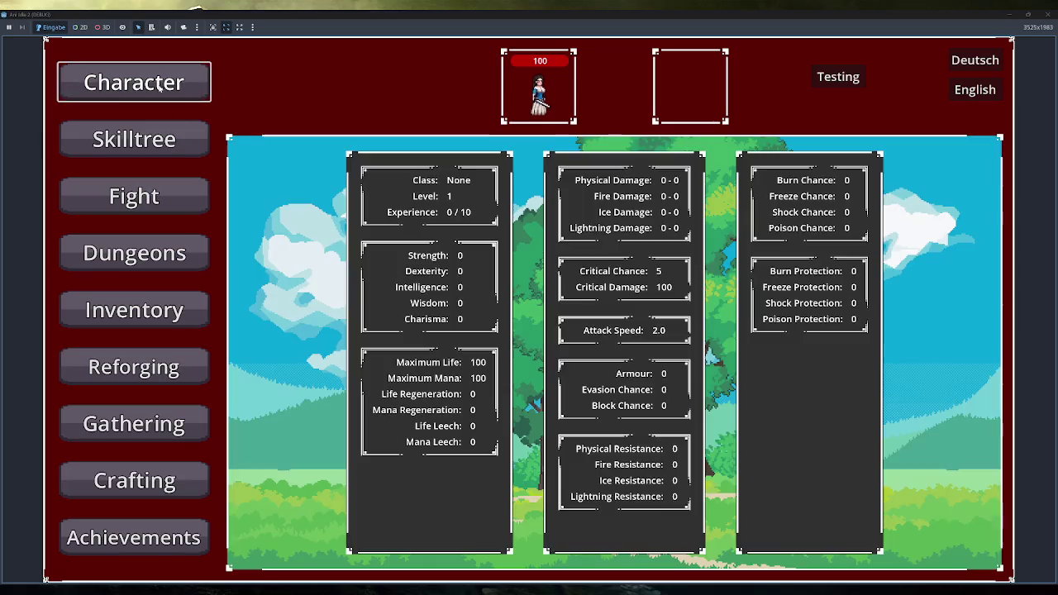
{"action": "left_click", "coordinate": [817, 76]}
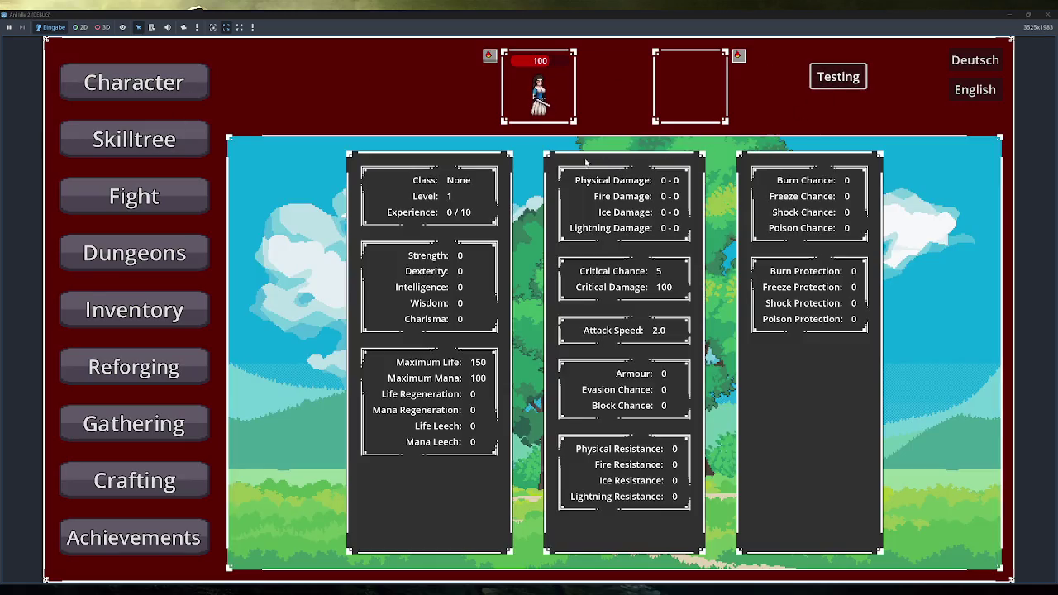
{"action": "left_click", "coordinate": [1047, 14]}
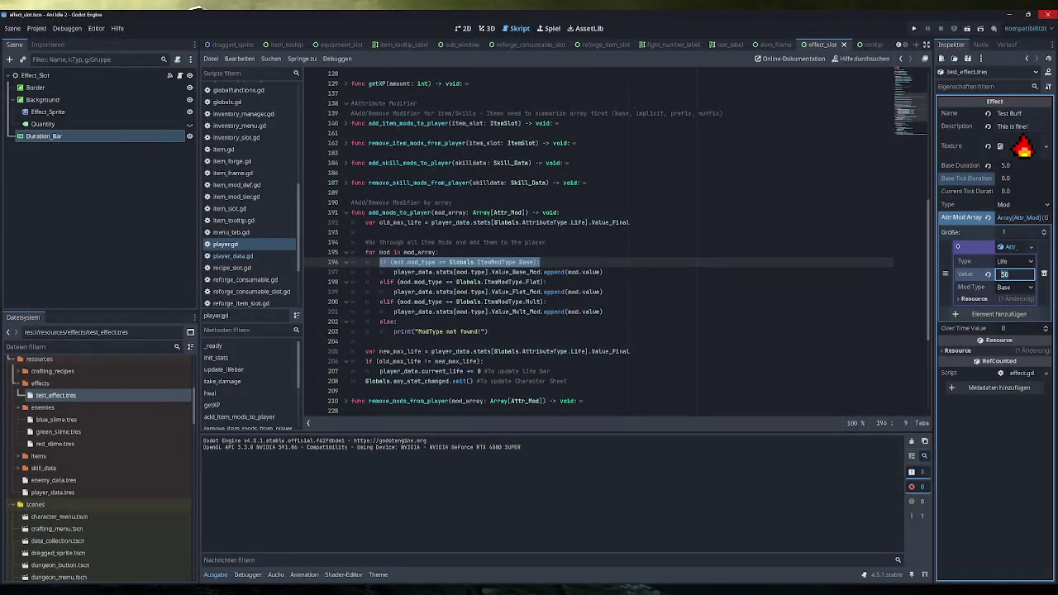
Change the modifier to -50, save, rerun with the effect applied, and try Inventory's Test Button
{"action": "type", "text": "-"}
{"action": "key", "text": "ctrl+s"}
{"action": "left_click", "coordinate": [914, 28]}
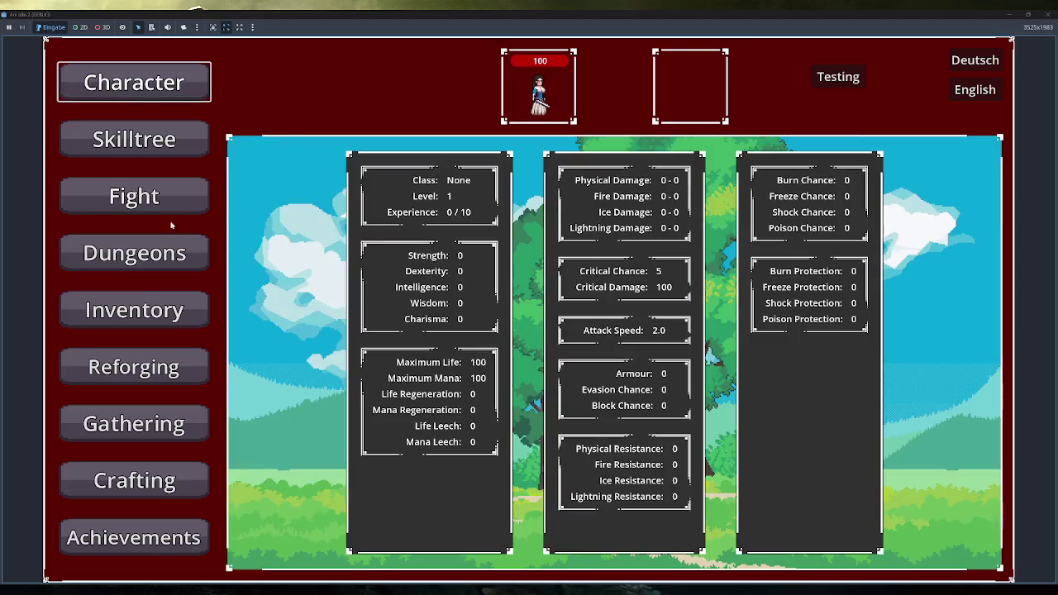
{"action": "left_click", "coordinate": [838, 76]}
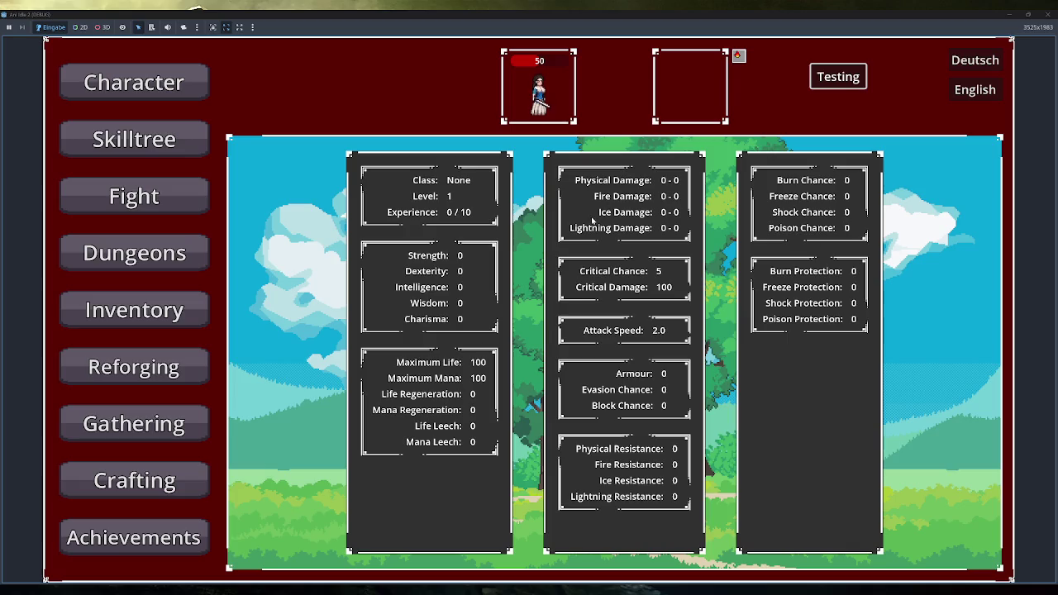
{"action": "left_click", "coordinate": [198, 321]}
{"action": "left_click", "coordinate": [276, 548]}
{"action": "left_click", "coordinate": [306, 235]}
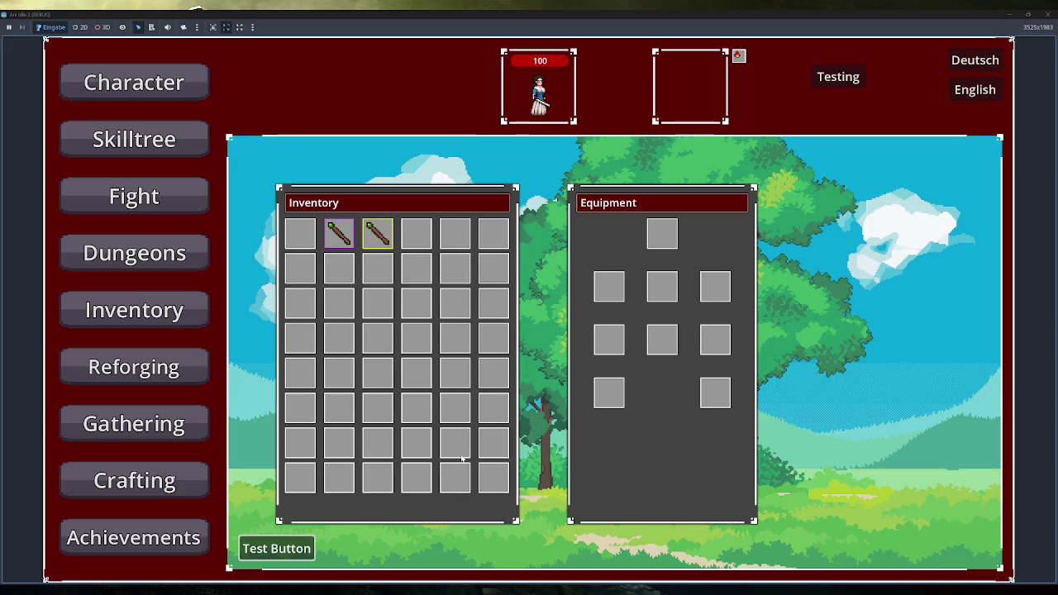
{"action": "key", "text": "F8"}
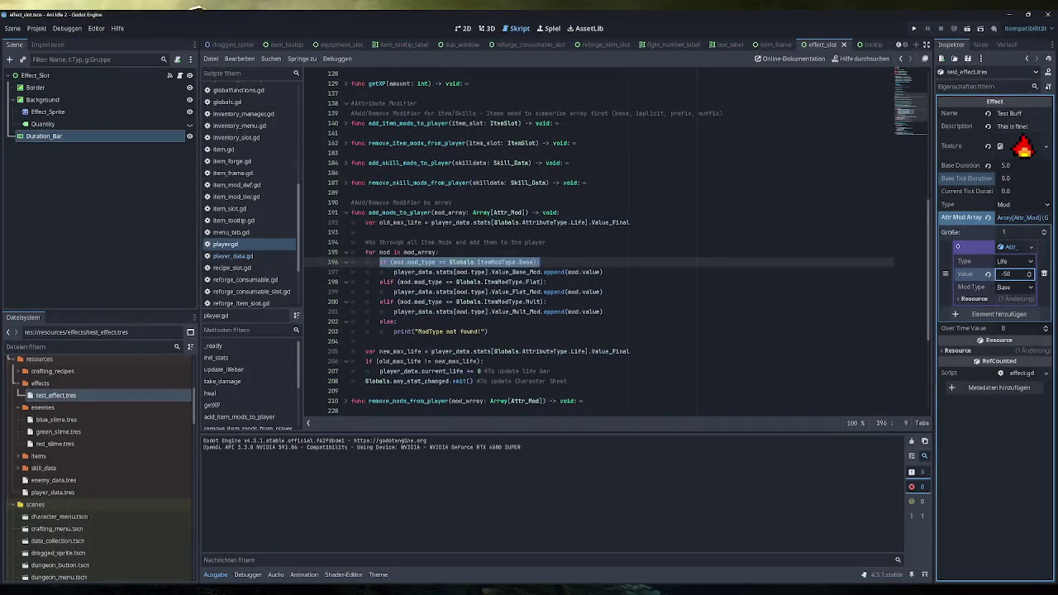
{"action": "left_click", "coordinate": [541, 262]}
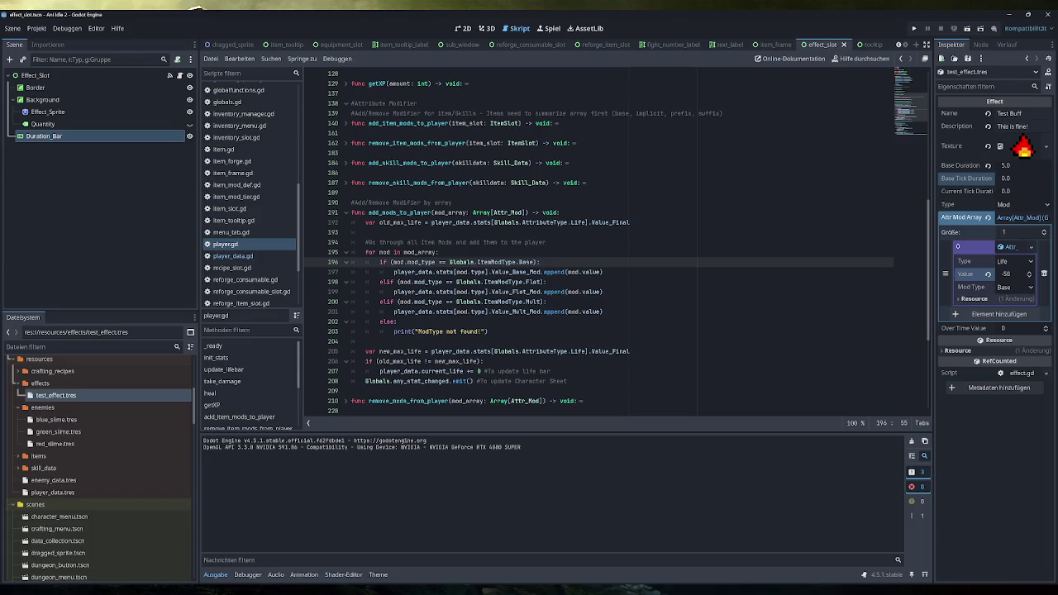
{"action": "scroll", "coordinate": [252, 190], "scroll_direction": "up", "scroll_amount": 5}
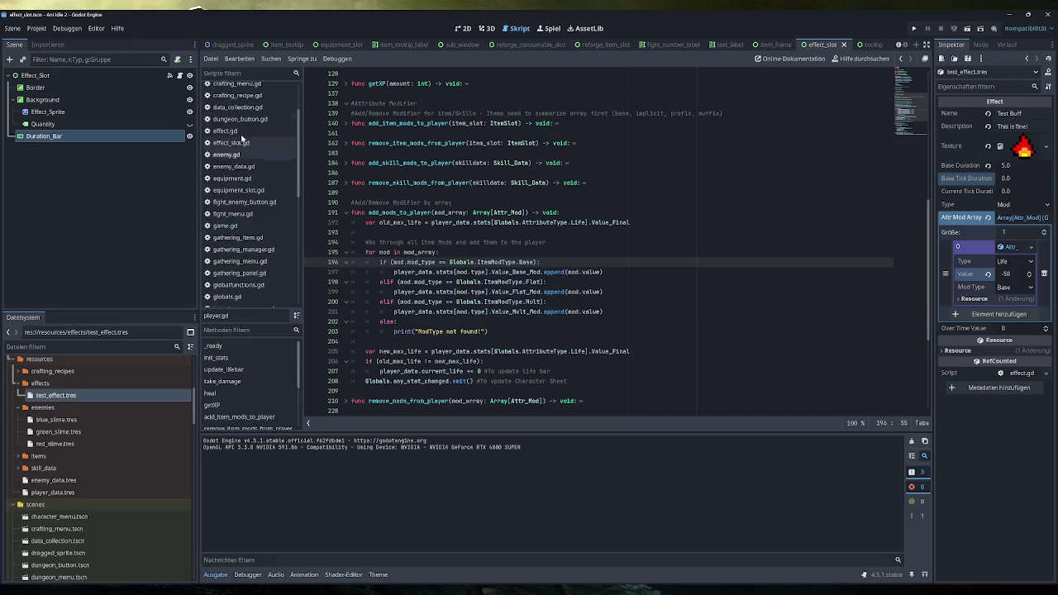
{"action": "scroll", "coordinate": [249, 98], "scroll_direction": "up", "scroll_amount": 2}
{"action": "left_click", "coordinate": [251, 100]}
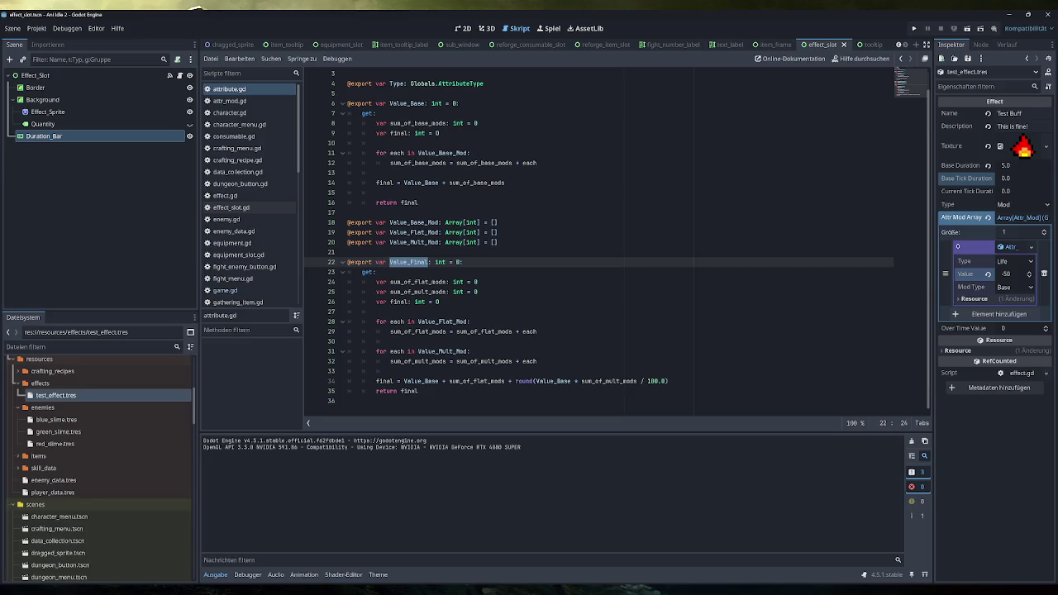
{"action": "scroll", "coordinate": [618, 240], "scroll_direction": "up", "scroll_amount": 1}
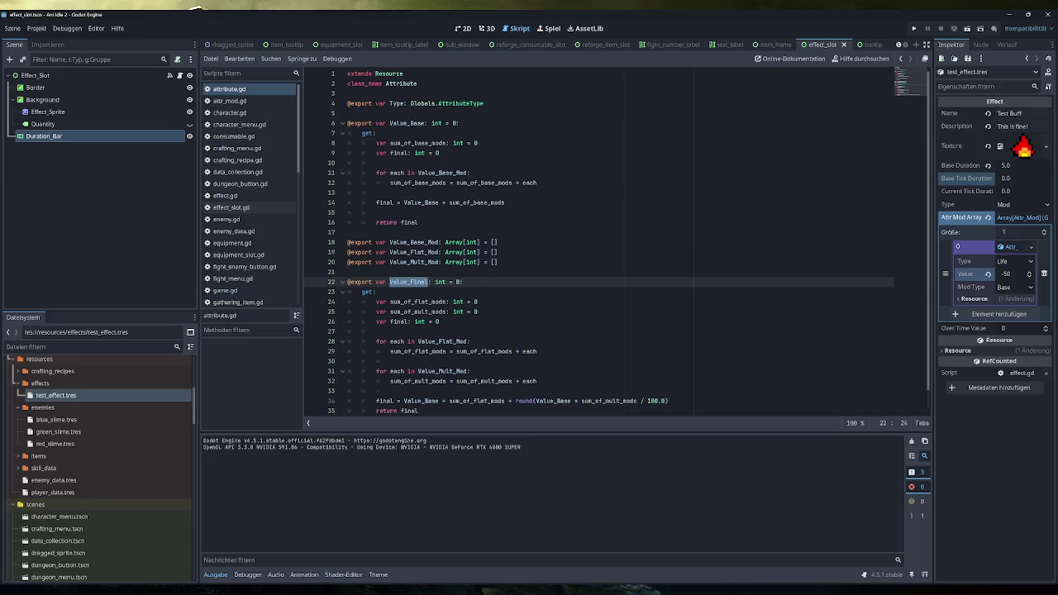
{"action": "left_click", "coordinate": [407, 173]}
{"action": "left_click", "coordinate": [526, 183]}
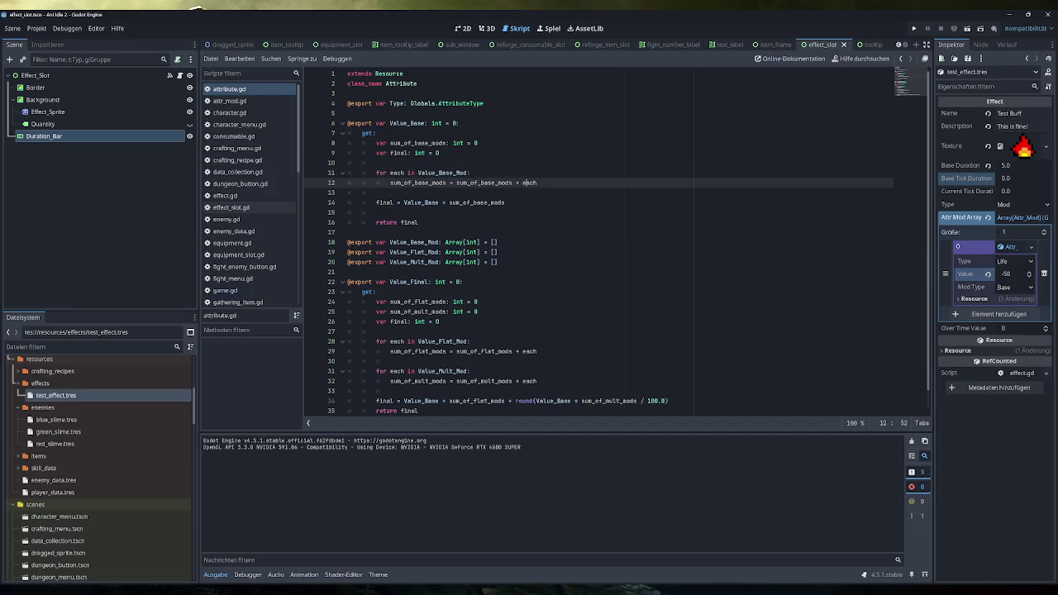
{"action": "key", "text": "Down"}
{"action": "key", "text": "Down"}
{"action": "key", "text": "shift+Home"}
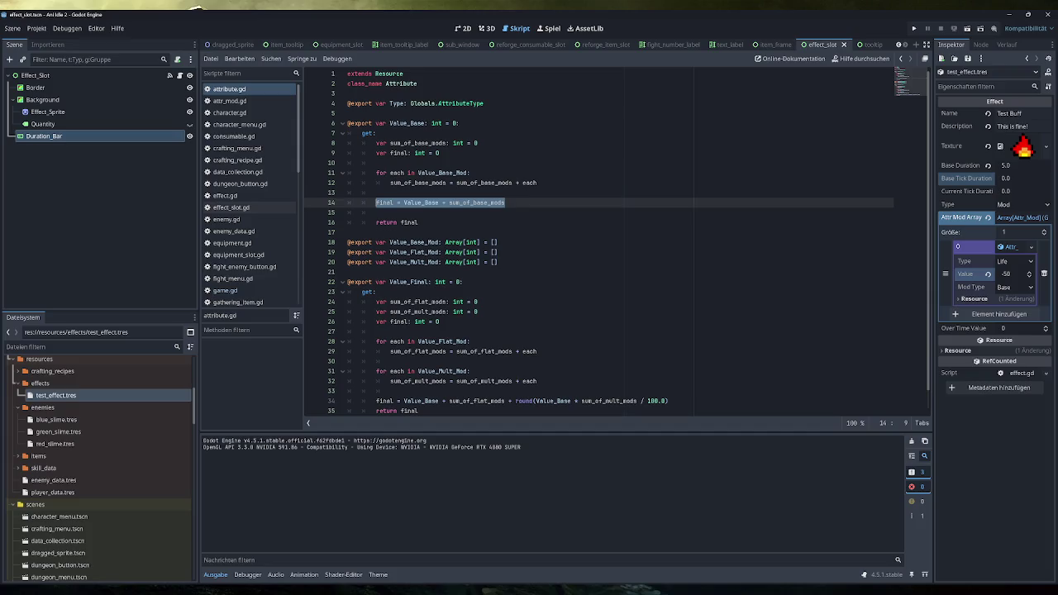
{"action": "scroll", "coordinate": [618, 241], "scroll_direction": "down", "scroll_amount": 1}
{"action": "left_click", "coordinate": [478, 291]}
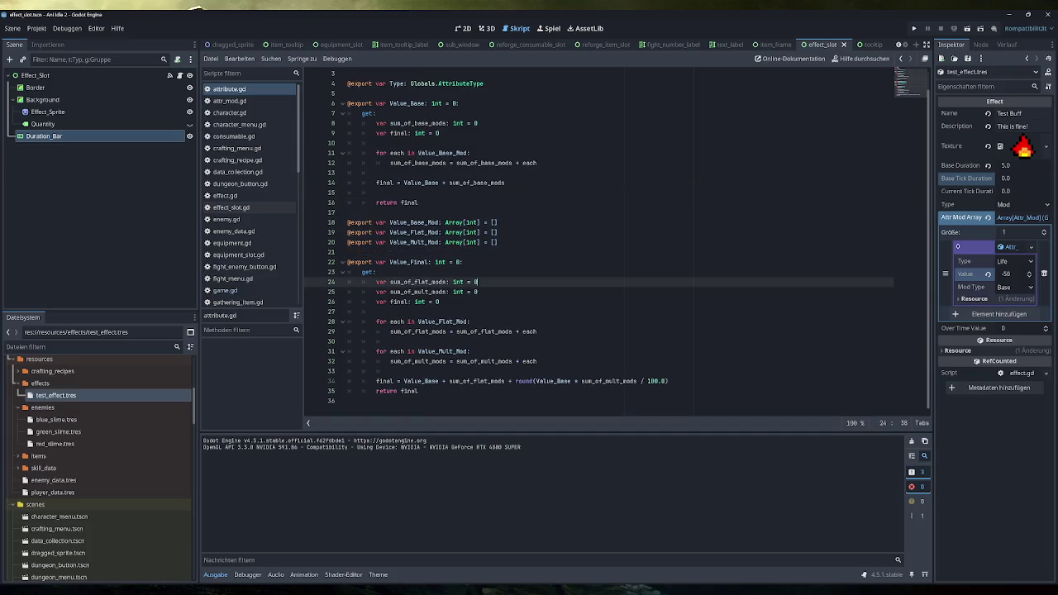
{"action": "key", "text": "shift+Home"}
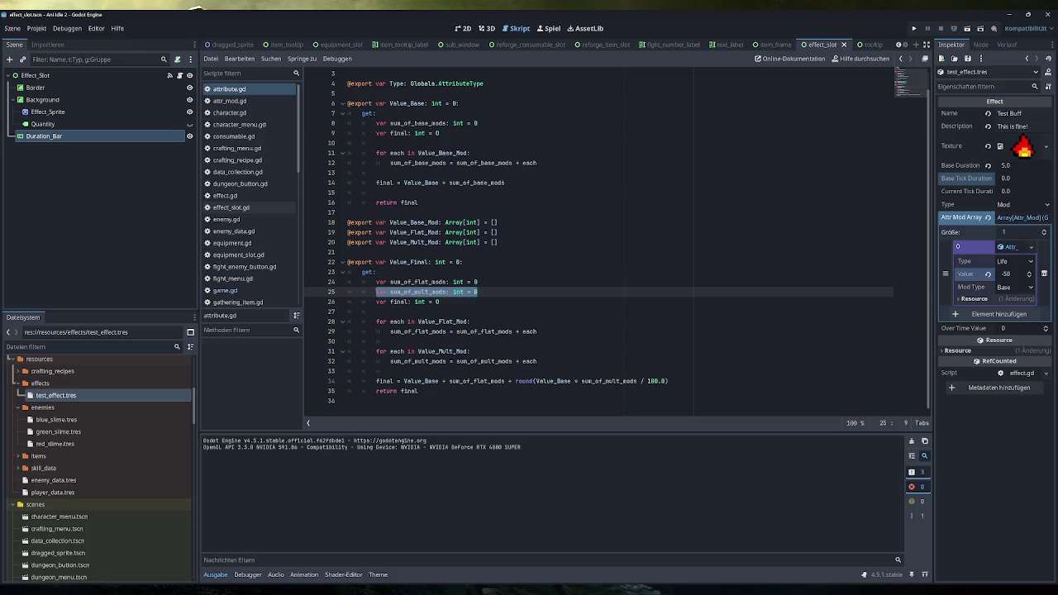
{"action": "double_click", "coordinate": [421, 382]}
{"action": "key", "text": "shift+Left"}
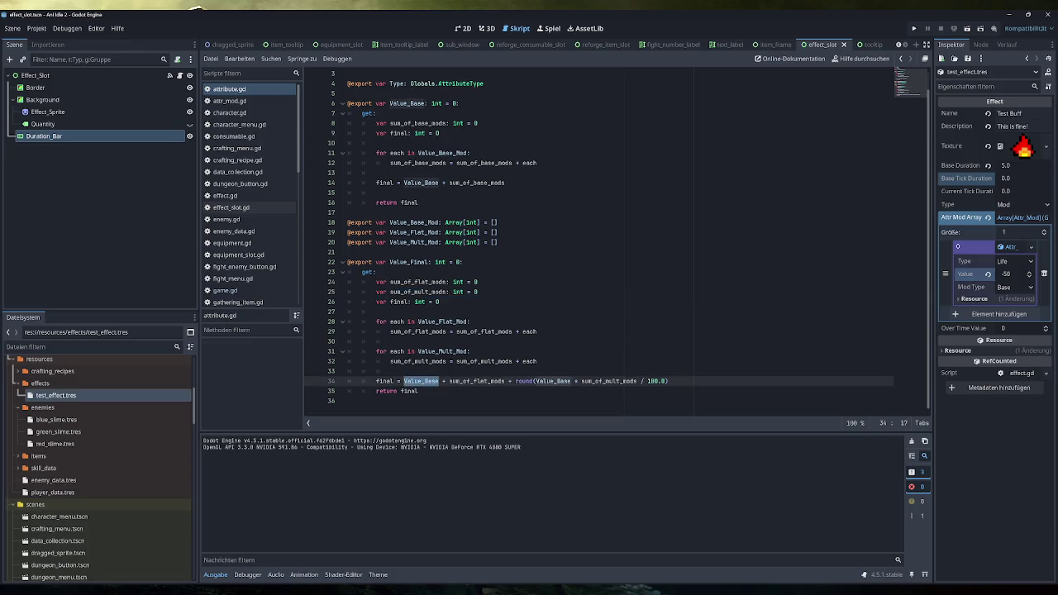
{"action": "left_click_drag", "start_coordinate": [537, 163], "coordinate": [457, 163]}
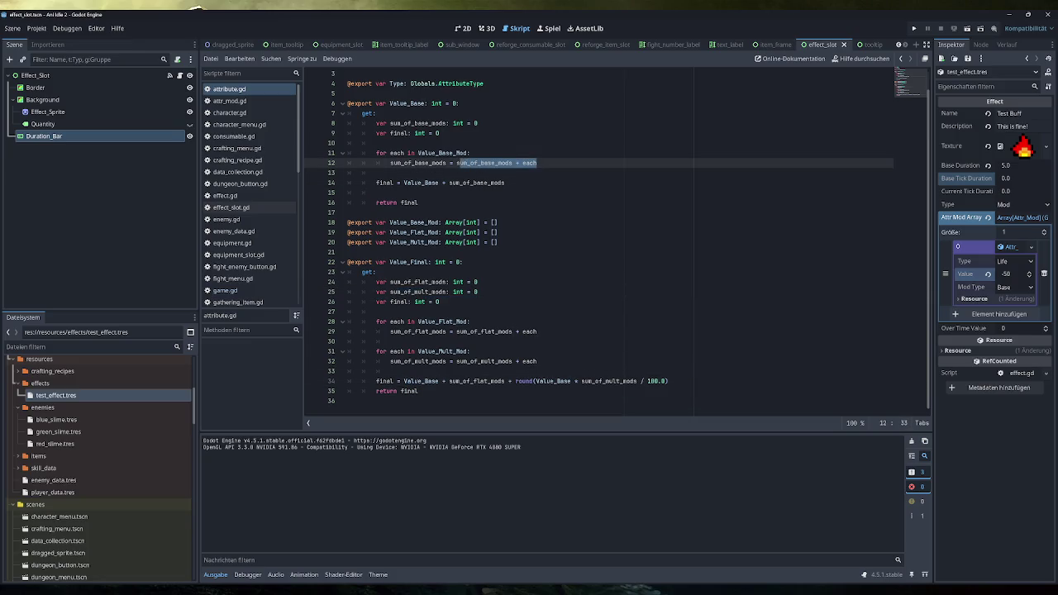
{"action": "left_click_drag", "start_coordinate": [449, 381], "coordinate": [668, 381]}
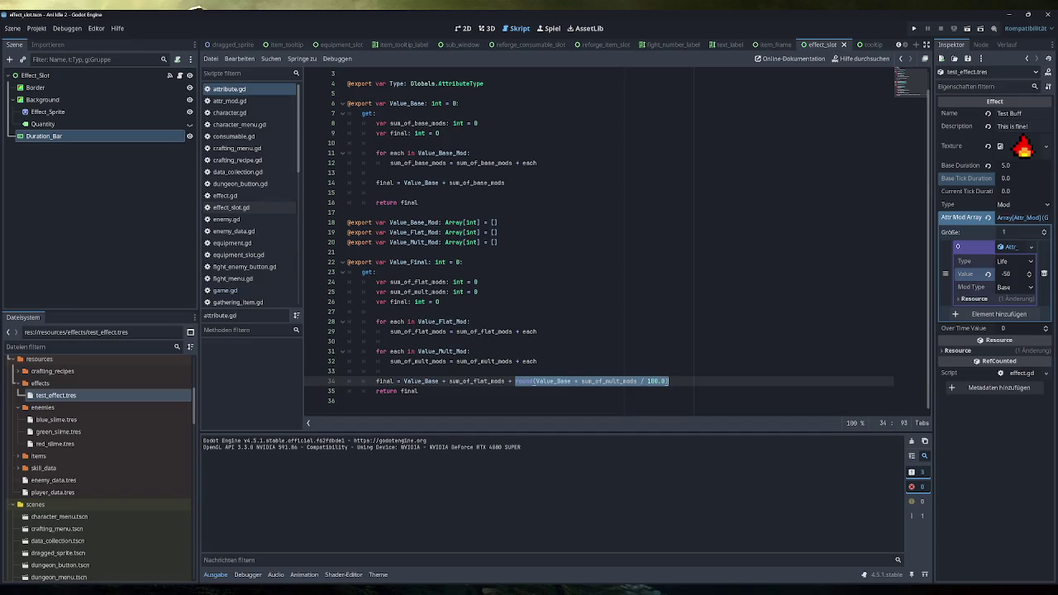
{"action": "left_click", "coordinate": [912, 29]}
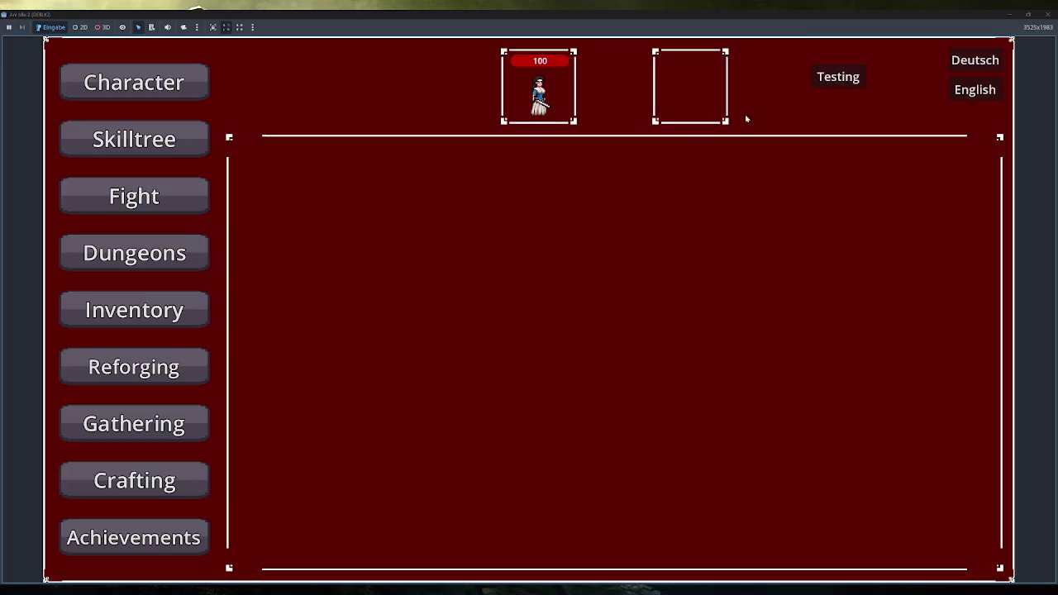
Apply the test effect three times, start a fight against the Green Slime, then close the game
{"action": "left_click", "coordinate": [839, 78]}
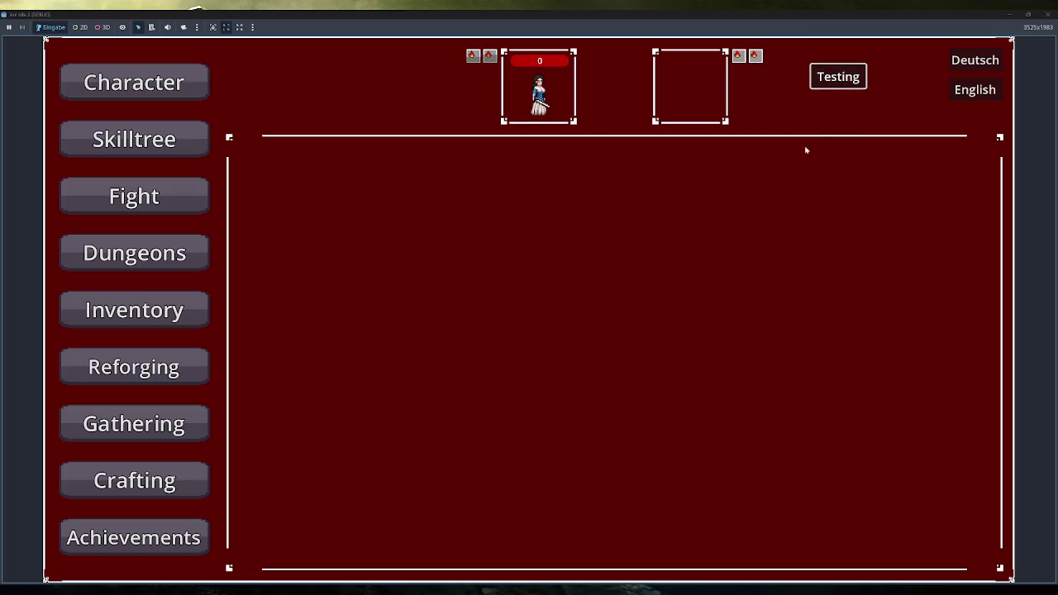
{"action": "left_click", "coordinate": [839, 76]}
{"action": "left_click", "coordinate": [839, 76]}
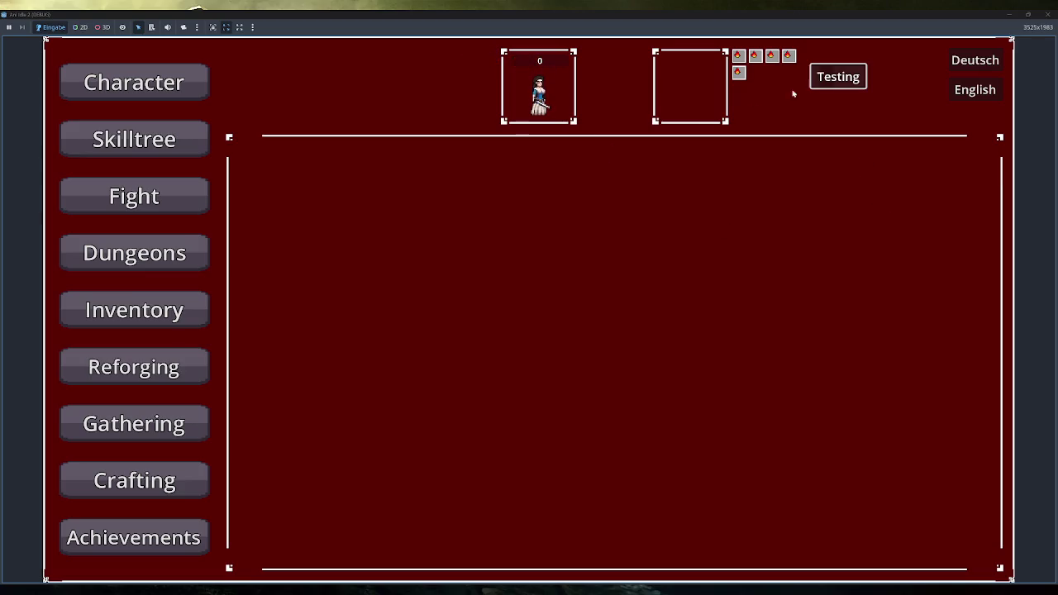
{"action": "left_click", "coordinate": [134, 198]}
{"action": "left_click", "coordinate": [308, 172]}
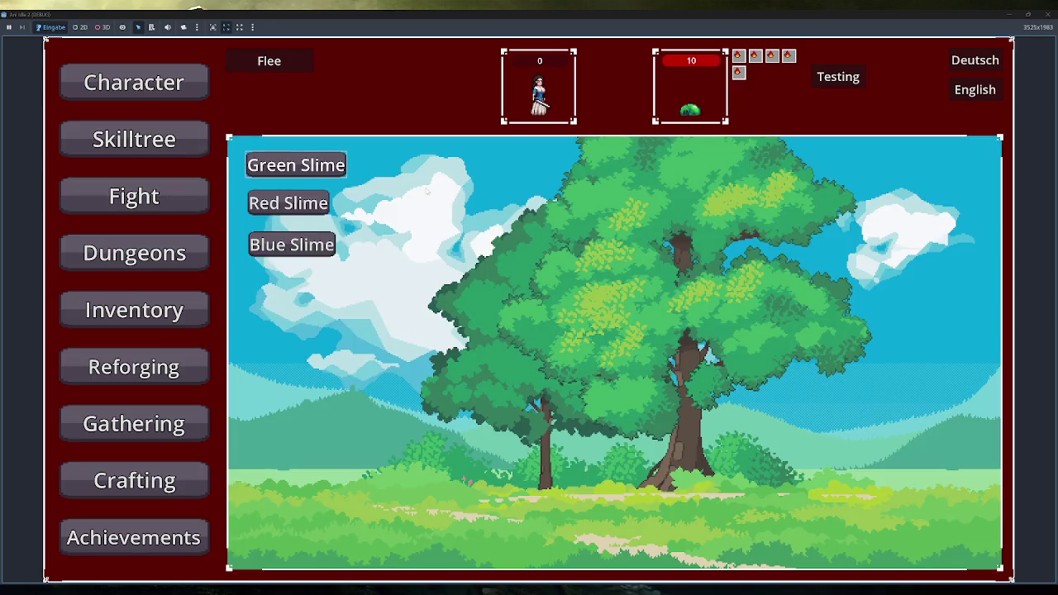
{"action": "left_click", "coordinate": [1047, 14]}
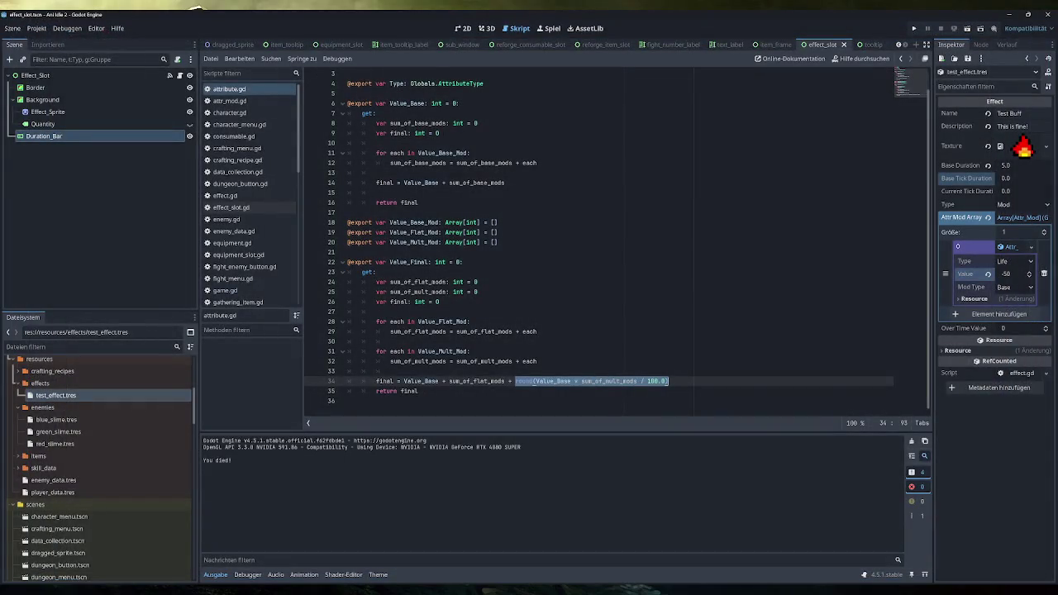
Switch to Obsidian's _Overview canvas and zoom in on the Allgemein card's Buffs/Debuffs to-dos
{"action": "mouse_move", "coordinate": [290, 589]}
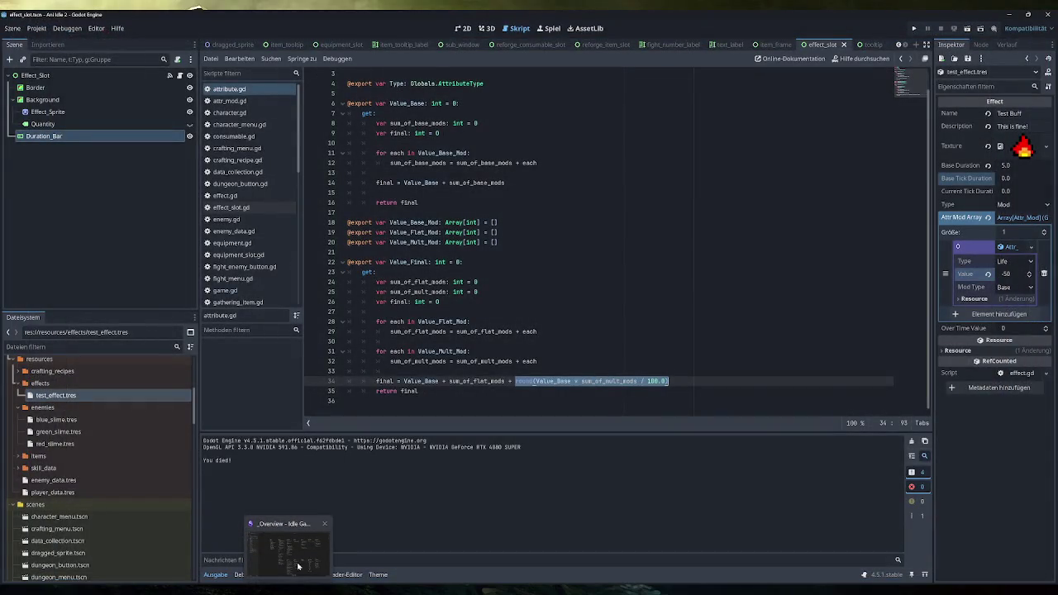
{"action": "left_click", "coordinate": [289, 548]}
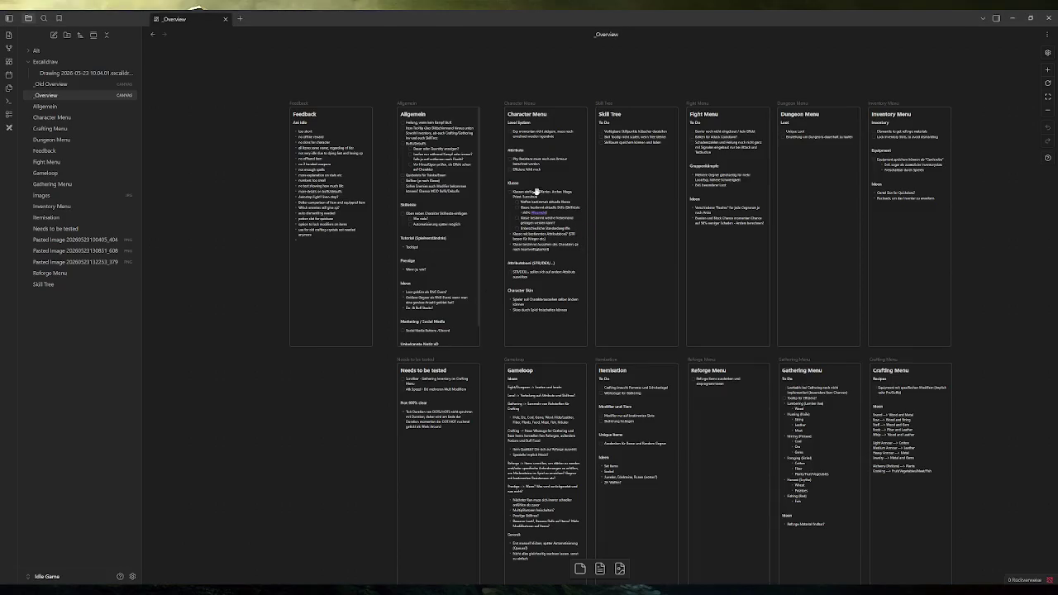
{"action": "left_click", "coordinate": [446, 162]}
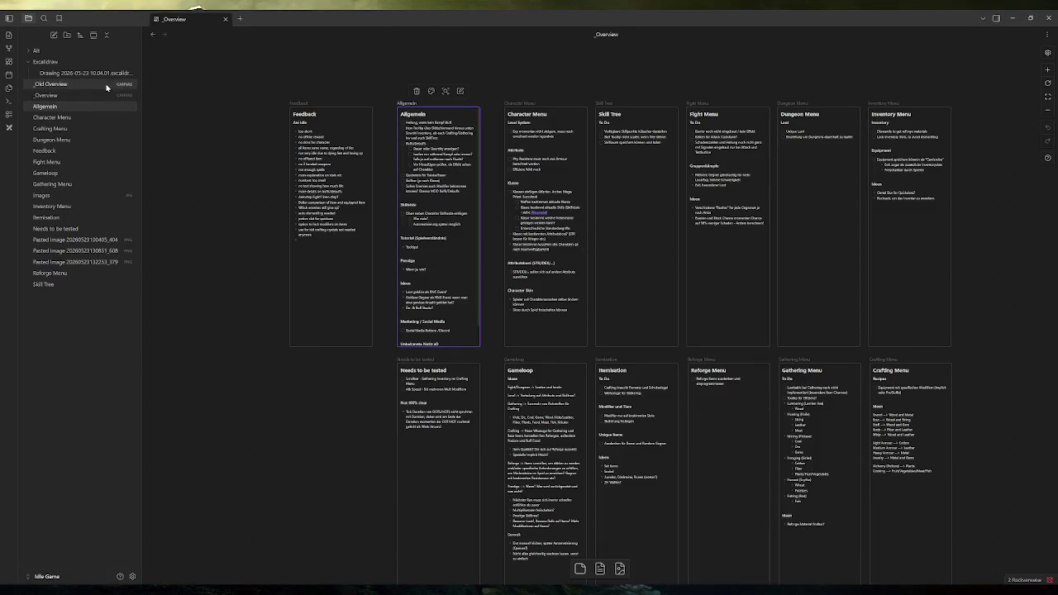
{"action": "scroll", "coordinate": [401, 164], "scroll_direction": "up", "scroll_amount": 5}
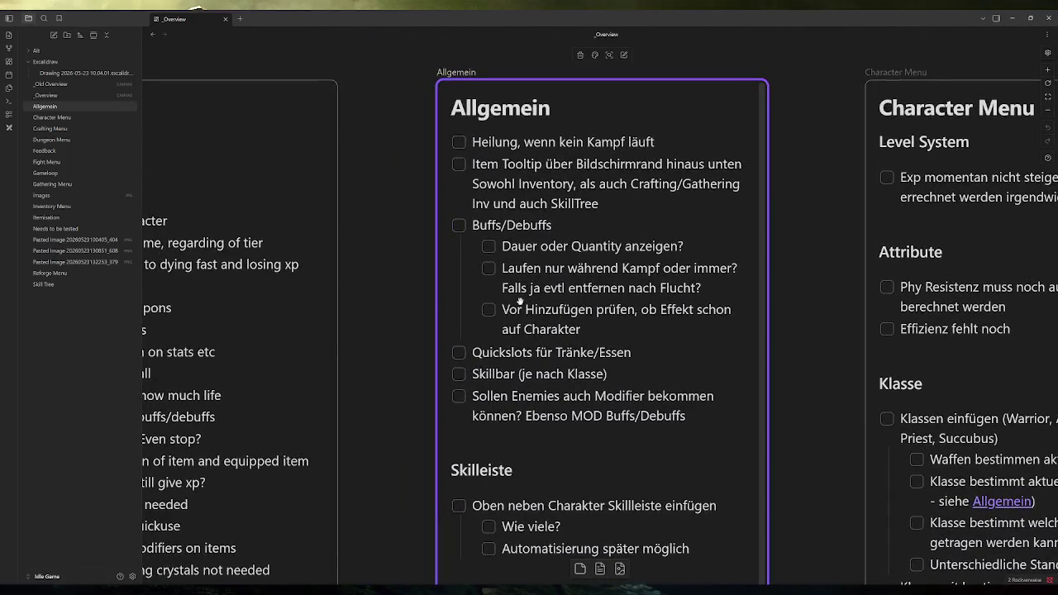
Edit the Allgemein card and tick 'Dauer oder Quantity anzeigen?' as done
{"action": "double_click", "coordinate": [540, 246]}
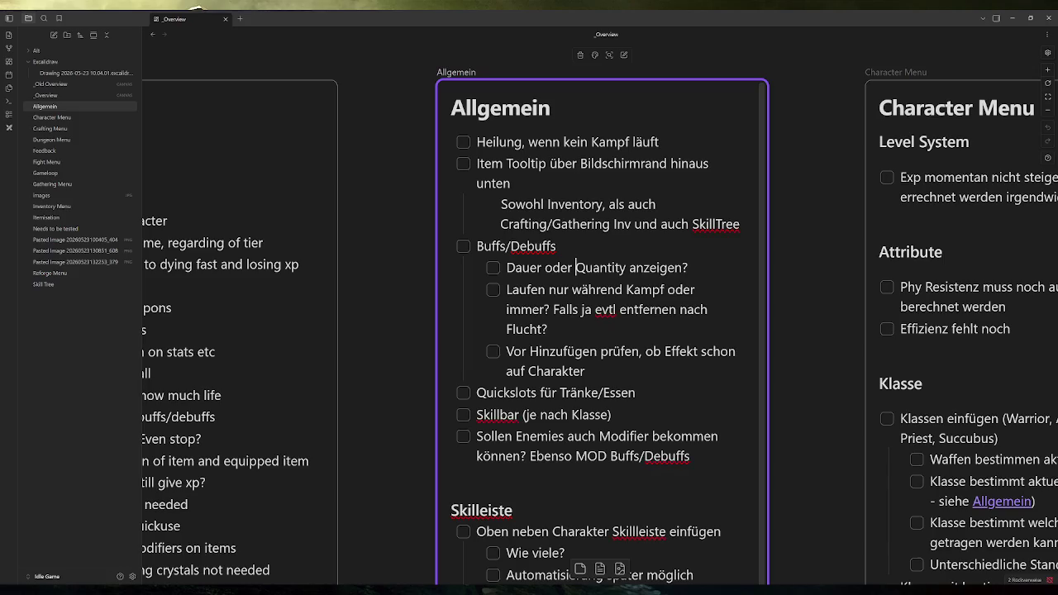
{"action": "left_click", "coordinate": [493, 268]}
{"action": "scroll", "coordinate": [493, 268], "scroll_direction": "down", "scroll_amount": 1}
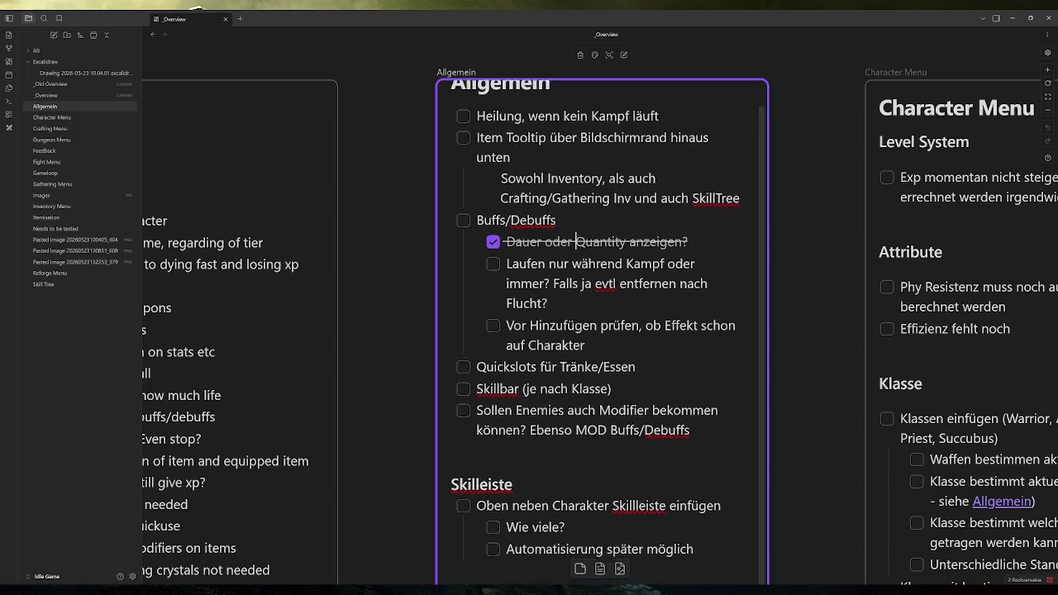
{"action": "scroll", "coordinate": [785, 372], "scroll_direction": "down", "scroll_amount": 3}
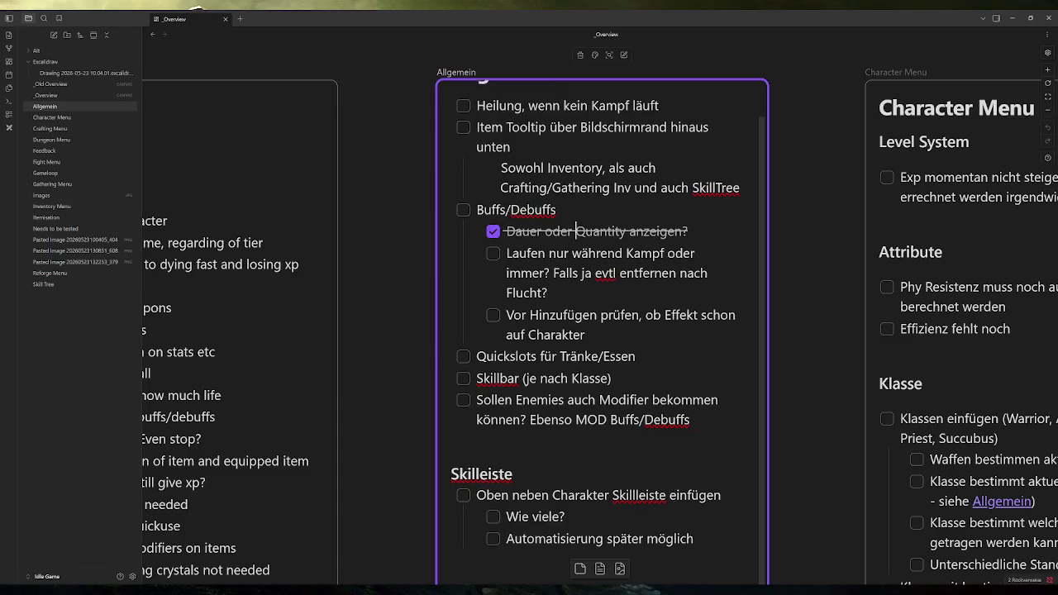
{"action": "scroll", "coordinate": [785, 373], "scroll_direction": "down", "scroll_amount": 1}
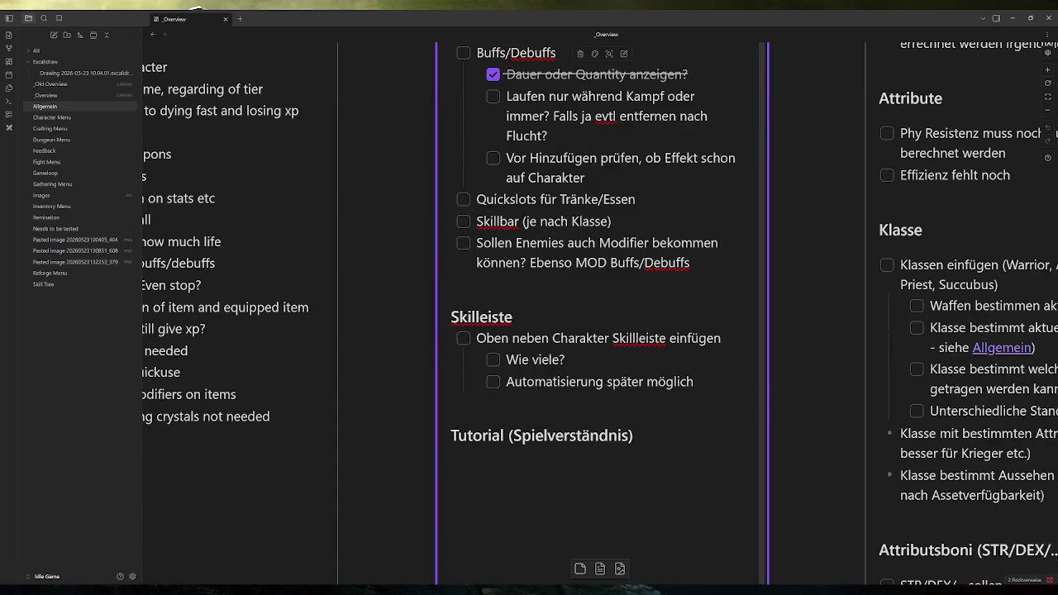
{"action": "scroll", "coordinate": [595, 263], "scroll_direction": "down", "scroll_amount": 1}
{"action": "scroll", "coordinate": [596, 263], "scroll_direction": "up", "scroll_amount": 1}
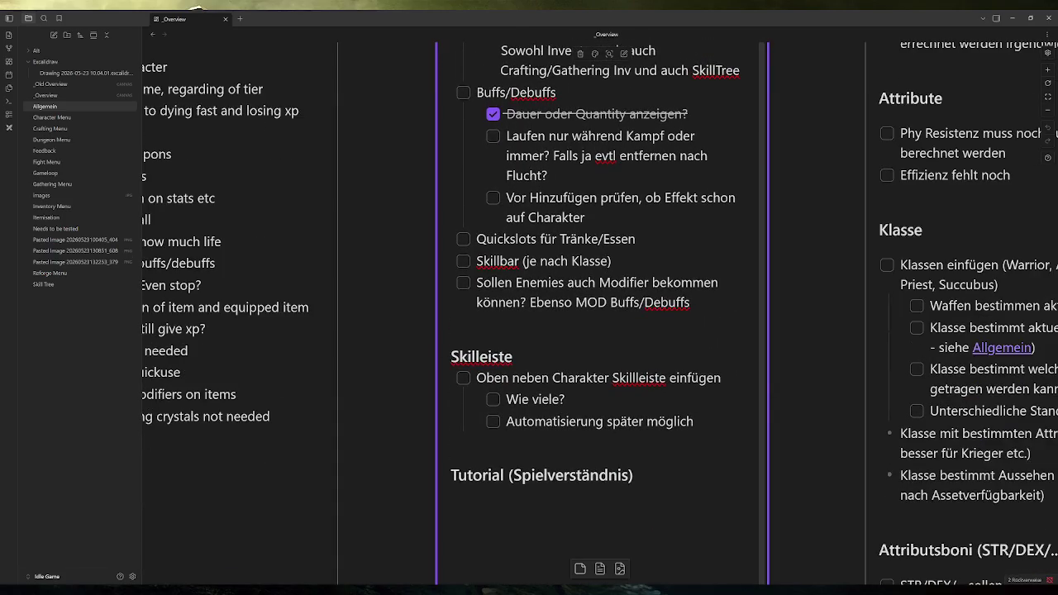
{"action": "scroll", "coordinate": [599, 105], "scroll_direction": "down", "scroll_amount": 3}
{"action": "scroll", "coordinate": [469, 379], "scroll_direction": "down", "scroll_amount": 1}
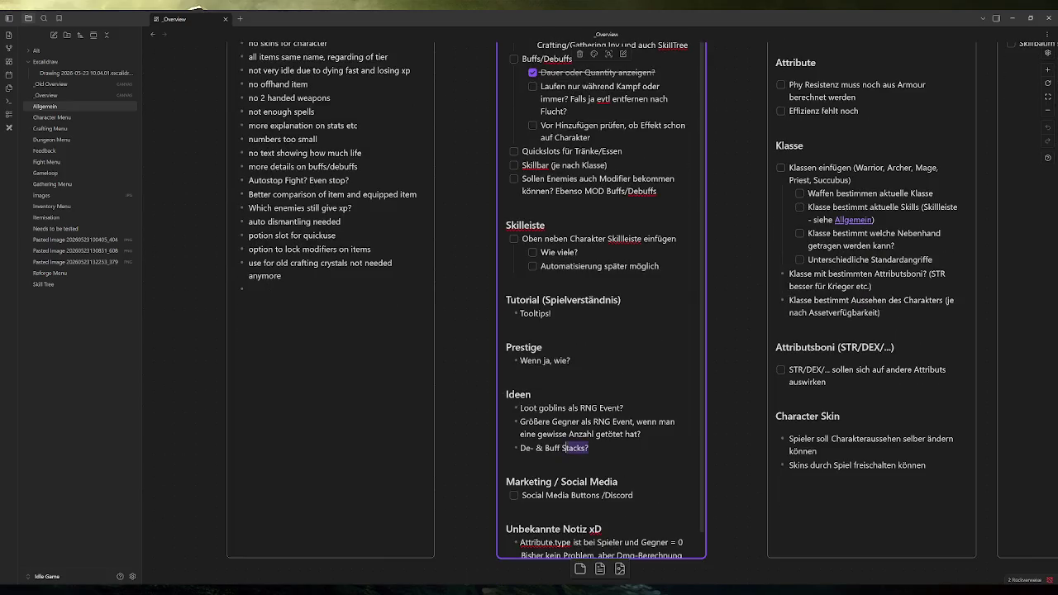
{"action": "scroll", "coordinate": [732, 321], "scroll_direction": "up", "scroll_amount": 4}
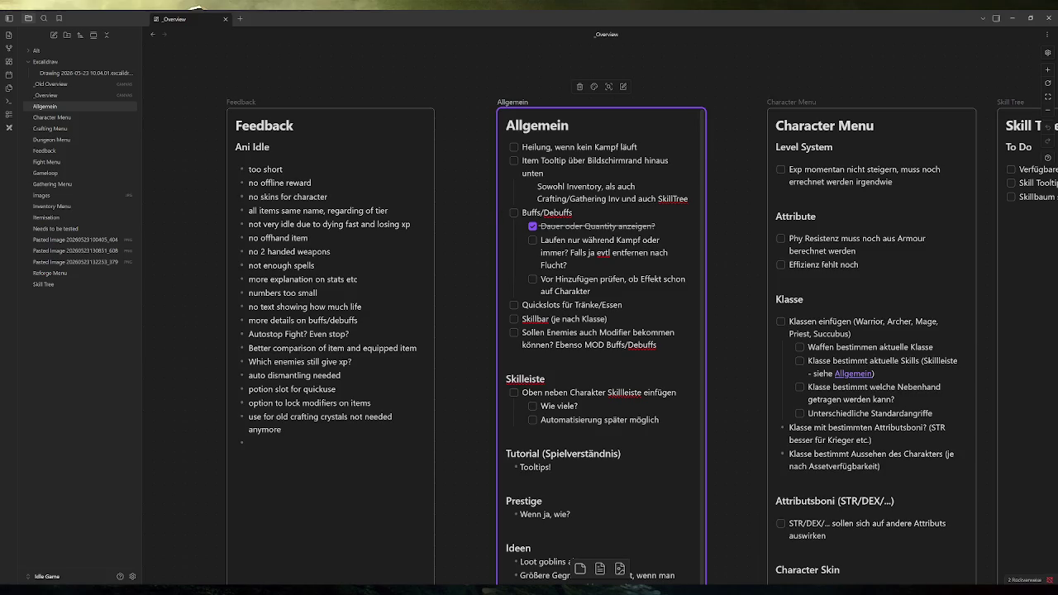
Select the task about checking for an existing effect, then switch to Godot Engine
{"action": "key", "text": "shift+Home"}
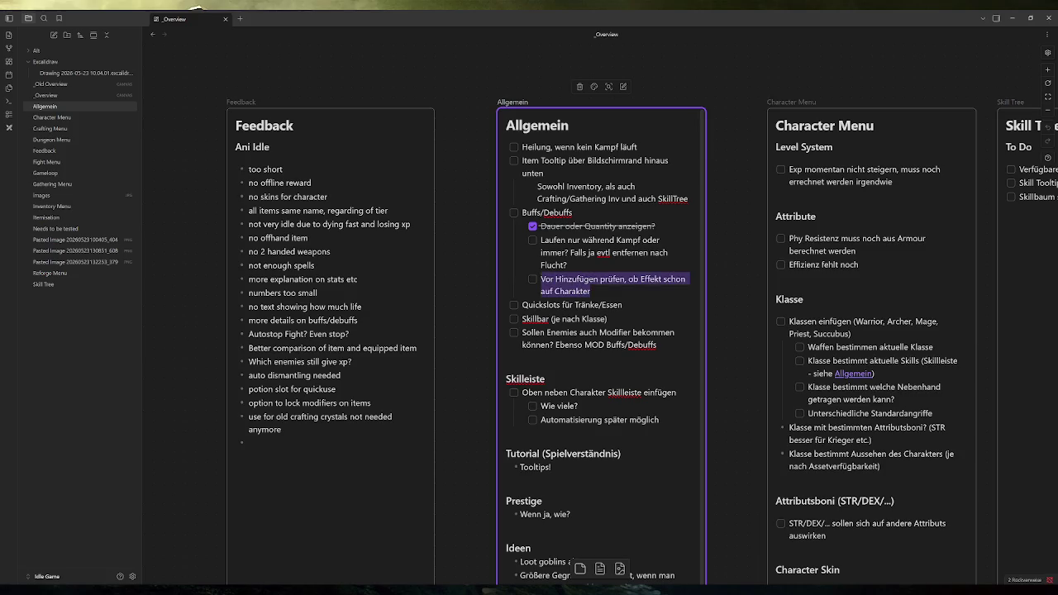
{"action": "left_click", "coordinate": [591, 291]}
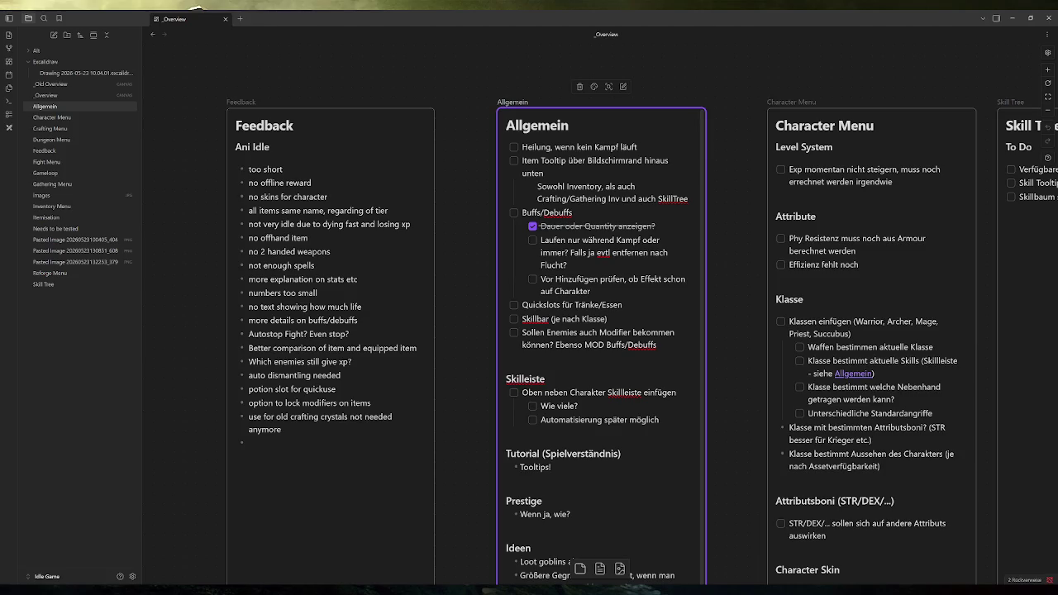
{"action": "key", "text": "alt+Tab"}
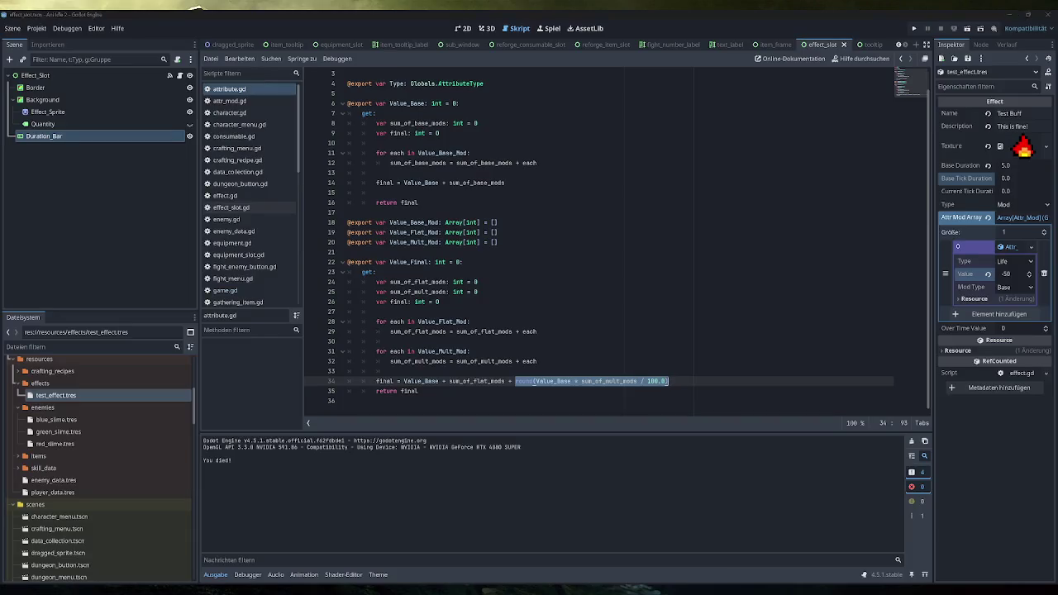
Back in Obsidian, add the task 'Clamp specific values (Life e.g.)' under Attribute in Character Menu
{"action": "key", "text": "alt+Tab"}
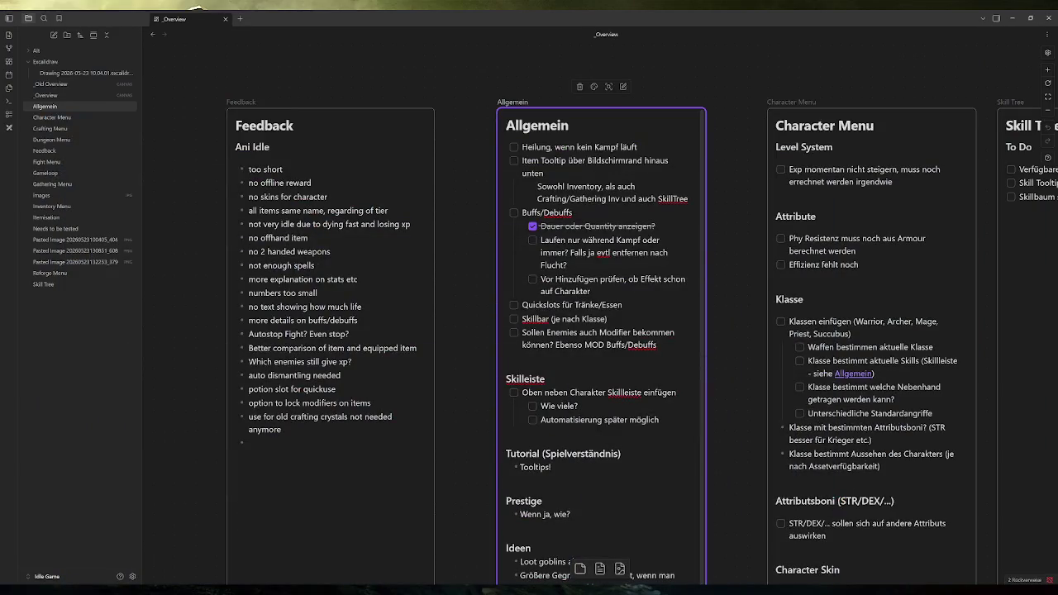
{"action": "left_click", "coordinate": [876, 267]}
{"action": "key", "text": "Return"}
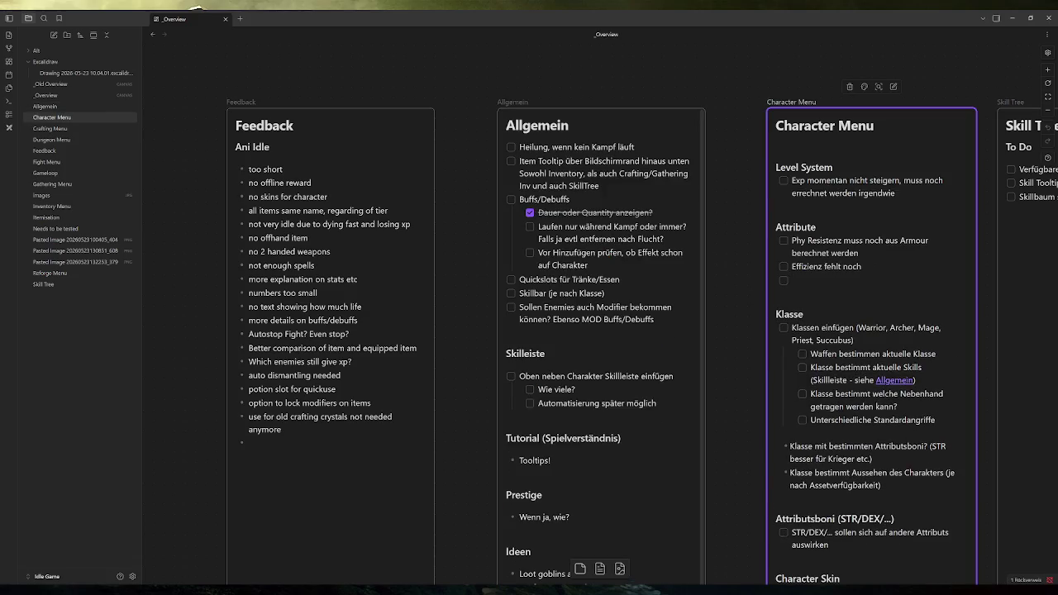
{"action": "type", "text": "Clamp specific values"}
{"action": "type", "text": "("}
{"action": "type", "text": "Life e.g."}
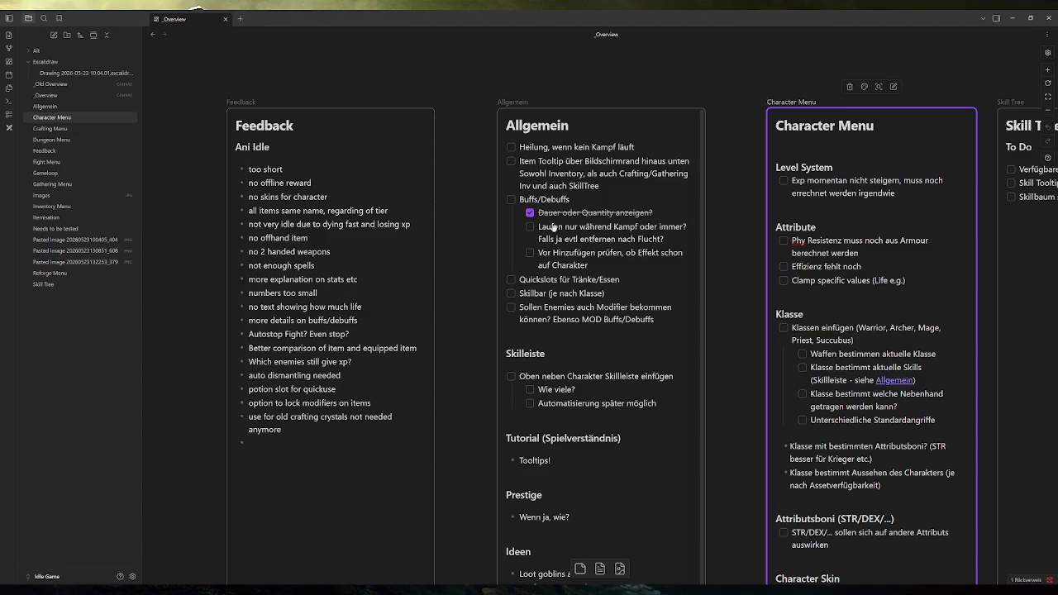
{"action": "left_click", "coordinate": [612, 234]}
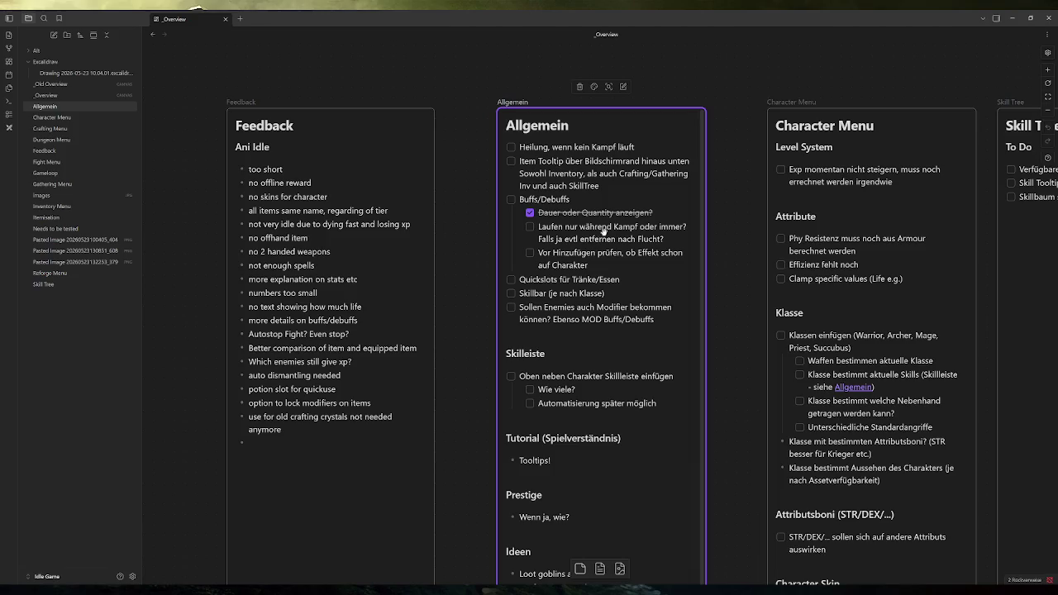
Tick the 'Laufen nur während Kampf…' buffs task as done
{"action": "scroll", "coordinate": [608, 229], "scroll_direction": "down", "scroll_amount": 2}
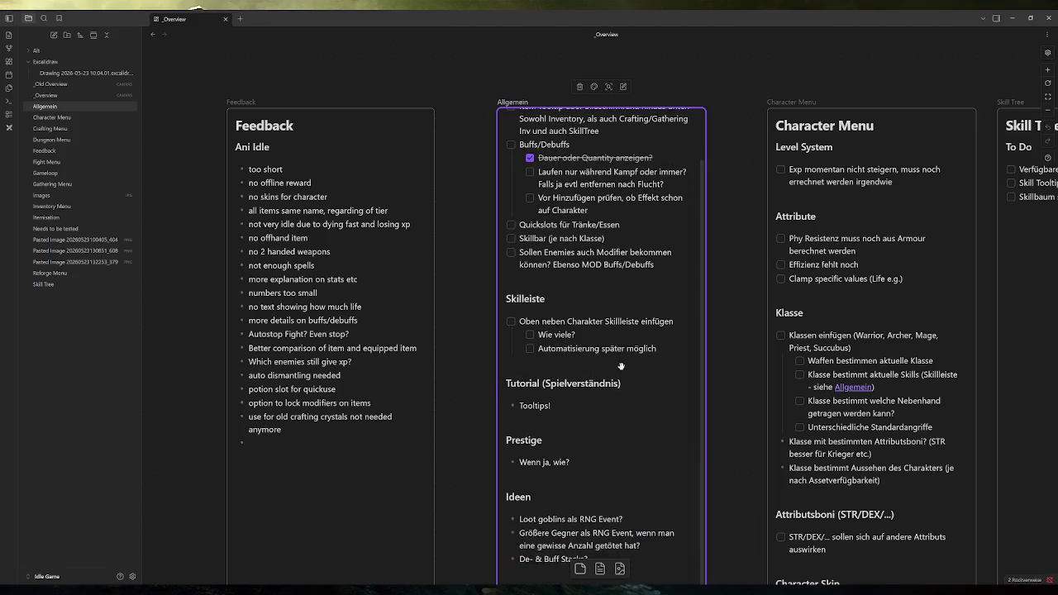
{"action": "scroll", "coordinate": [616, 413], "scroll_direction": "down", "scroll_amount": 1}
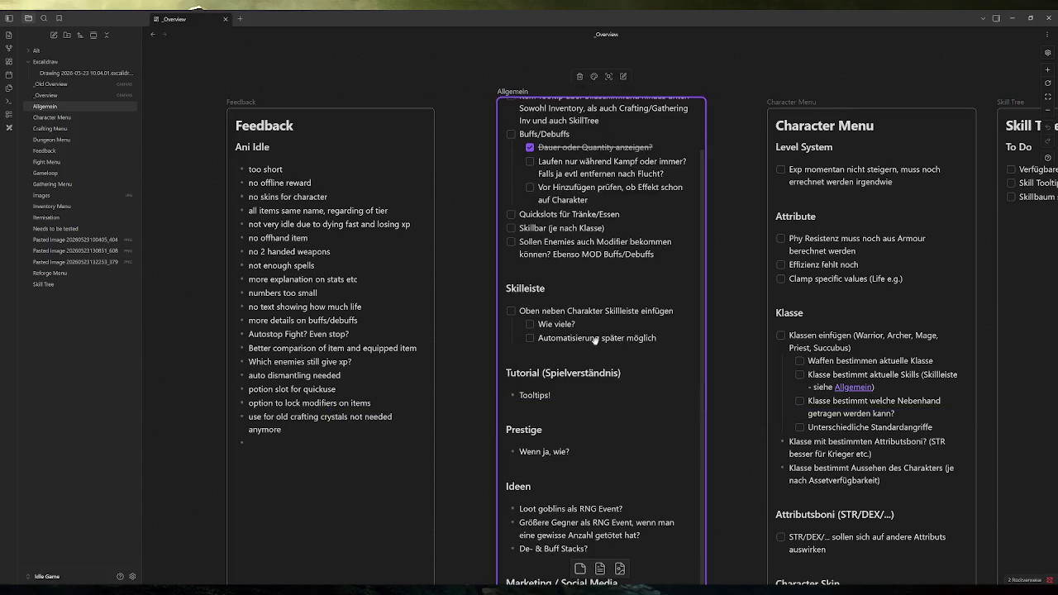
{"action": "left_click", "coordinate": [532, 163]}
Add the idea 'Effects nur während Kampf?' below 'De- & Buff Stacks?' and return to Godot Engine
{"action": "left_click", "coordinate": [610, 540]}
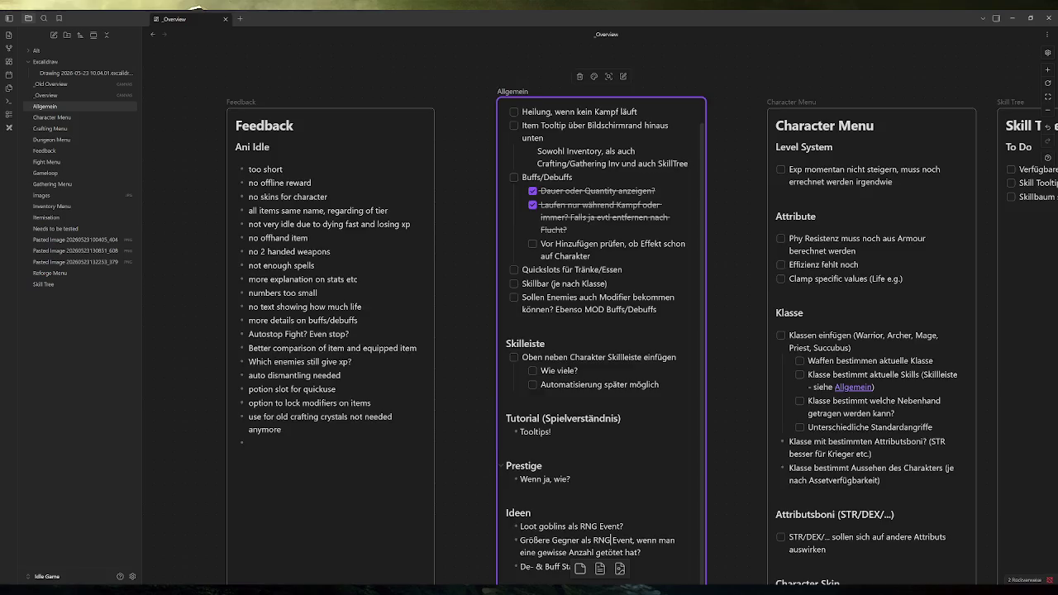
{"action": "scroll", "coordinate": [489, 455], "scroll_direction": "down", "scroll_amount": 3}
{"action": "key", "text": "Return"}
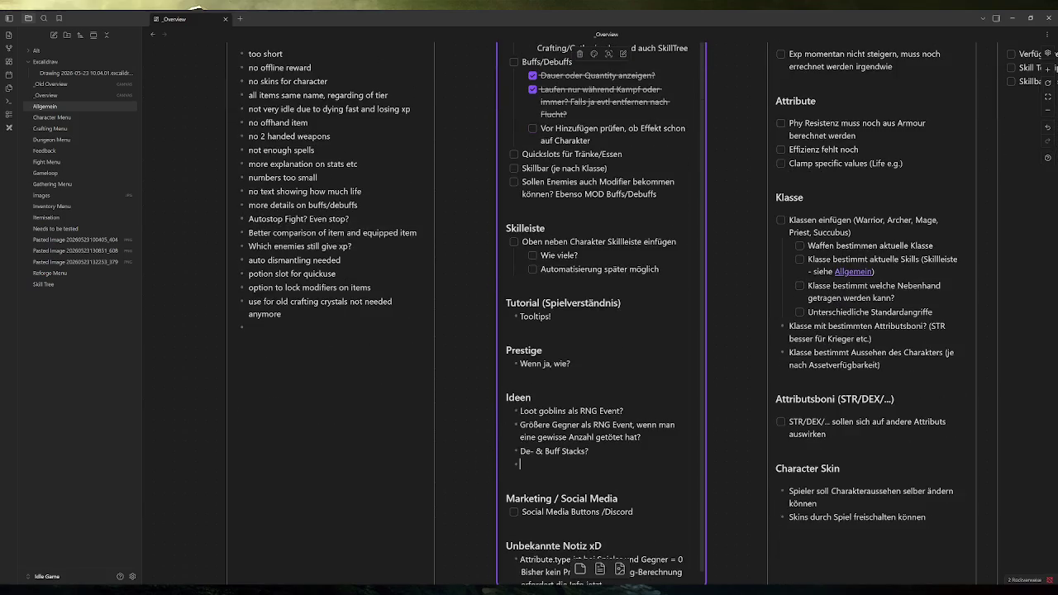
{"action": "type", "text": "Effects w"}
{"action": "key", "text": "BackSpace"}
{"action": "type", "text": "nur wäh"}
{"action": "type", "text": "rend Kampf?"}
{"action": "key", "text": "BackSpace"}
{"action": "type", "text": "?"}
{"action": "left_click", "coordinate": [621, 302]}
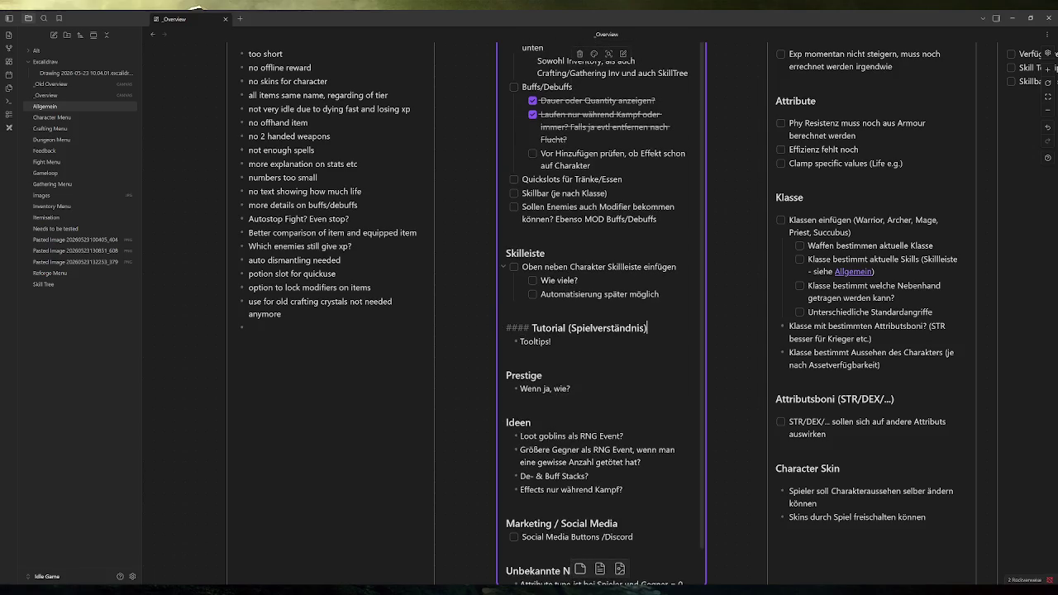
{"action": "scroll", "coordinate": [490, 253], "scroll_direction": "up", "scroll_amount": 3}
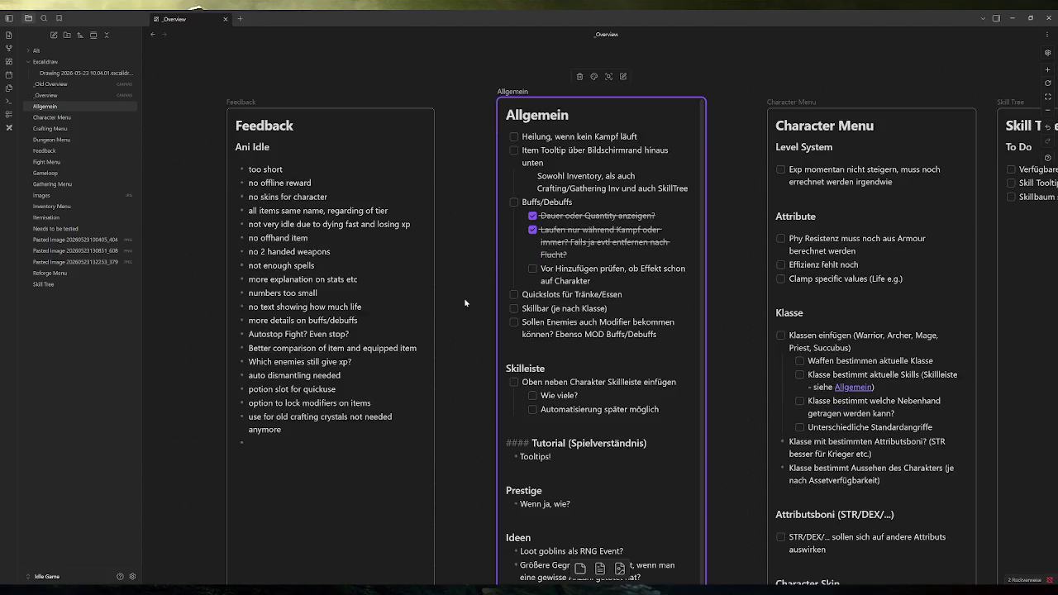
{"action": "key", "text": "alt+Tab"}
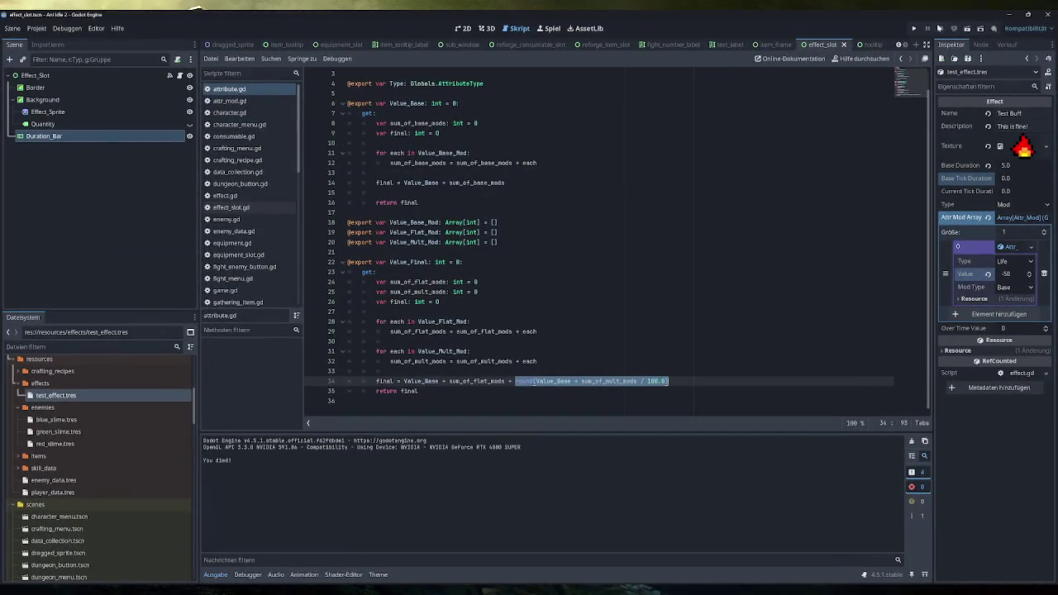
Launch the game maximized and apply the test buff, dropping the character's life from 100 to 50
{"action": "left_click", "coordinate": [914, 28]}
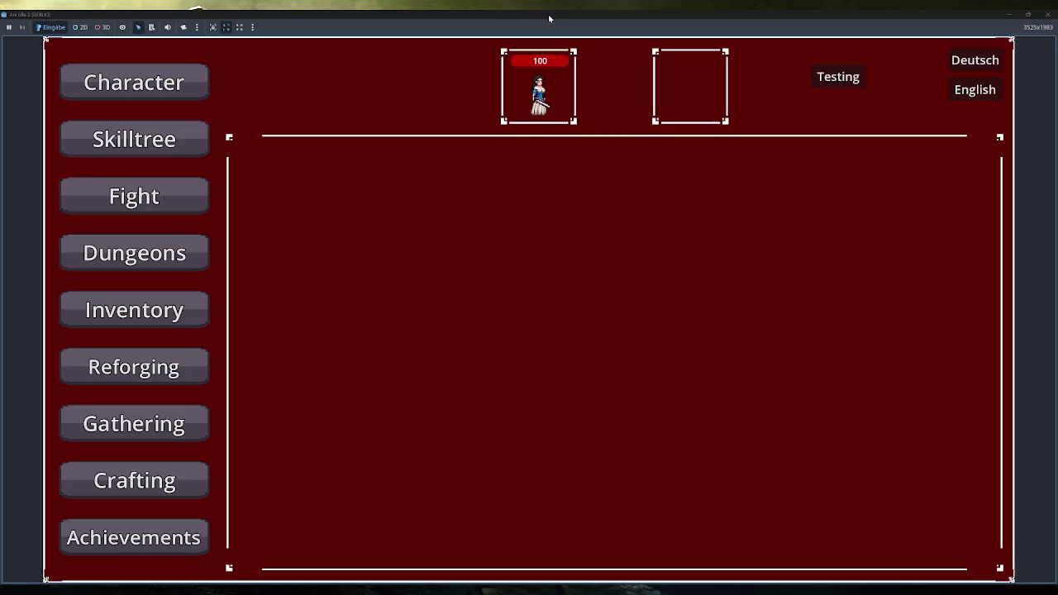
{"action": "left_click_drag", "start_coordinate": [548, 14], "coordinate": [584, 174]}
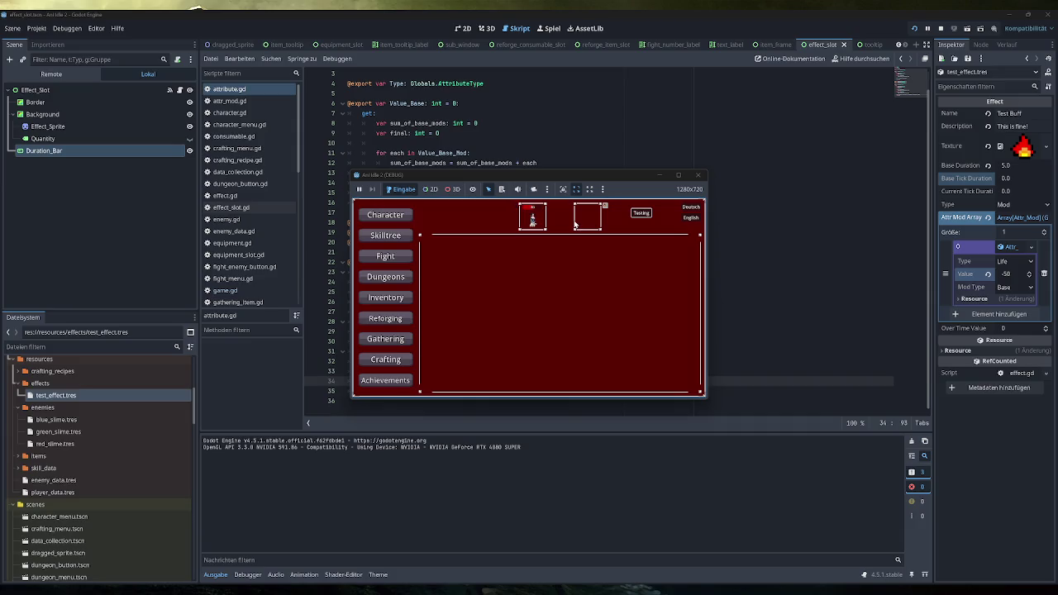
{"action": "double_click", "coordinate": [597, 177]}
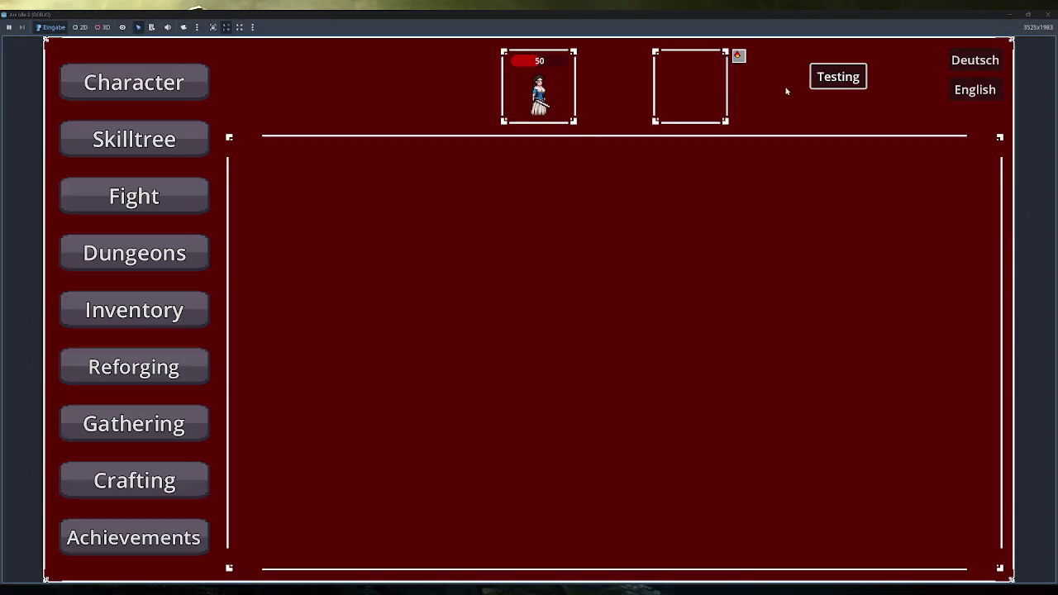
{"action": "left_click", "coordinate": [840, 77]}
{"action": "mouse_move", "coordinate": [499, 65]}
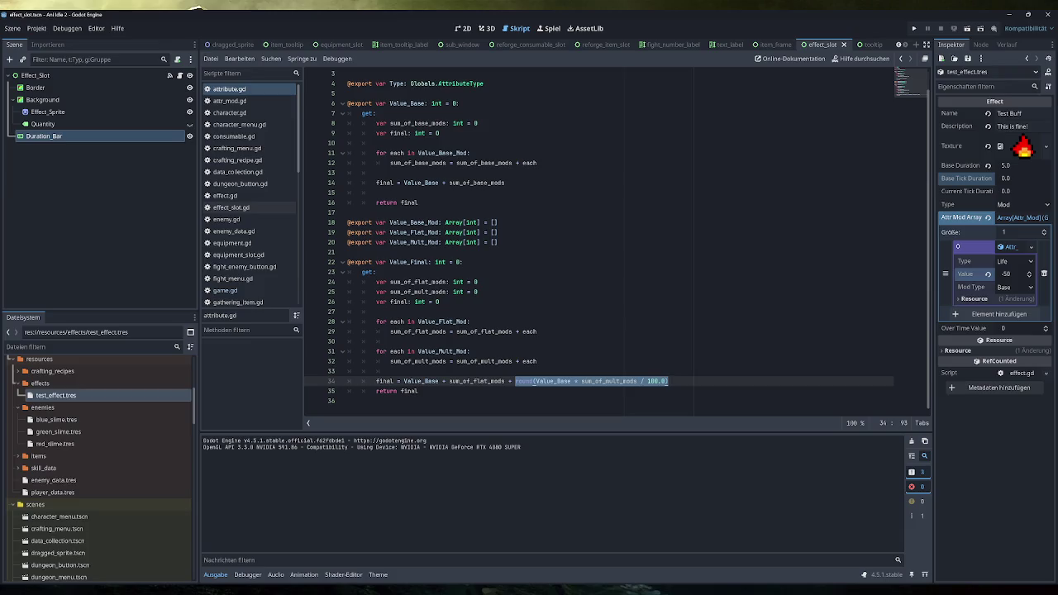
{"action": "key", "text": "alt+Tab"}
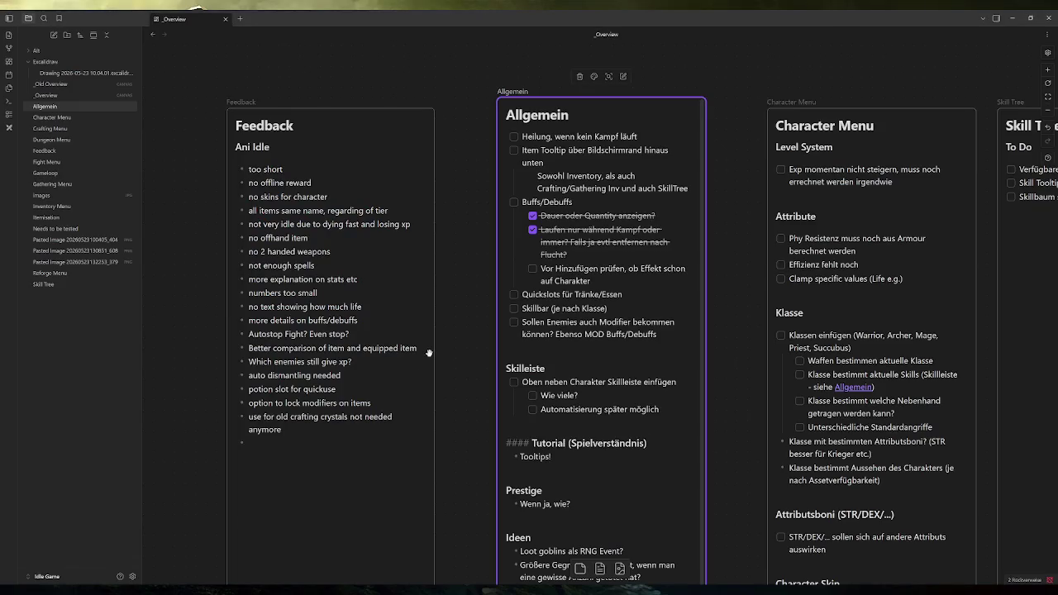
{"action": "left_click_drag", "start_coordinate": [591, 281], "coordinate": [531, 269]}
{"action": "left_click", "coordinate": [477, 276]}
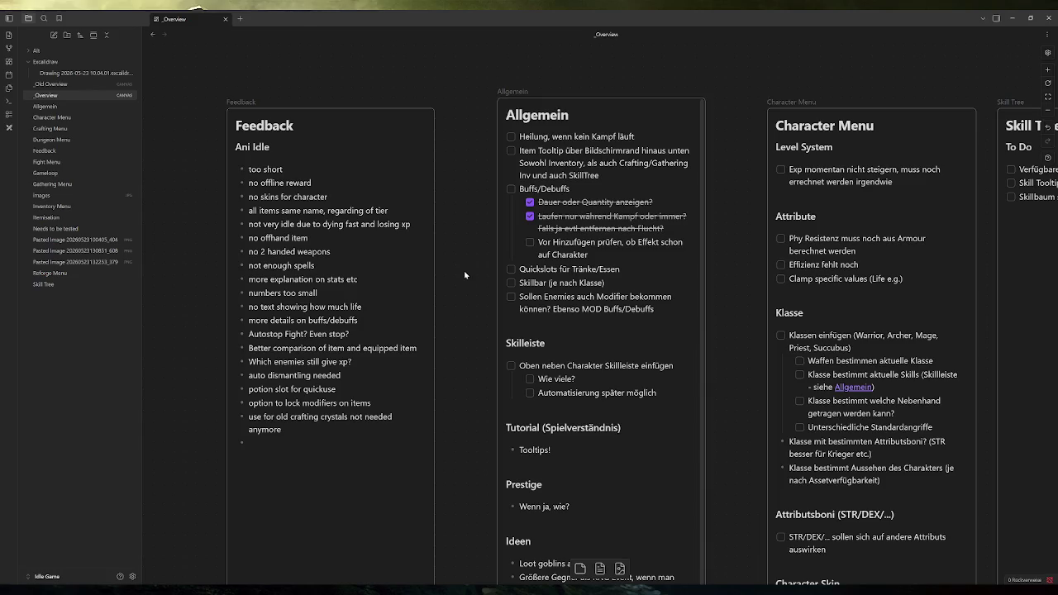
{"action": "mouse_move", "coordinate": [269, 582]}
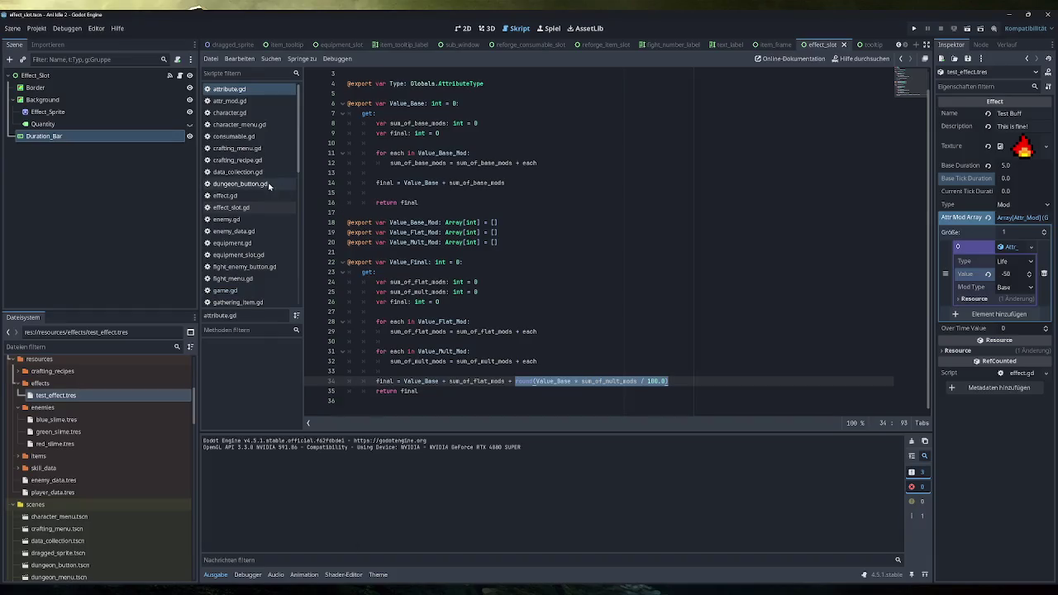
Remove '.duplicate()' from the TEST_EFFECT lines 443 and 445 in game.gd, then run the game
{"action": "left_click", "coordinate": [232, 290]}
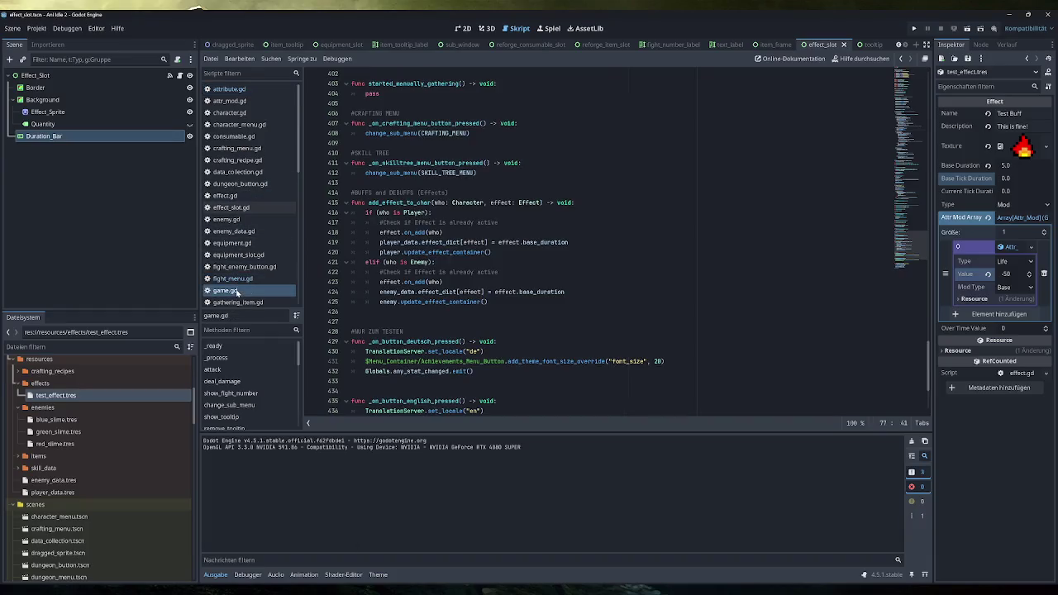
{"action": "left_click_drag", "start_coordinate": [311, 352], "coordinate": [312, 360]}
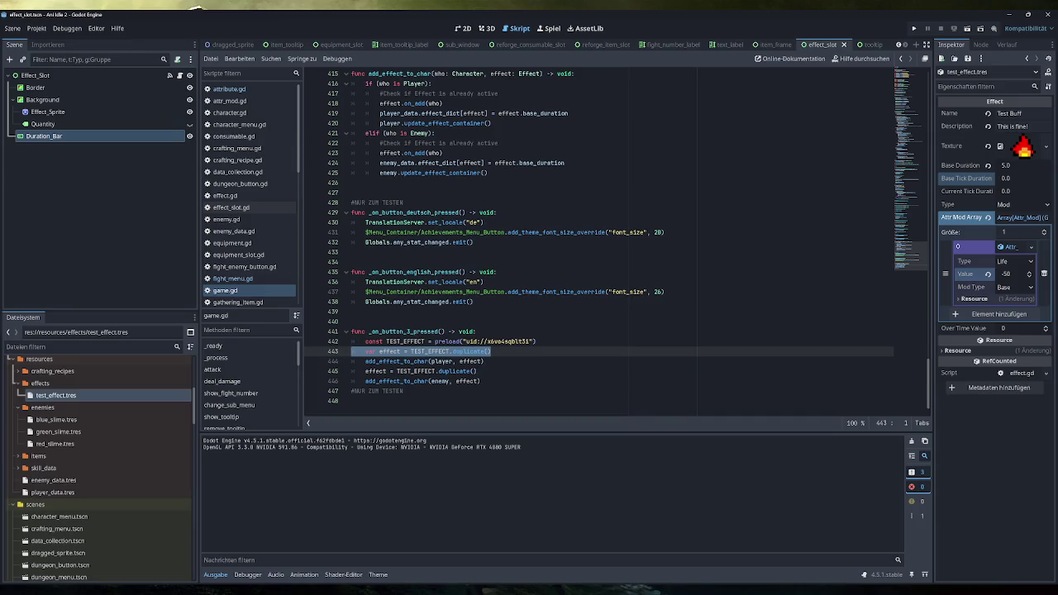
{"action": "mouse_move", "coordinate": [492, 351]}
{"action": "left_mouse_down"}
{"action": "mouse_move", "coordinate": [451, 351]}
{"action": "mouse_move", "coordinate": [450, 371]}
{"action": "mouse_move", "coordinate": [435, 371]}
{"action": "left_mouse_up"}
{"action": "key", "text": "BackSpace"}
{"action": "key", "text": "BackSpace"}
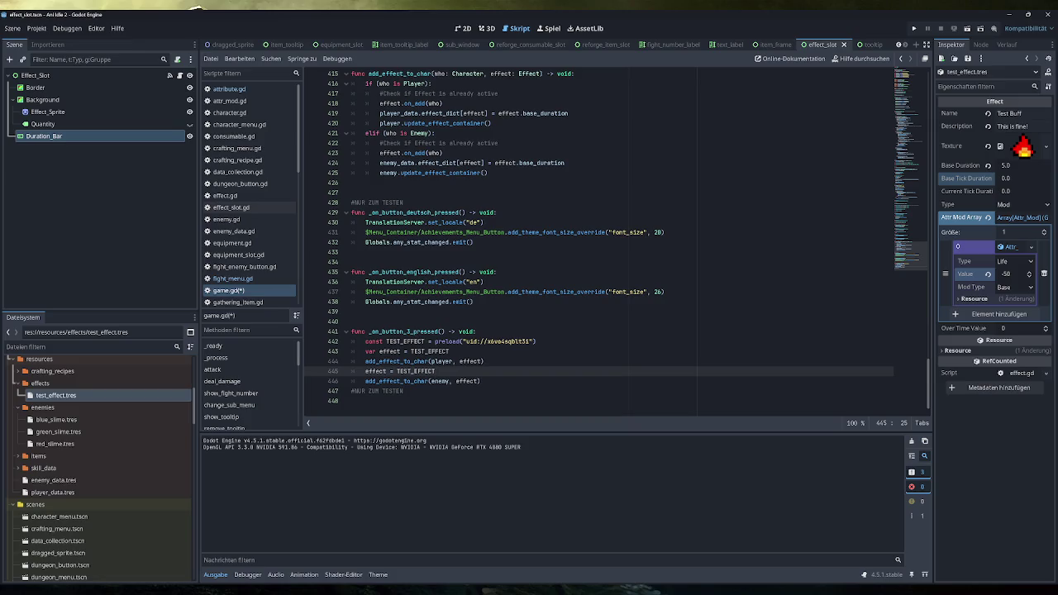
{"action": "left_click", "coordinate": [915, 28]}
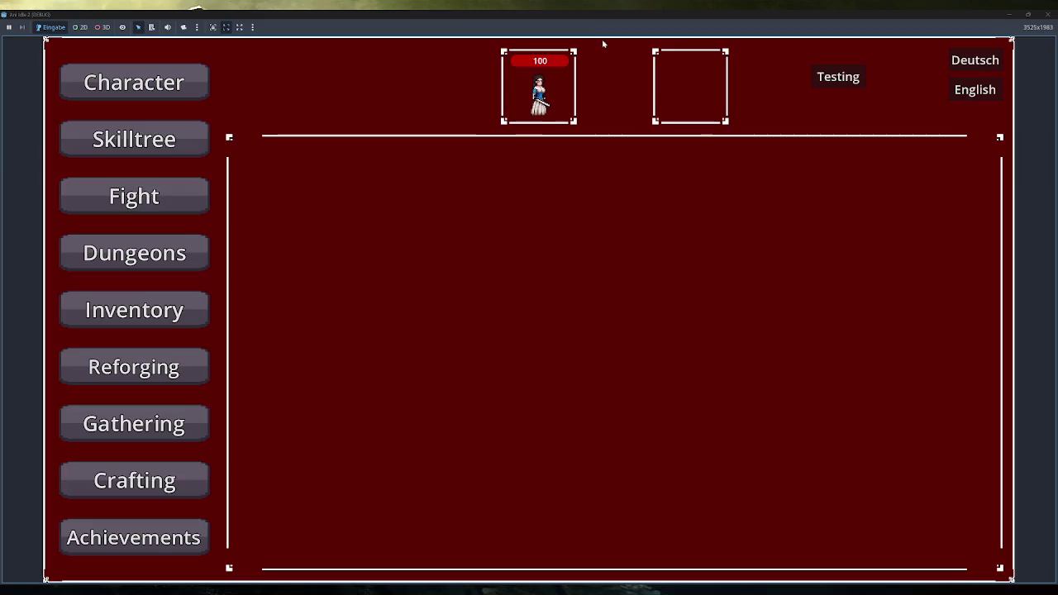
Click Testing in the running game, see life drop to 0, then close the game
{"action": "left_click", "coordinate": [851, 79]}
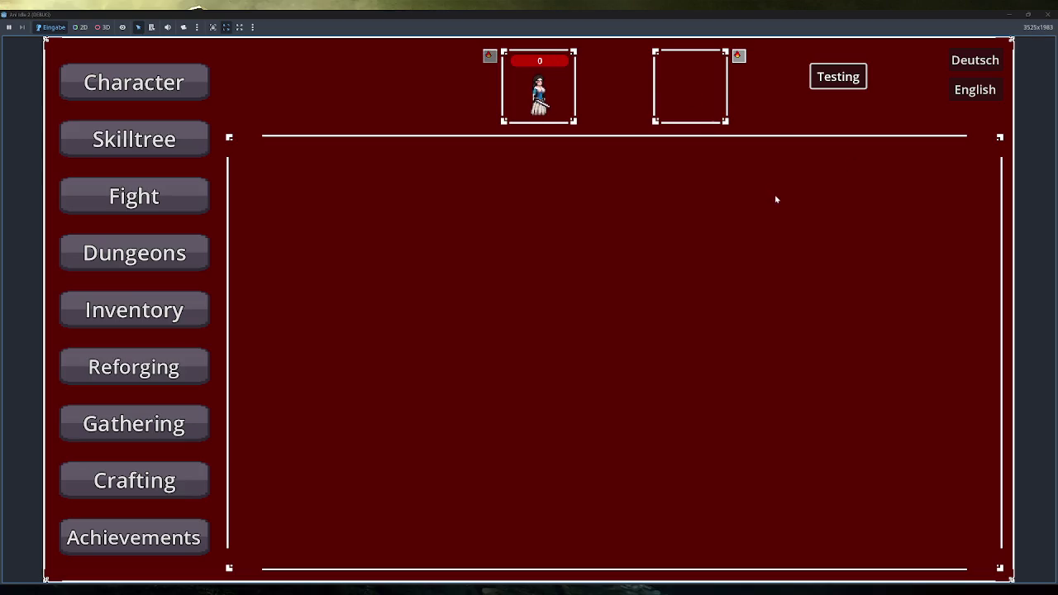
{"action": "left_click", "coordinate": [839, 76]}
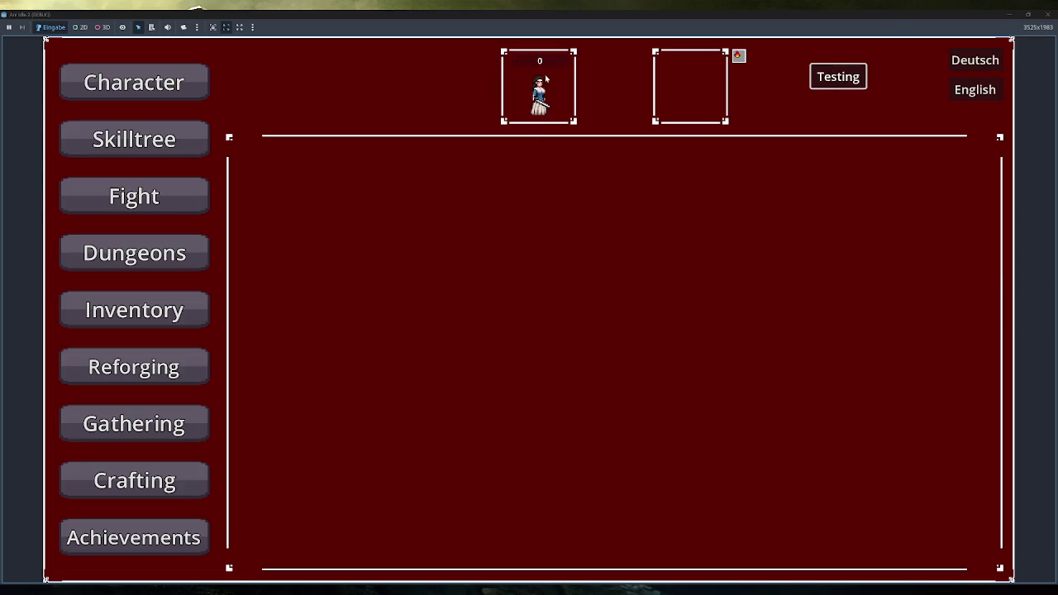
{"action": "left_click", "coordinate": [1056, 14]}
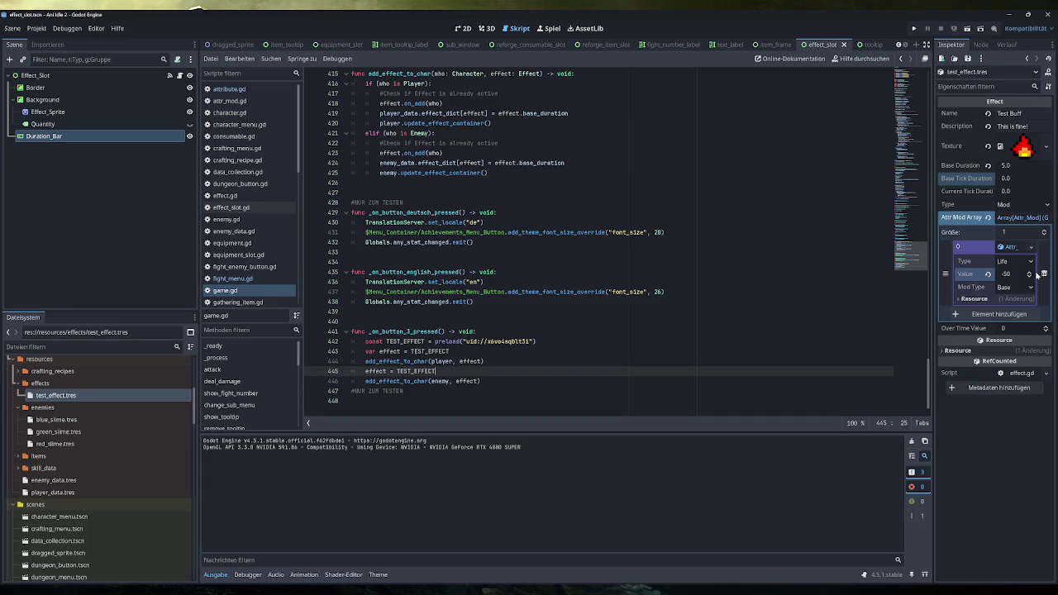
Set the test effect's Life Attr Mod Value to 50 in the Inspector
{"action": "left_click", "coordinate": [1010, 274]}
{"action": "type", "text": "50"}
{"action": "key", "text": "Return"}
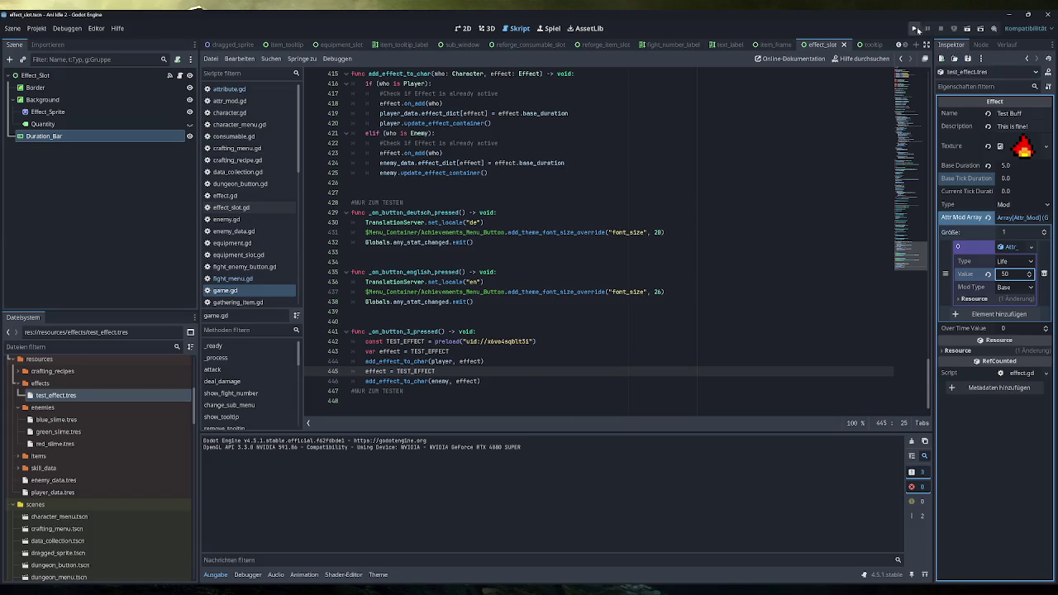
Run the game, apply Testing to get life 100 with Test Buff, then close it
{"action": "left_click", "coordinate": [918, 29]}
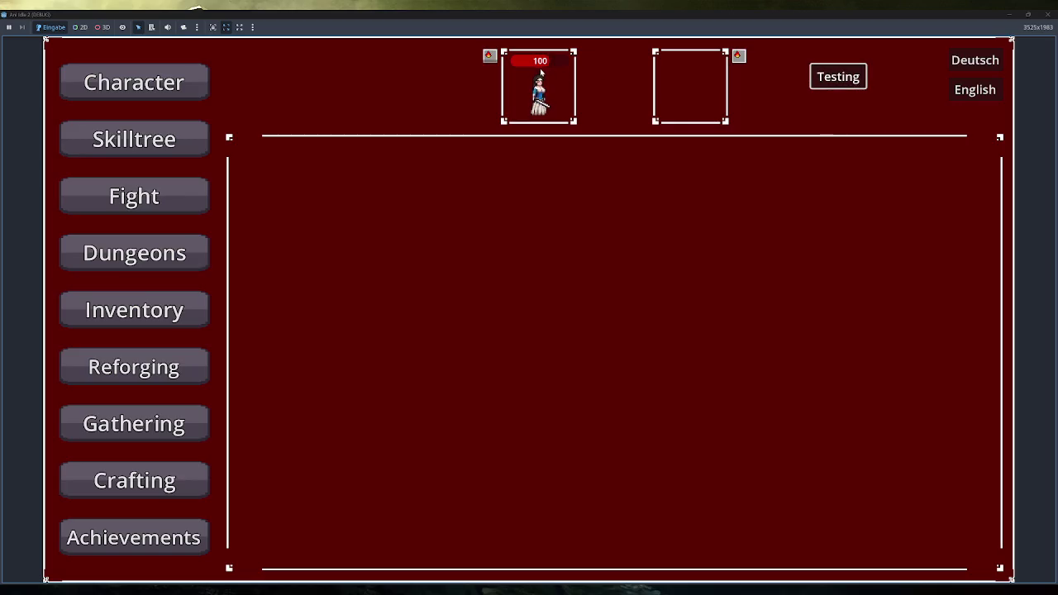
{"action": "left_click", "coordinate": [836, 83]}
{"action": "mouse_move", "coordinate": [496, 66]}
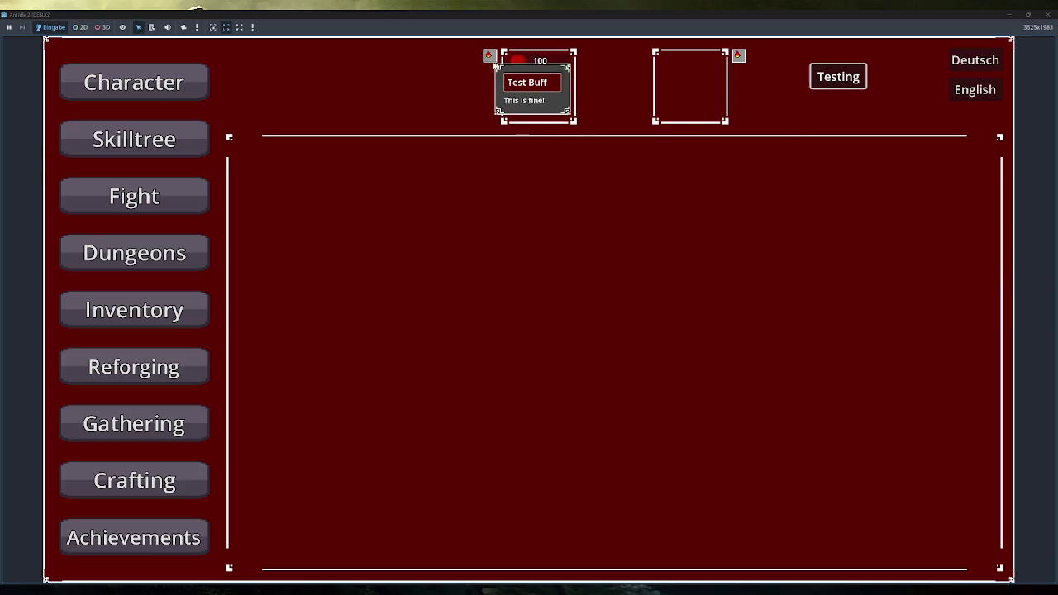
{"action": "left_click", "coordinate": [1049, 14]}
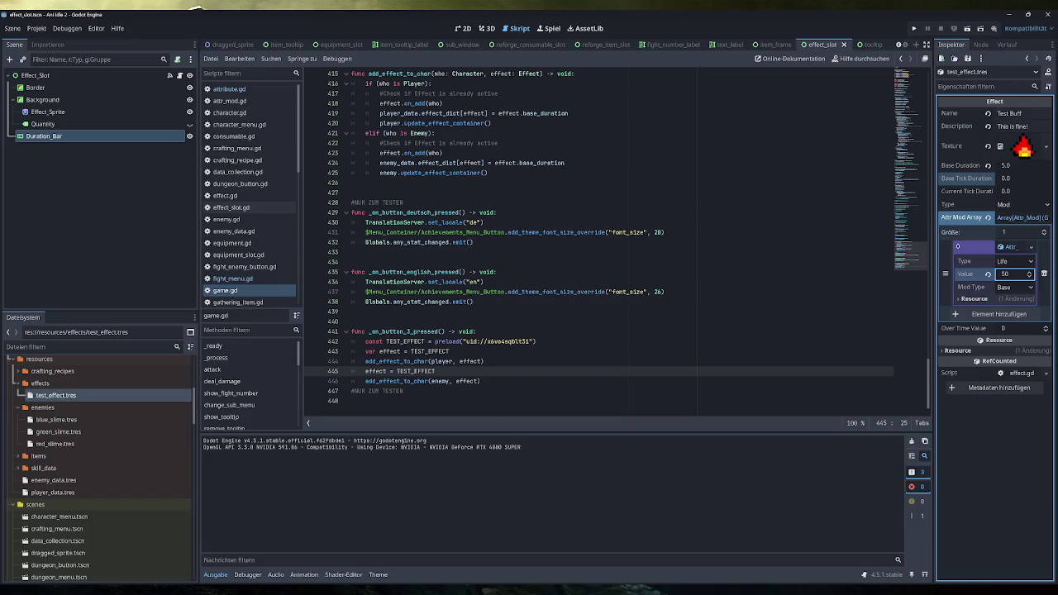
In add_effect_to_char, move the player's duration assignment above the effect.on_add(who) call
{"action": "scroll", "coordinate": [600, 244], "scroll_direction": "up", "scroll_amount": 2}
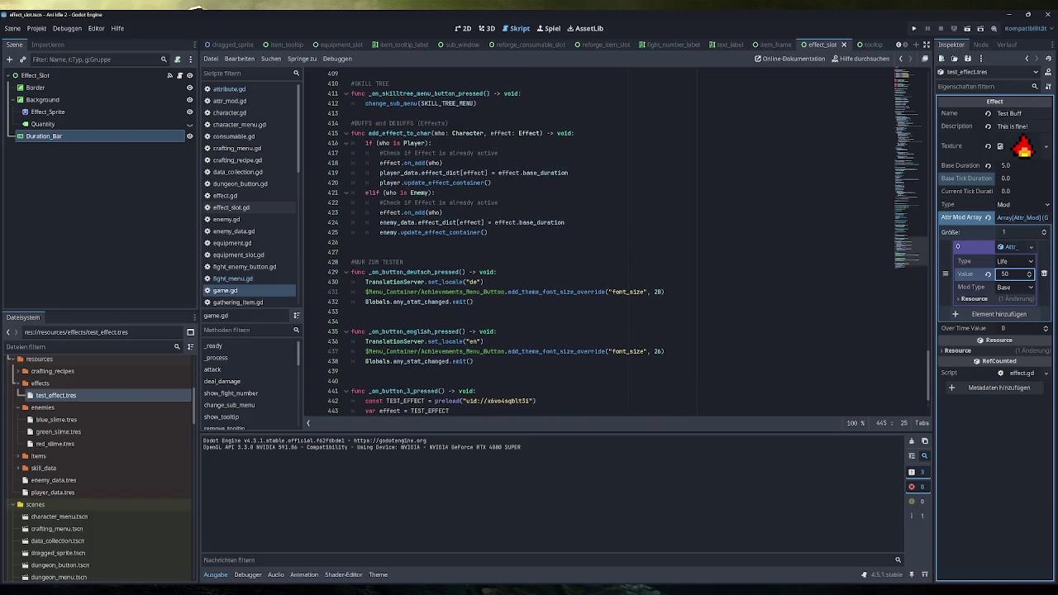
{"action": "scroll", "coordinate": [627, 243], "scroll_direction": "up", "scroll_amount": 2}
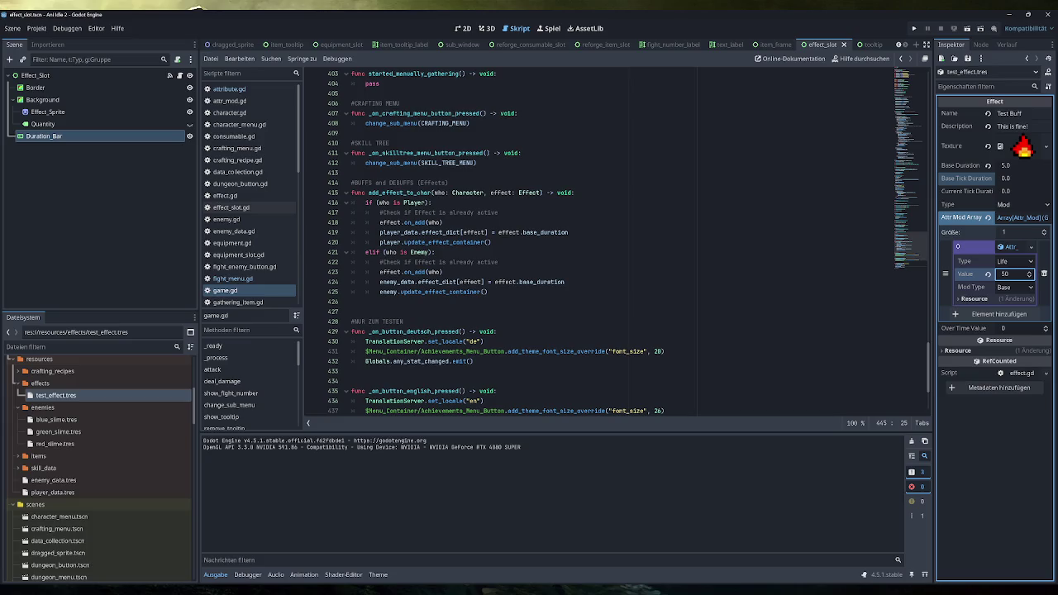
{"action": "double_click", "coordinate": [399, 192]}
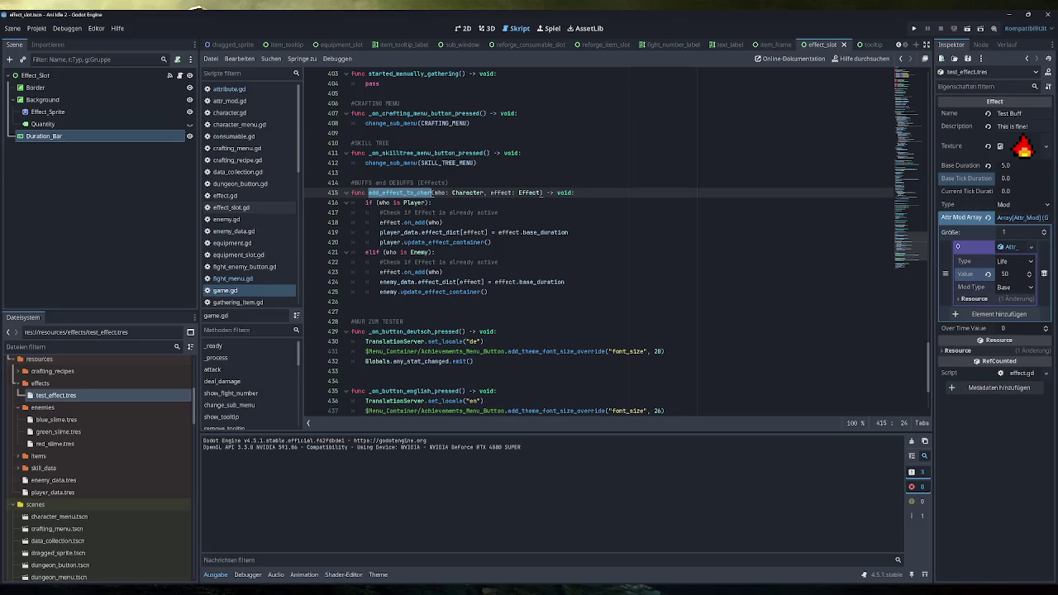
{"action": "left_click_drag", "start_coordinate": [444, 222], "coordinate": [380, 223]}
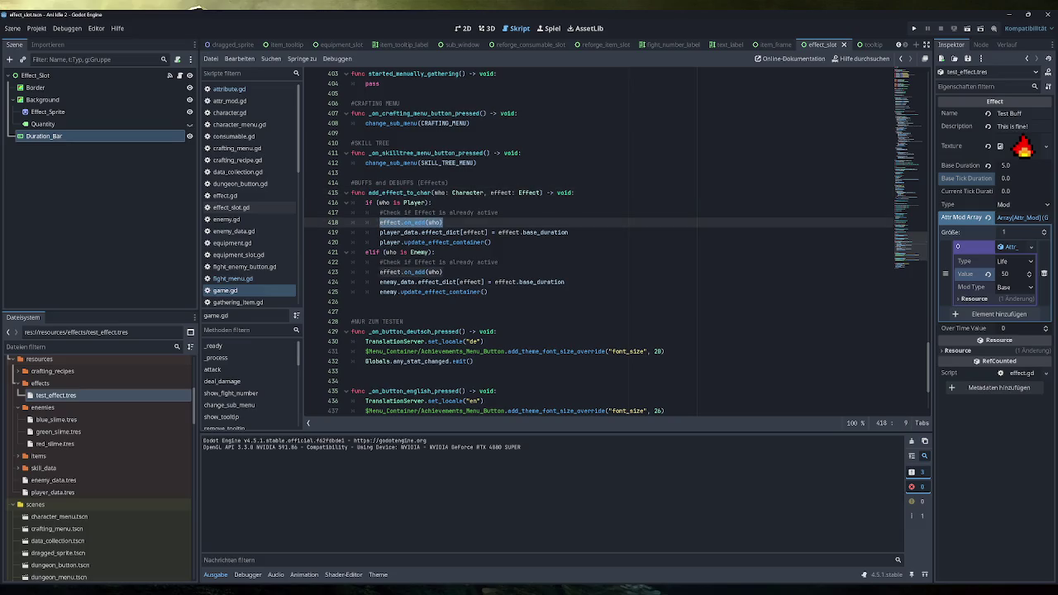
{"action": "left_click_drag", "start_coordinate": [569, 232], "coordinate": [380, 233]}
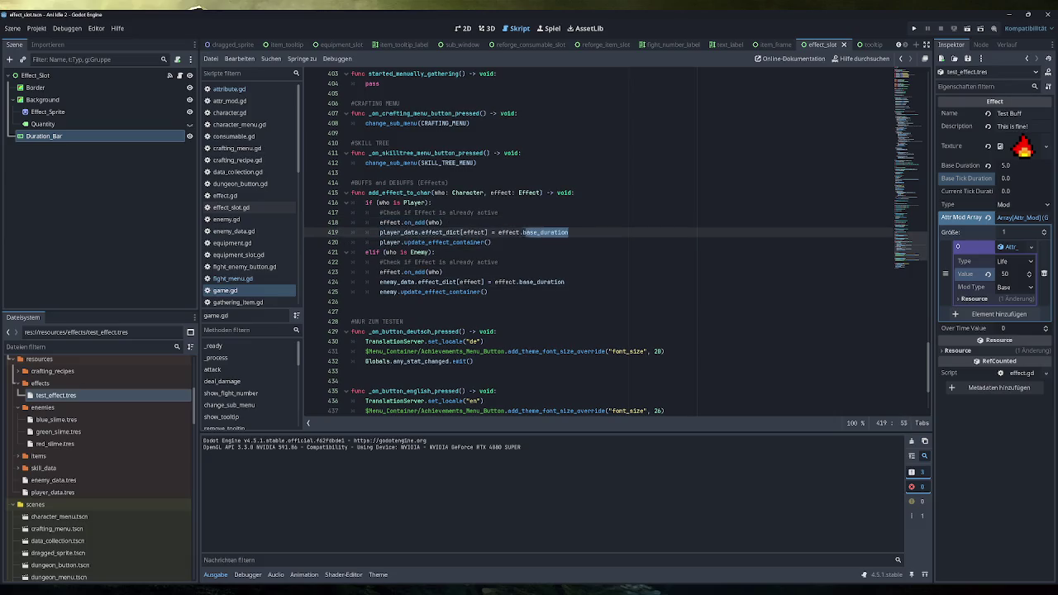
{"action": "key", "text": "ctrl+x"}
{"action": "key", "text": "Up"}
{"action": "key", "text": "Up"}
{"action": "key", "text": "End"}
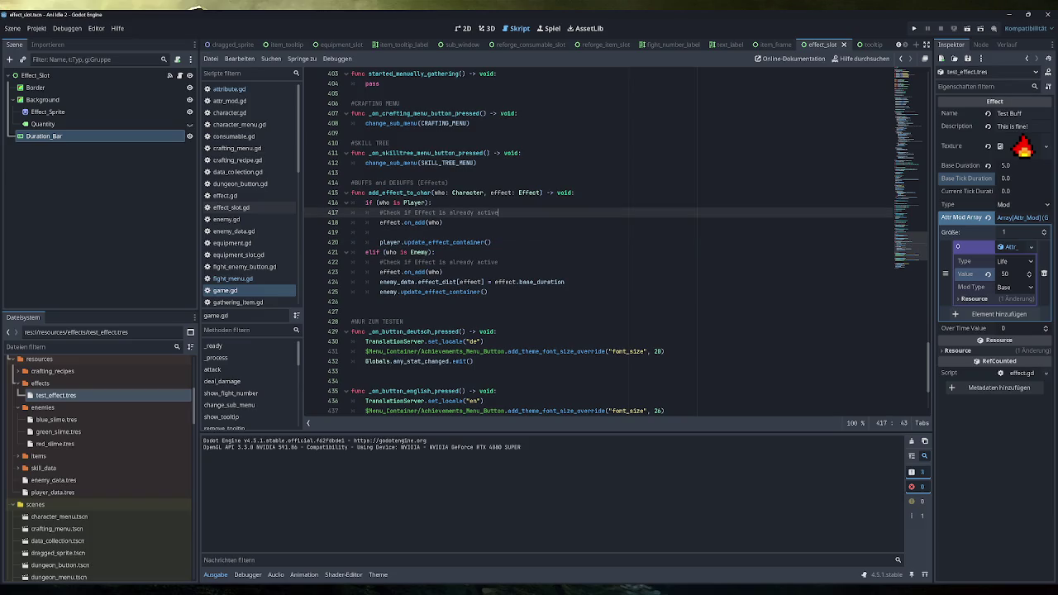
{"action": "key", "text": "Return"}
{"action": "key", "text": "ctrl+v"}
{"action": "key", "text": "Down"}
{"action": "key", "text": "Delete"}
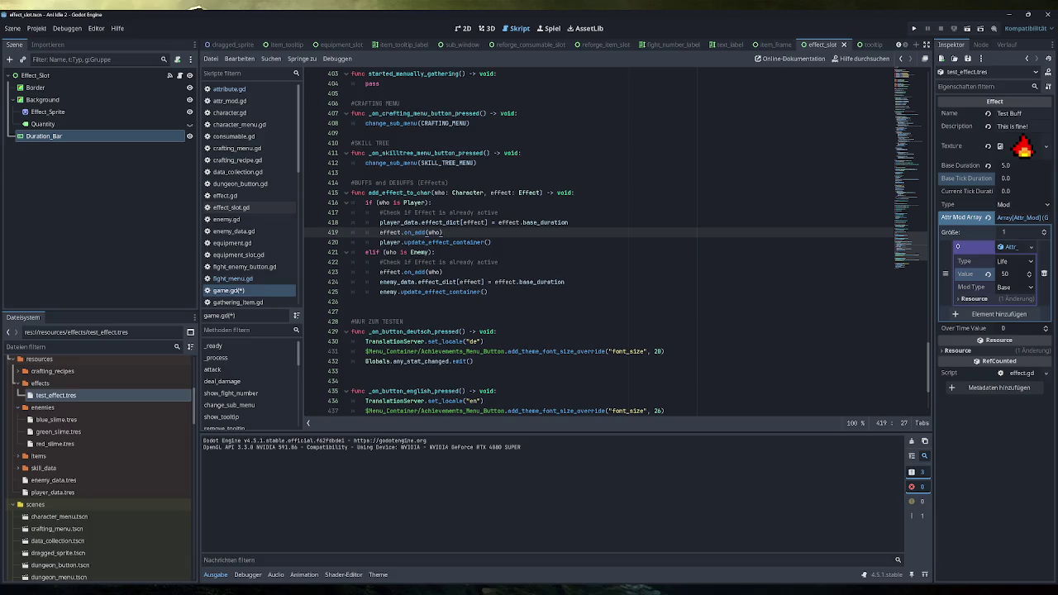
Insert the effect_dict duration assignment into the enemy branch, remove blank lines, and save game.gd
{"action": "left_click_drag", "start_coordinate": [566, 282], "coordinate": [379, 282]}
{"action": "key", "text": "BackSpace"}
{"action": "left_click", "coordinate": [498, 262]}
{"action": "key", "text": "Return"}
{"action": "key", "text": "ctrl+v"}
{"action": "key", "text": "Down"}
{"action": "key", "text": "Delete"}
{"action": "key", "text": "ctrl+s"}
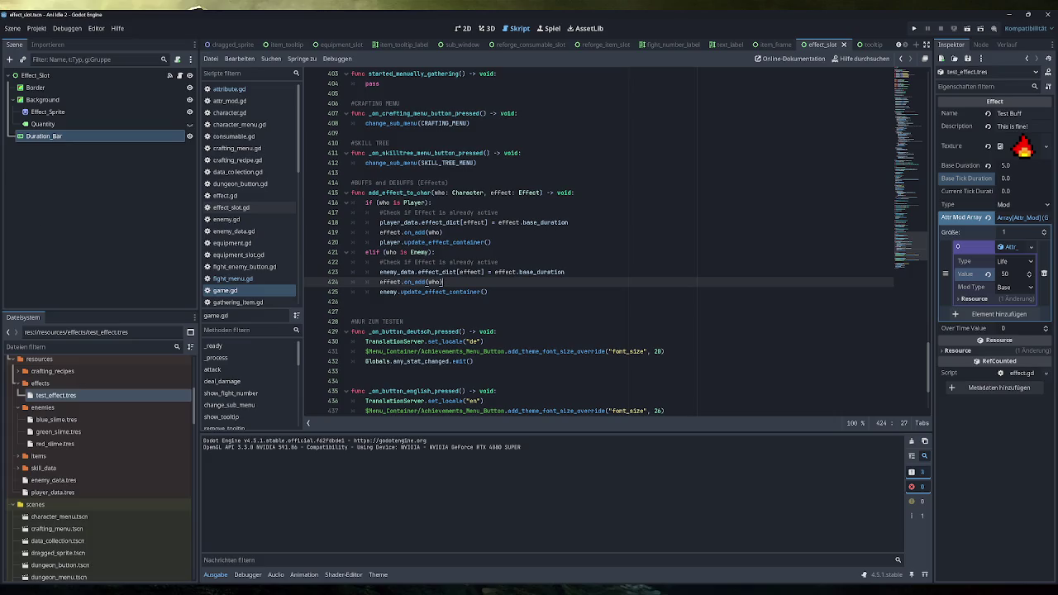
Begin replacing the player's already-active comment with an 'if (' statement
{"action": "left_click_drag", "start_coordinate": [498, 212], "coordinate": [366, 212]}
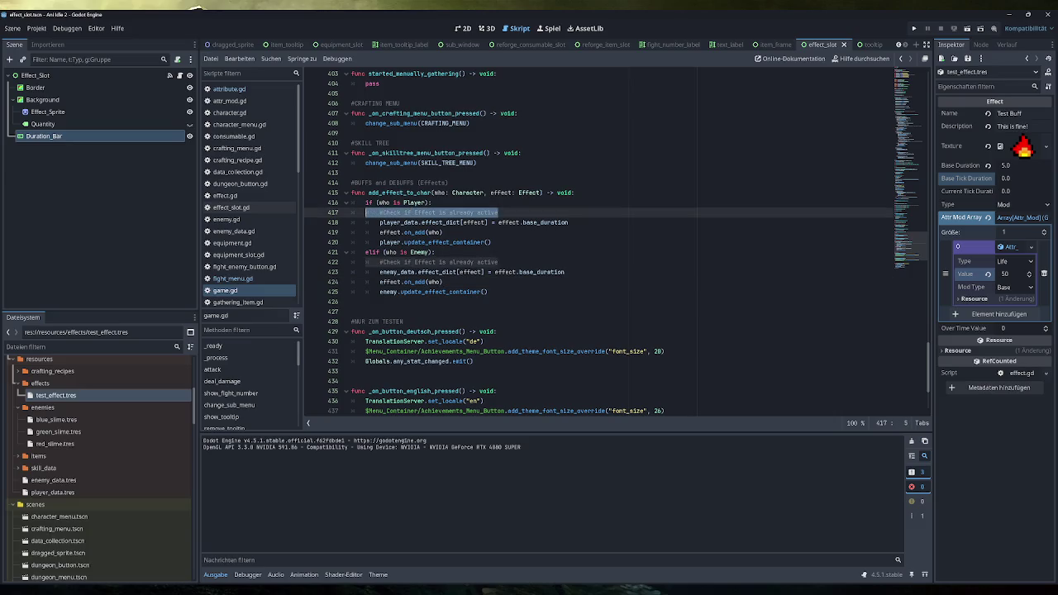
{"action": "left_click", "coordinate": [492, 242]}
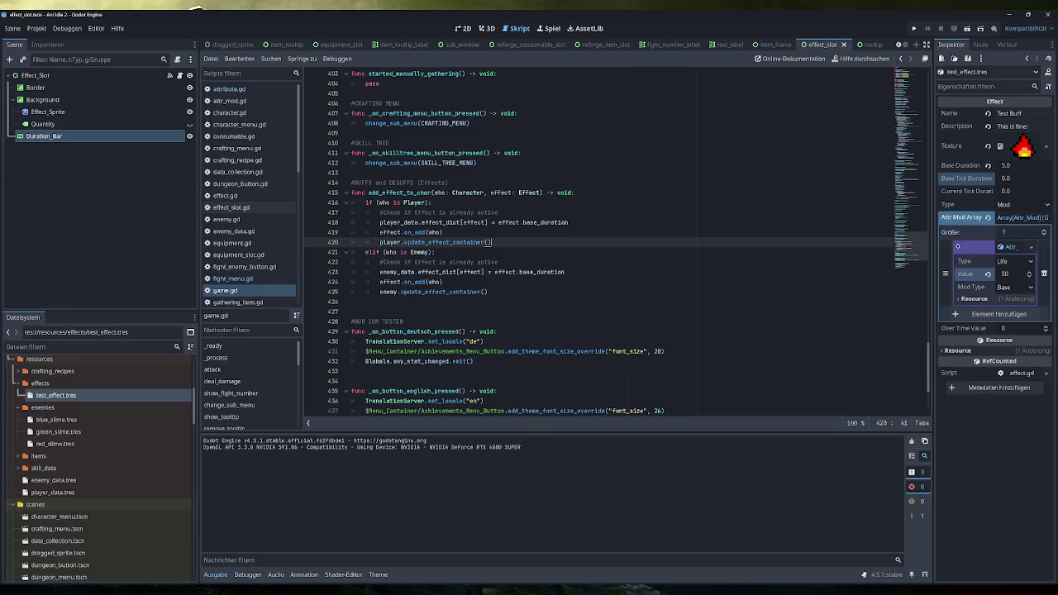
{"action": "left_click_drag", "start_coordinate": [498, 213], "coordinate": [380, 212]}
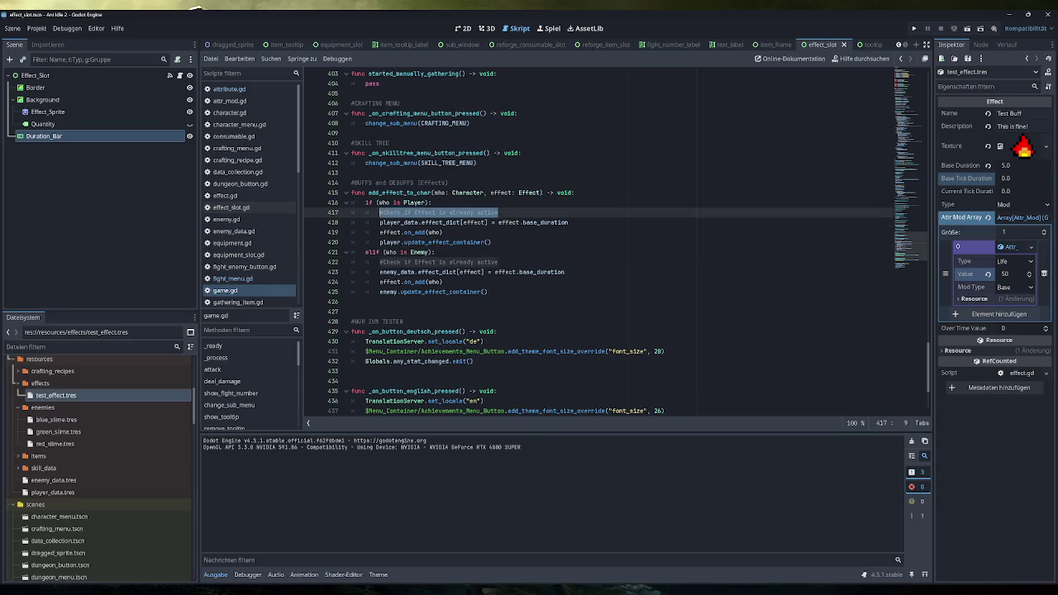
{"action": "type", "text": "if ("}
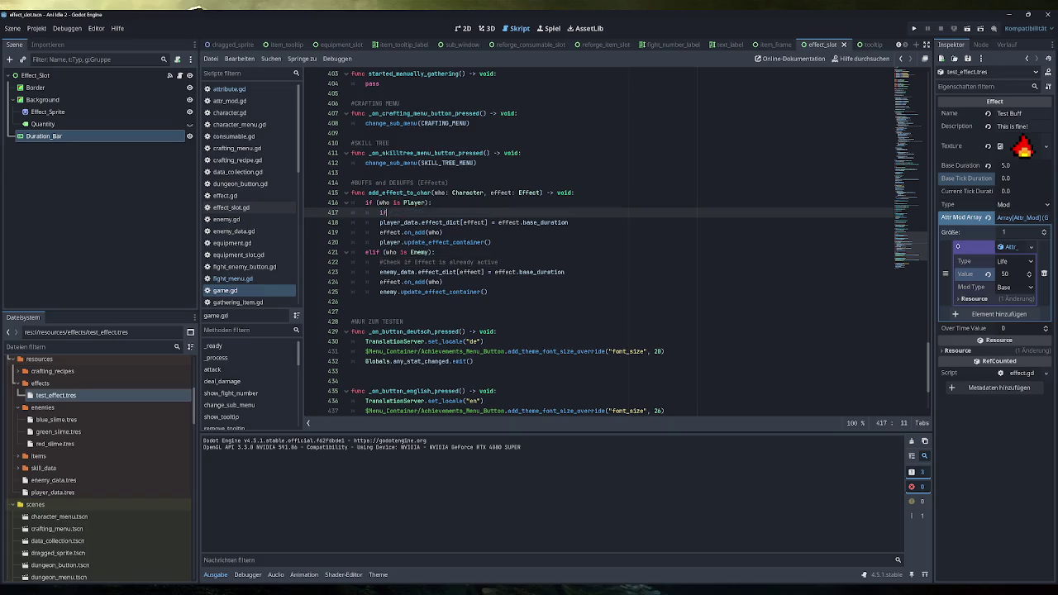
Complete the condition as 'if (player_data.effect_dict.has(effect)):'
{"action": "left_click", "coordinate": [461, 222]}
{"action": "left_click_drag", "start_coordinate": [461, 222], "coordinate": [379, 223]}
{"action": "key", "text": "ctrl+c"}
{"action": "left_click", "coordinate": [394, 212]}
{"action": "key", "text": "ctrl+v"}
{"action": "type", "text": "has("}
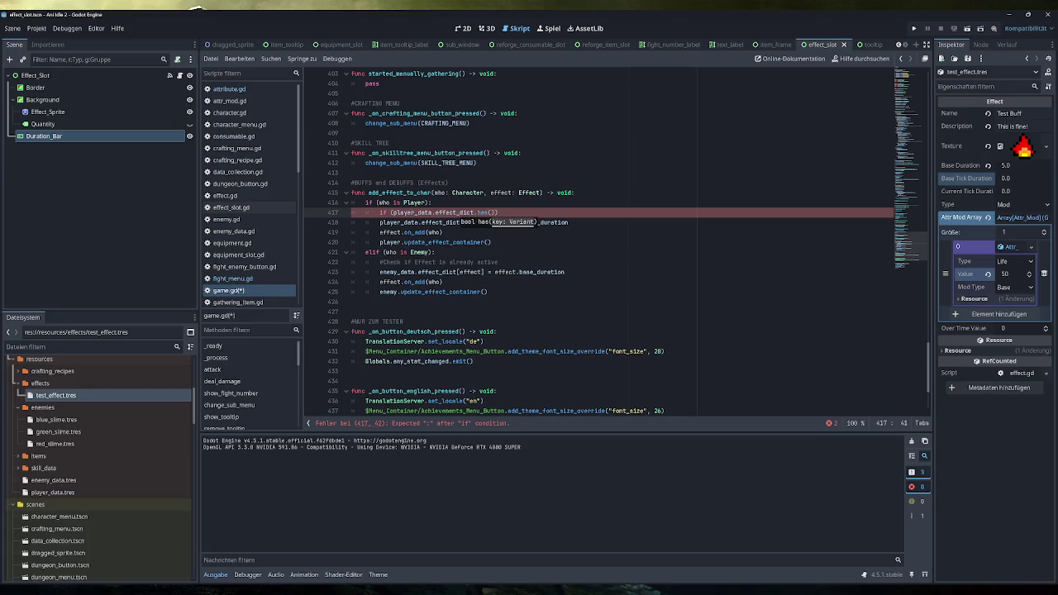
{"action": "type", "text": "effect"}
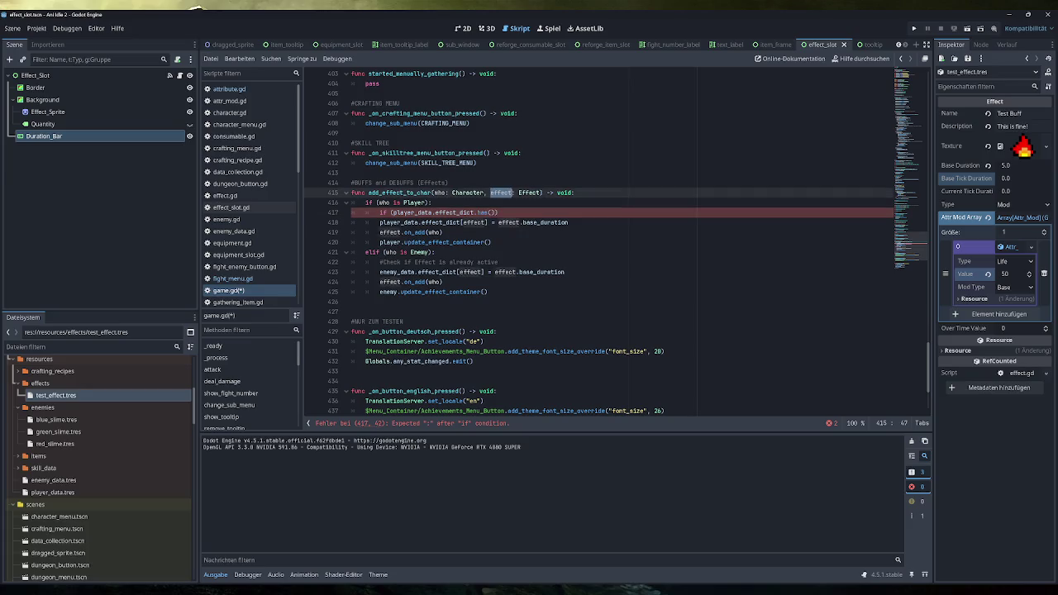
{"action": "type", "text": ")"}
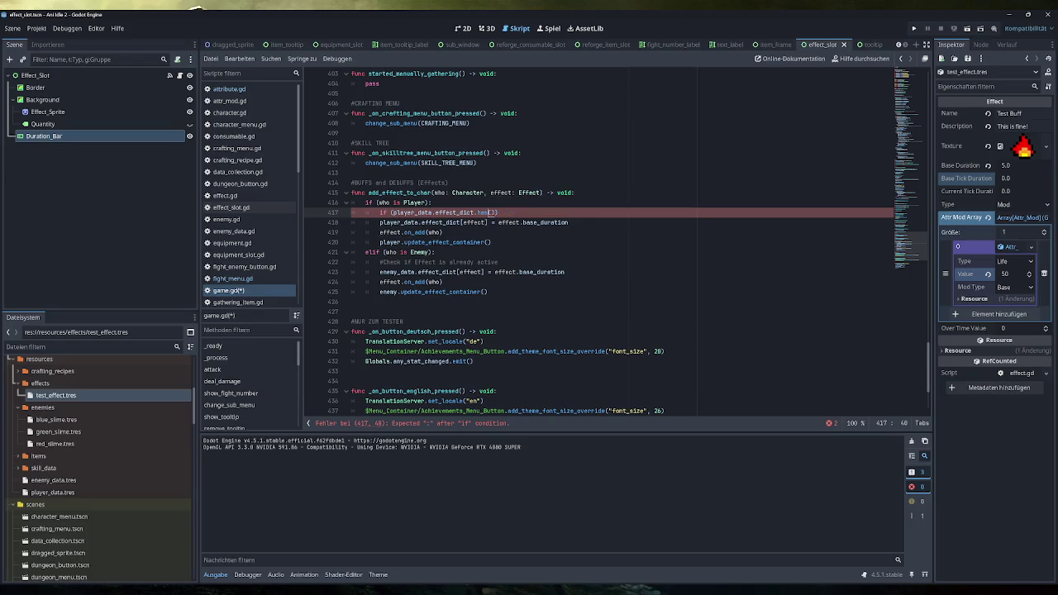
{"action": "type", "text": "):"}
{"action": "type", "text": ":"}
{"action": "key", "text": "Return"}
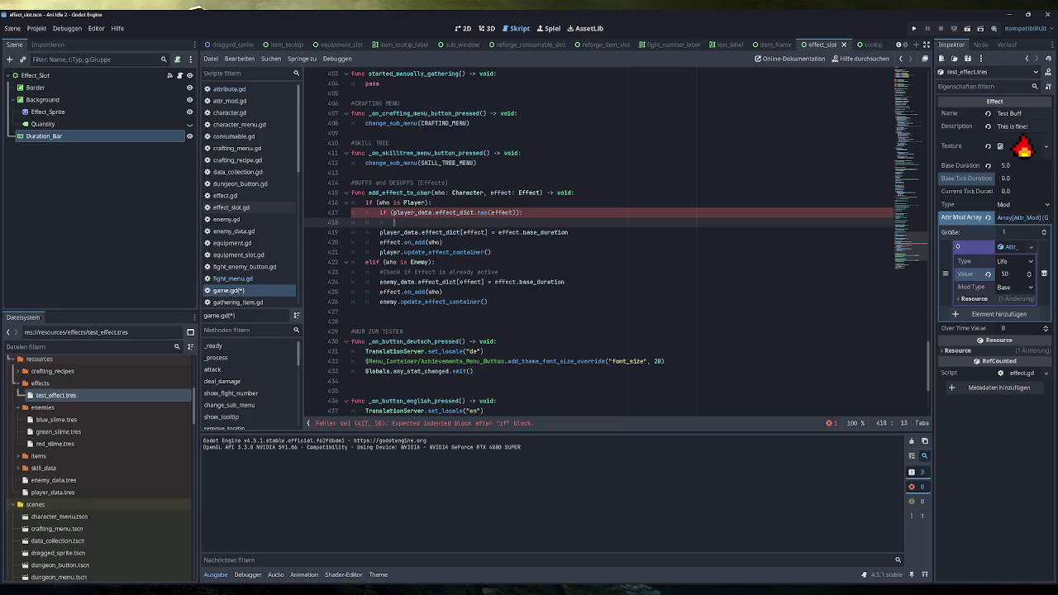
Move the base-duration assignment line indented beneath the new if condition
{"action": "left_click", "coordinate": [380, 233]}
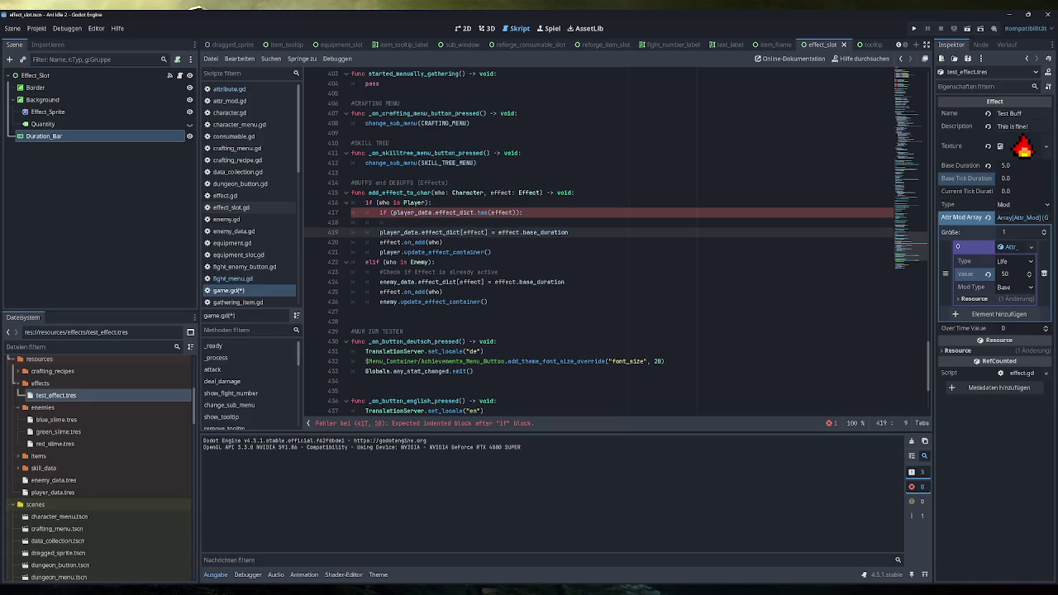
{"action": "key", "text": "End"}
{"action": "key", "text": "shift+Home"}
{"action": "key", "text": "BackSpace"}
{"action": "key", "text": "Up"}
{"action": "key", "text": "ctrl+v"}
{"action": "key", "text": "Down"}
{"action": "key", "text": "BackSpace"}
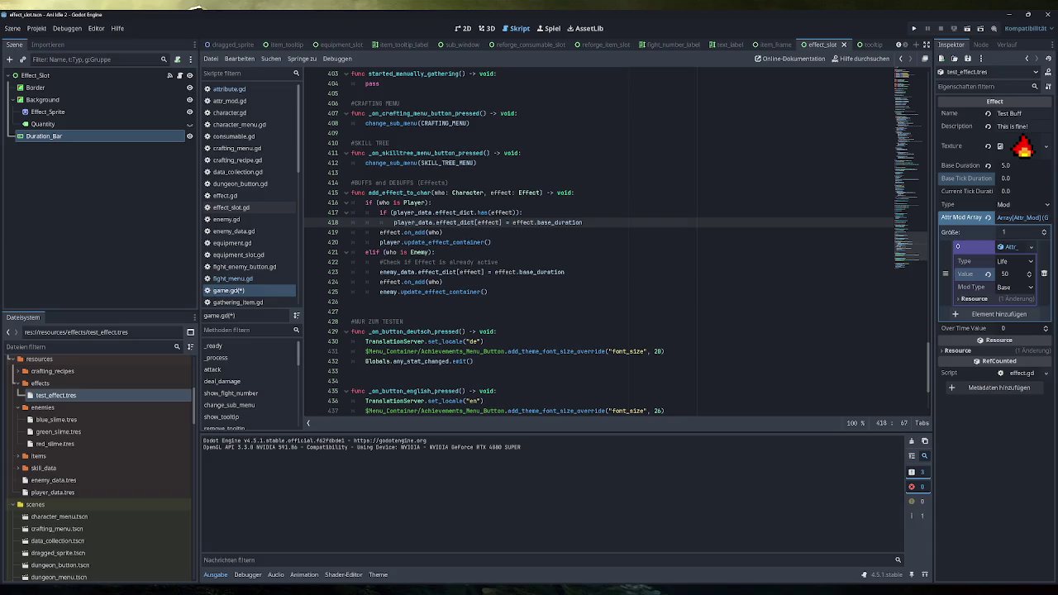
Unindent the duration assignment and delete the has(effect) if line from the player branch
{"action": "left_click", "coordinate": [444, 232]}
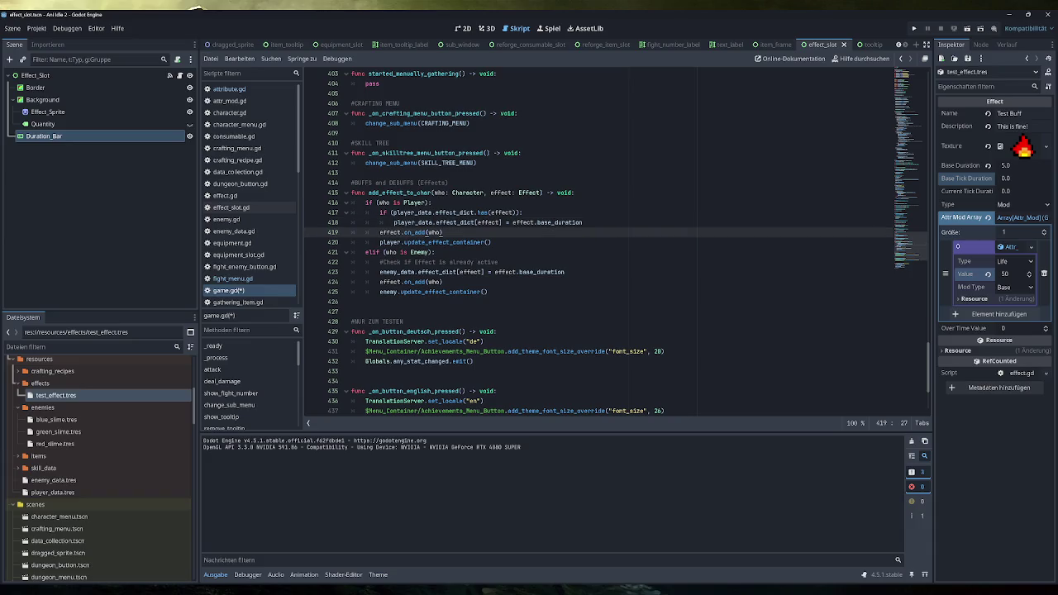
{"action": "left_click_drag", "start_coordinate": [522, 212], "coordinate": [380, 213]}
{"action": "key", "text": "ctrl+c"}
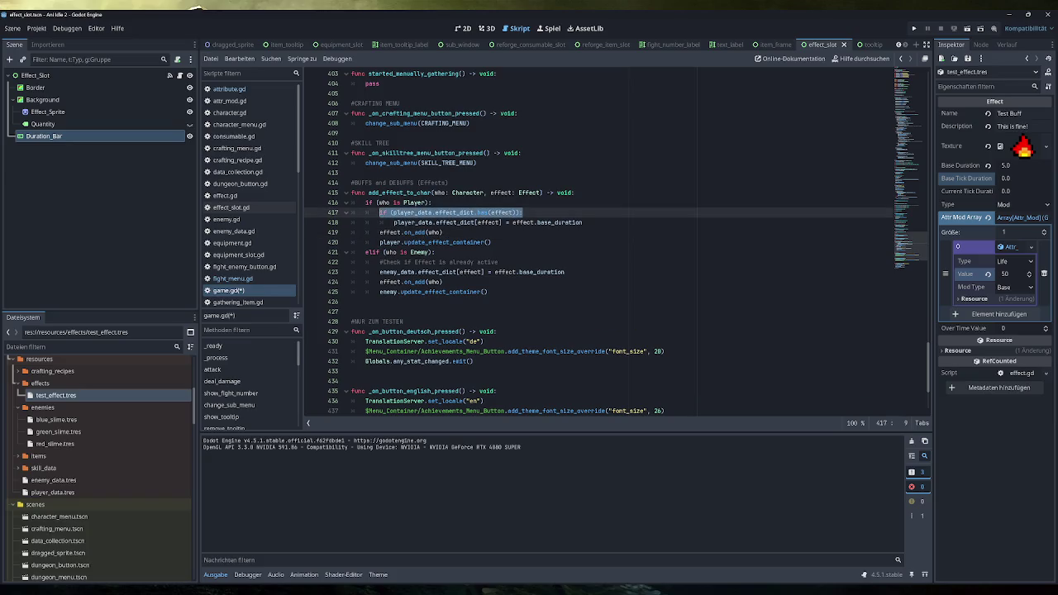
{"action": "left_click_drag", "start_coordinate": [583, 222], "coordinate": [394, 222]}
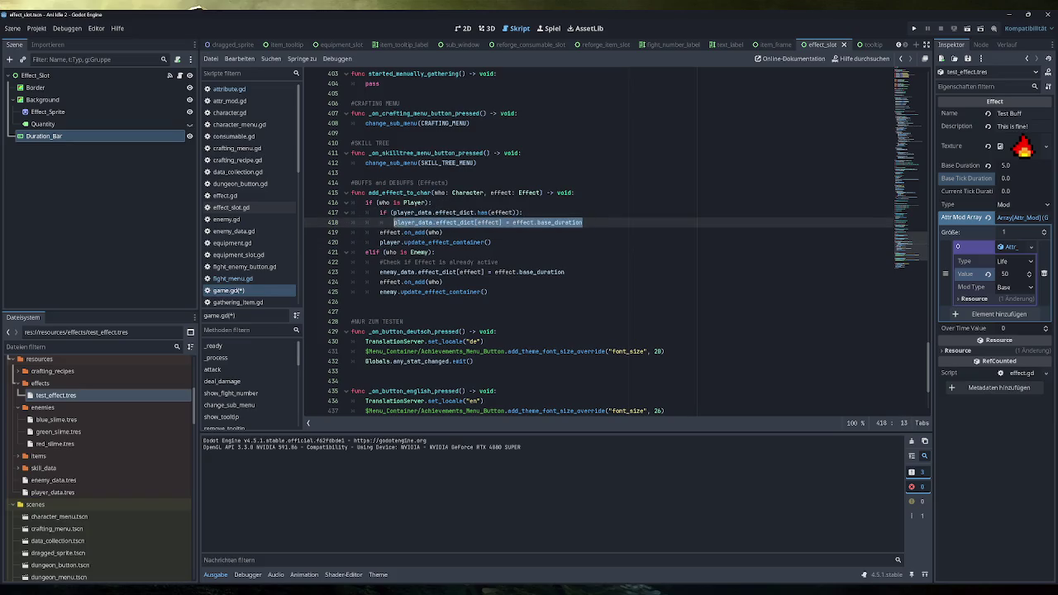
{"action": "left_click", "coordinate": [394, 223]}
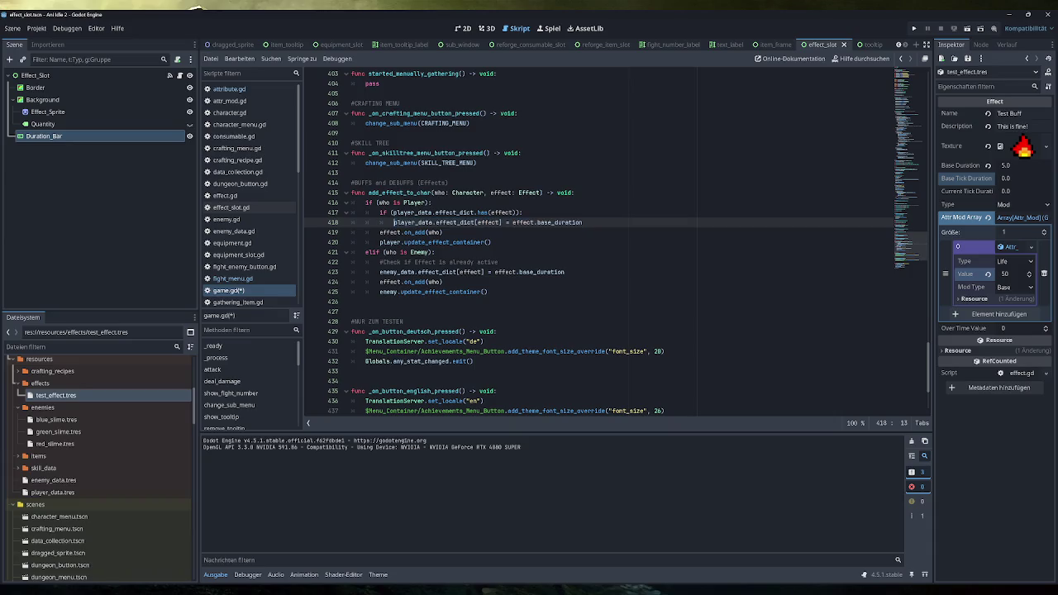
{"action": "key", "text": "BackSpace"}
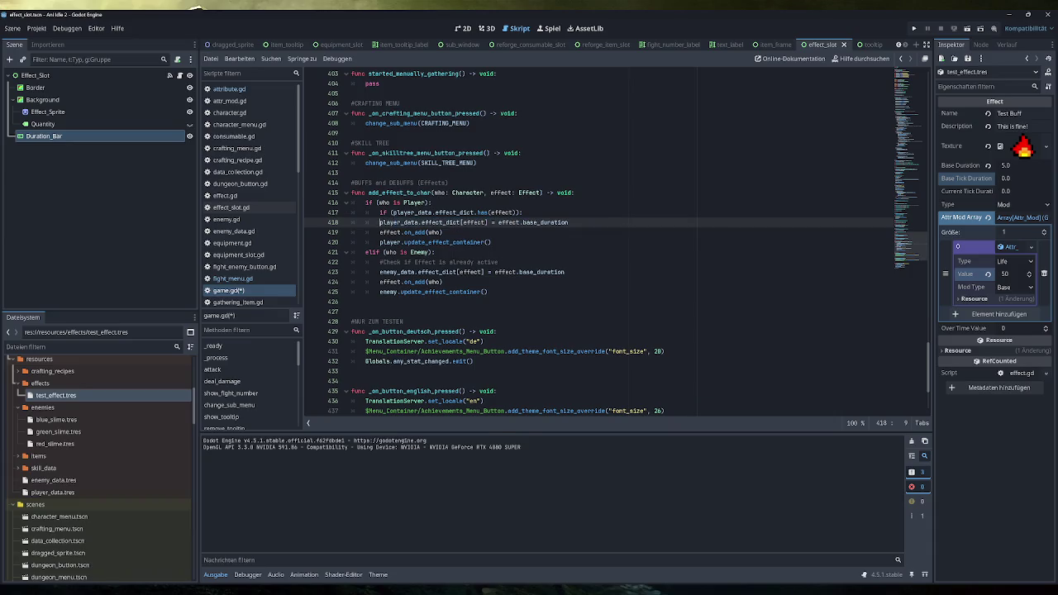
{"action": "left_click", "coordinate": [523, 213]}
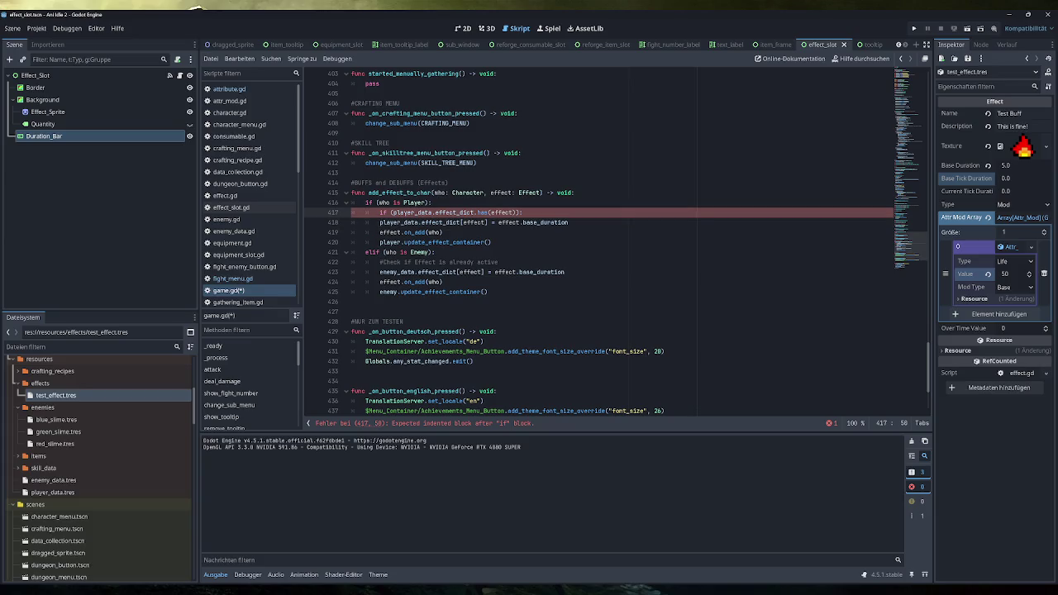
{"action": "key", "text": "ctrl+BackSpace"}
{"action": "key", "text": "ctrl+BackSpace"}
{"action": "key", "text": "ctrl+BackSpace"}
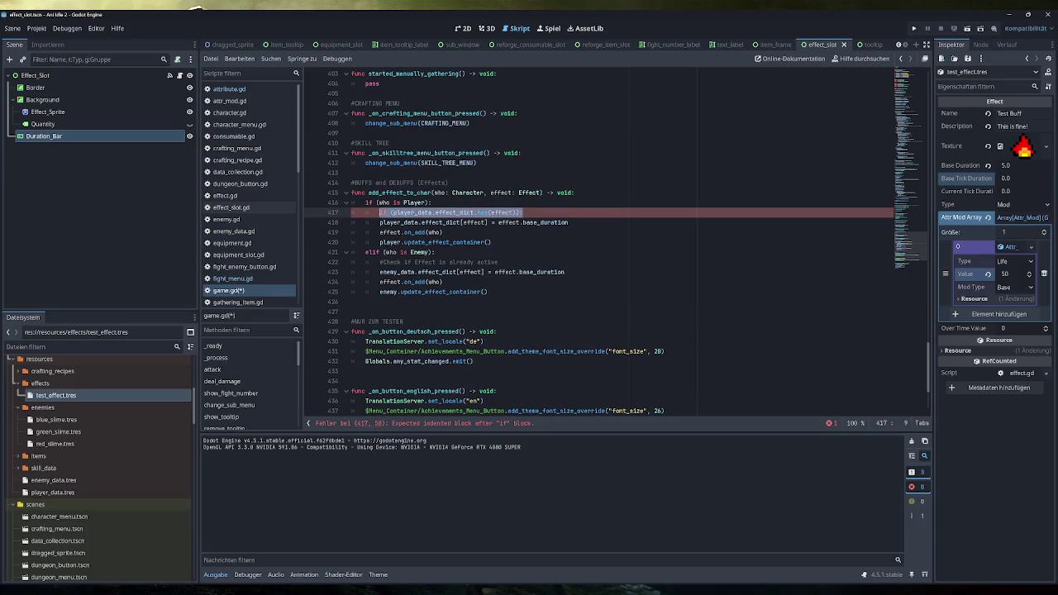
{"action": "key", "text": "ctrl+shift+k"}
{"action": "key", "text": "shift+End"}
{"action": "key", "text": "shift+Left"}
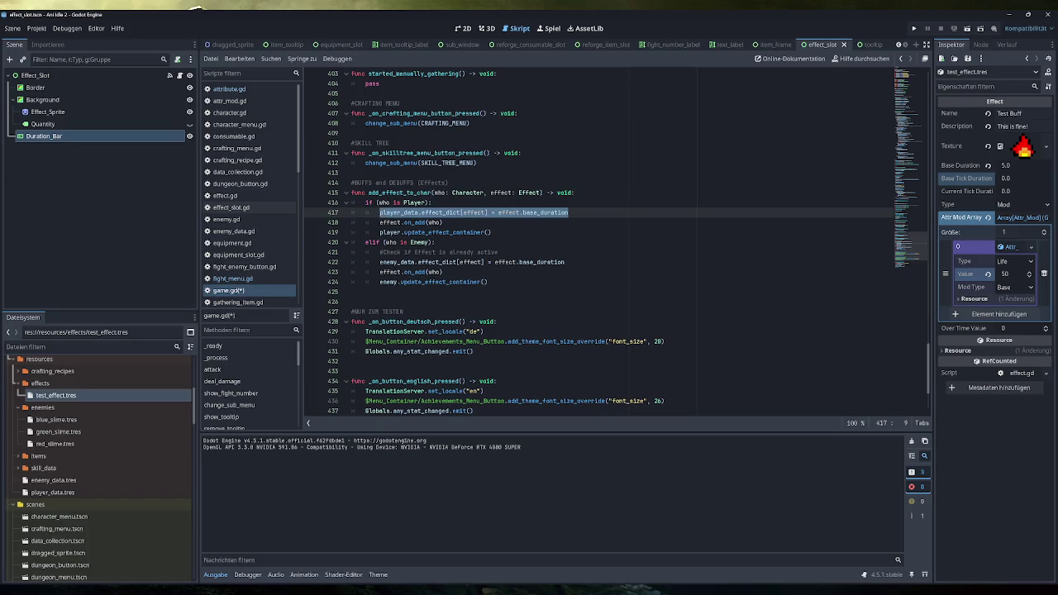
Place 'if (player_data.effect_dict.has(effect)):' directly under the Player check line
{"action": "key", "text": "End"}
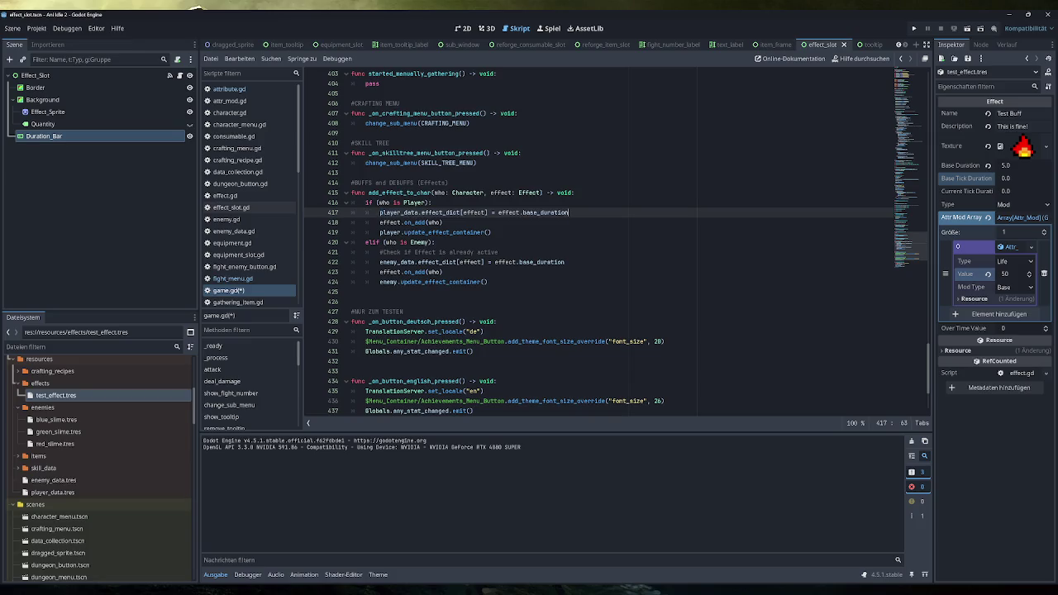
{"action": "key", "text": "Return"}
{"action": "type", "text": "if (player_data.effect_dict.has(effect)):"}
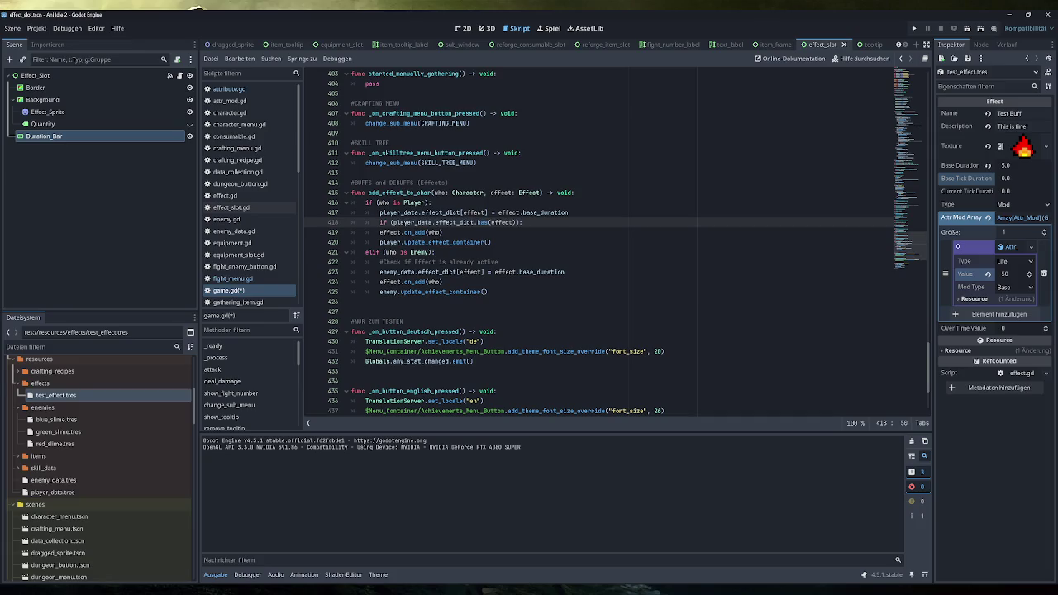
{"action": "key", "text": "ctrl+shift+Left"}
{"action": "key", "text": "ctrl+shift+Left"}
{"action": "key", "text": "ctrl+shift+Left"}
{"action": "key", "text": "BackSpace"}
{"action": "key", "text": "BackSpace"}
{"action": "key", "text": "BackSpace"}
{"action": "key", "text": "BackSpace"}
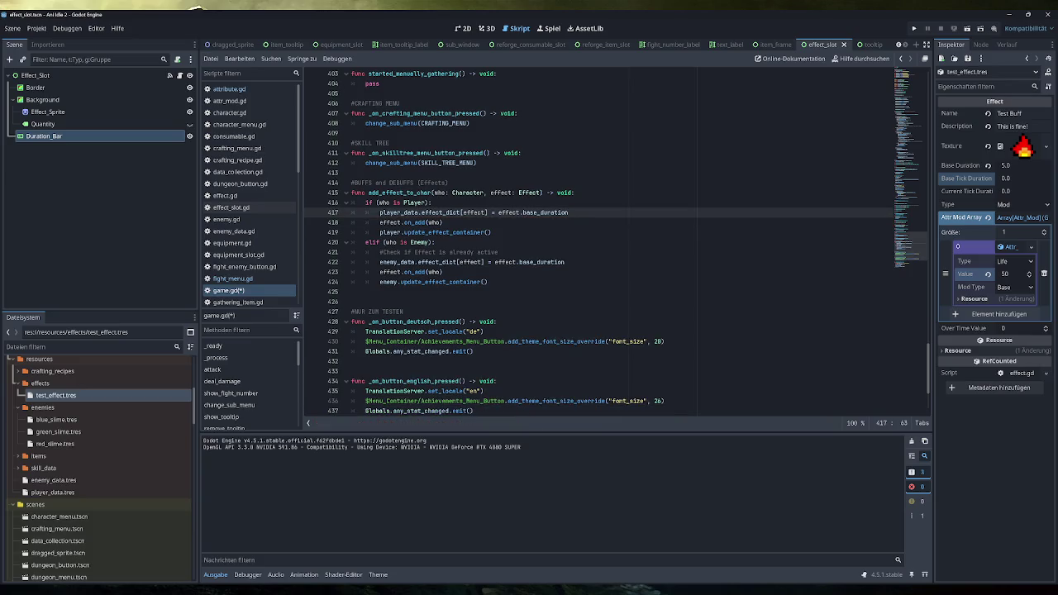
{"action": "key", "text": "Up"}
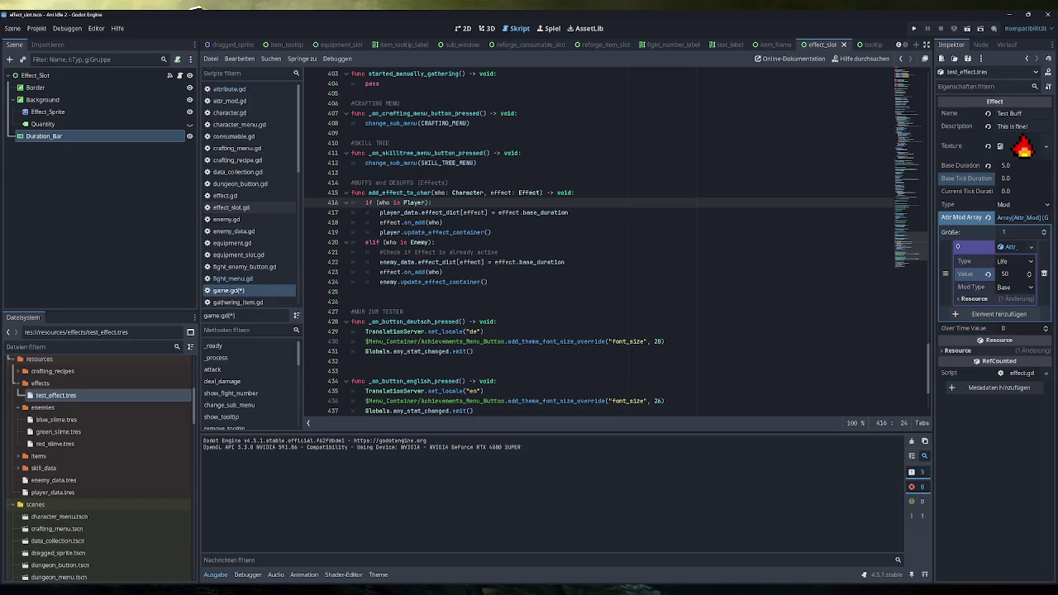
{"action": "key", "text": "Return"}
{"action": "key", "text": "ctrl+v"}
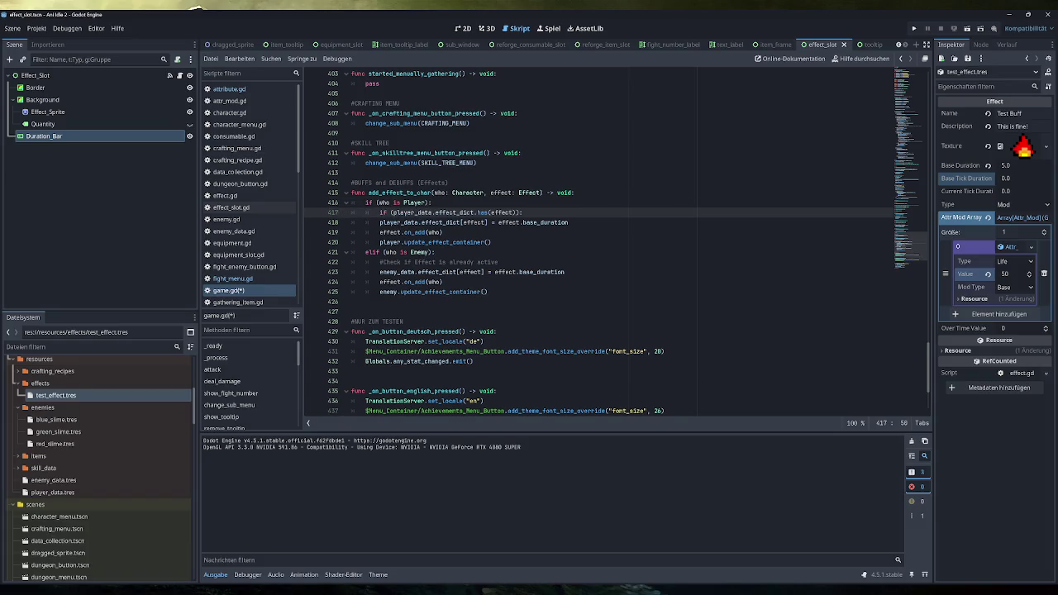
{"action": "key", "text": "Return"}
{"action": "key", "text": "Return"}
{"action": "key", "text": "BackSpace"}
{"action": "key", "text": "BackSpace"}
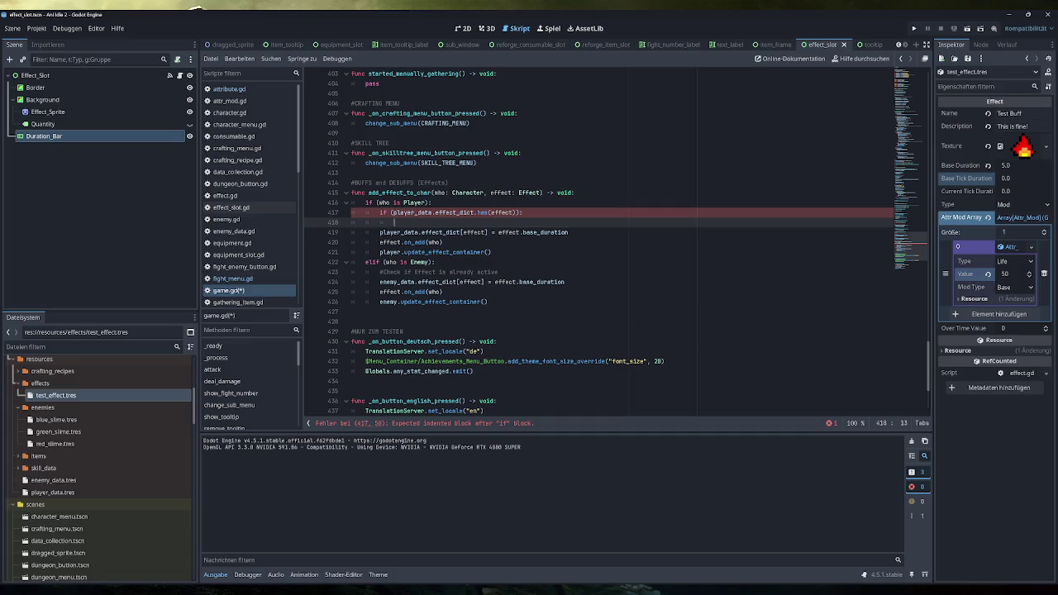
Negate the condition with 'not' and indent effect.on_add(who) under it
{"action": "key", "text": "Up"}
{"action": "type", "text": "not"}
{"action": "left_click", "coordinate": [515, 193]}
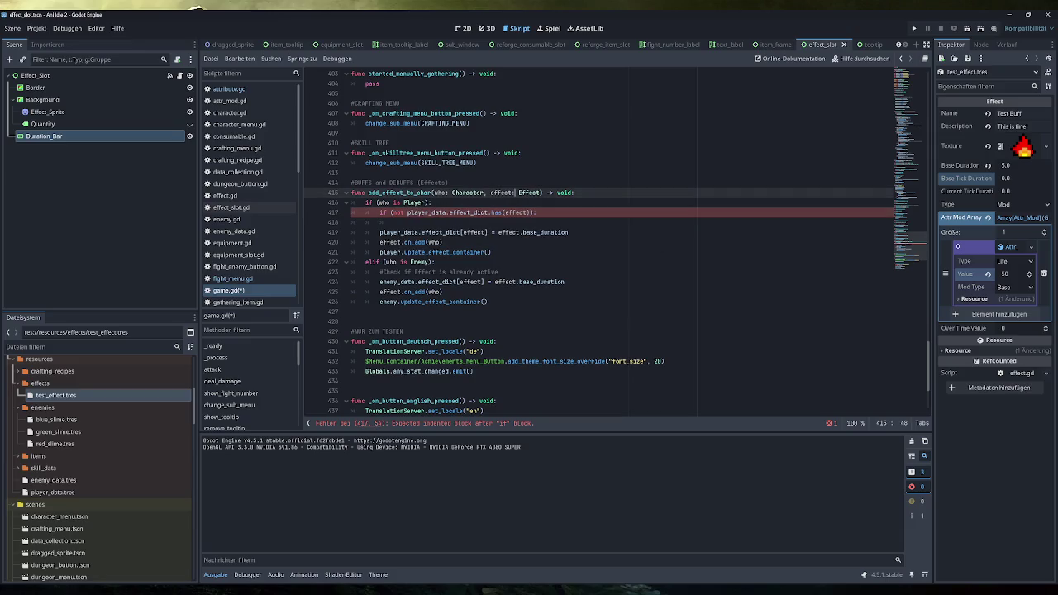
{"action": "left_click", "coordinate": [471, 213]}
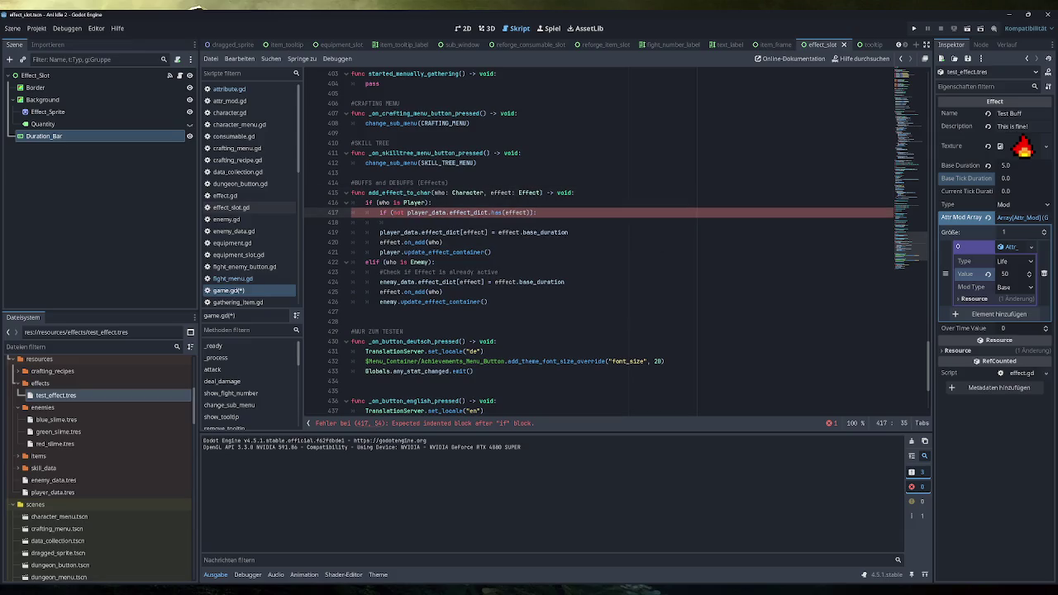
{"action": "left_click_drag", "start_coordinate": [569, 233], "coordinate": [379, 232]}
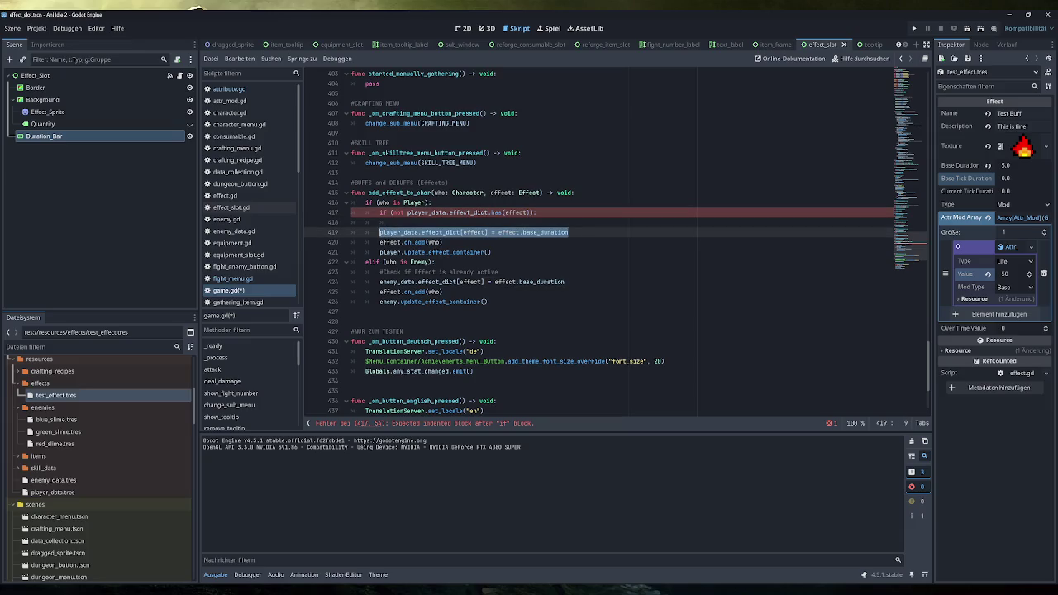
{"action": "key", "text": "Tab"}
{"action": "key", "text": "Up"}
{"action": "key", "text": "BackSpace"}
{"action": "key", "text": "BackSpace"}
{"action": "key", "text": "BackSpace"}
{"action": "left_click", "coordinate": [380, 233]}
{"action": "key", "text": "Tab"}
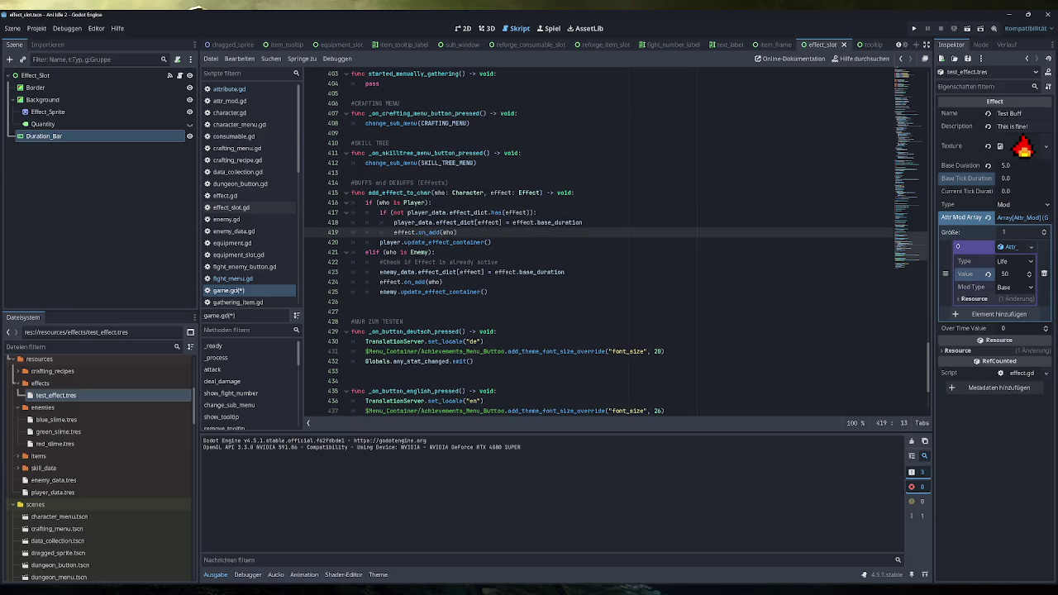
Add an else: branch containing player_data.effect_dict[effect] = effect.base_duration, then open effect.gd
{"action": "key", "text": "Return"}
{"action": "key", "text": "BackSpace"}
{"action": "type", "text": "else:"}
{"action": "key", "text": "Return"}
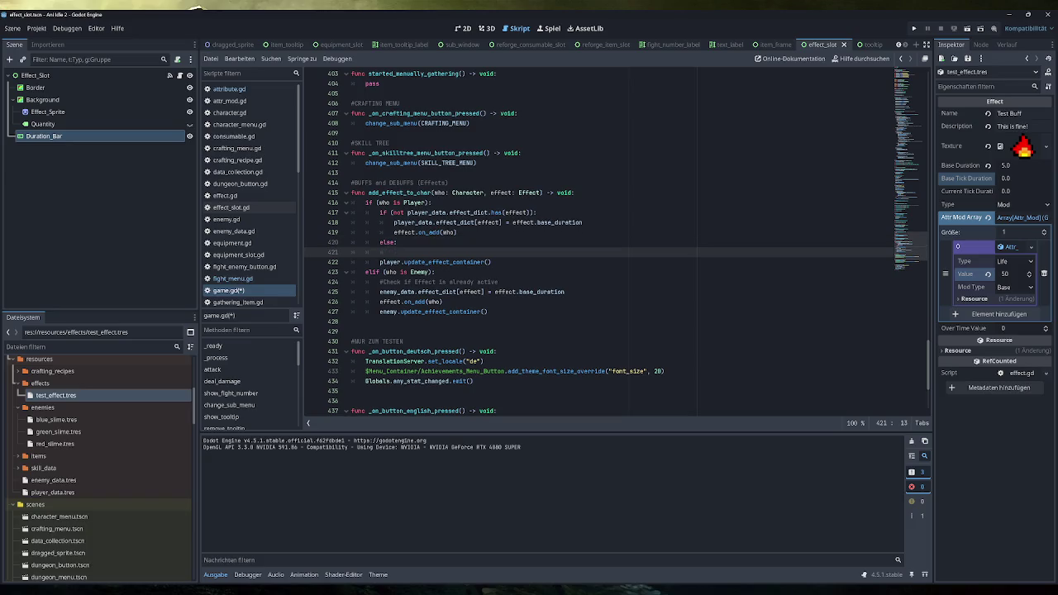
{"action": "left_click_drag", "start_coordinate": [583, 222], "coordinate": [394, 223]}
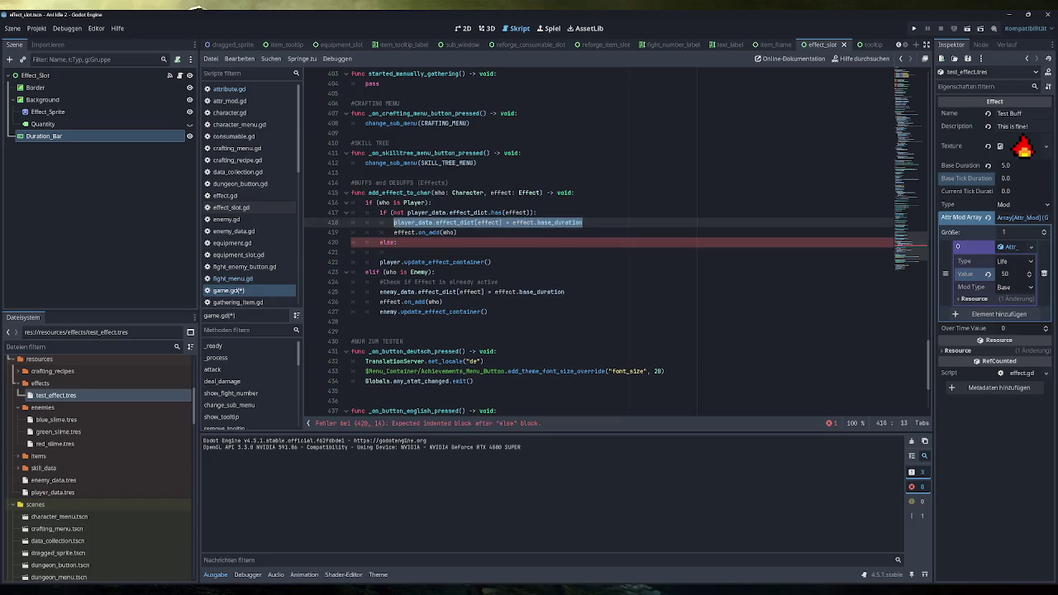
{"action": "key", "text": "ctrl+c"}
{"action": "left_click", "coordinate": [393, 252]}
{"action": "key", "text": "ctrl+v"}
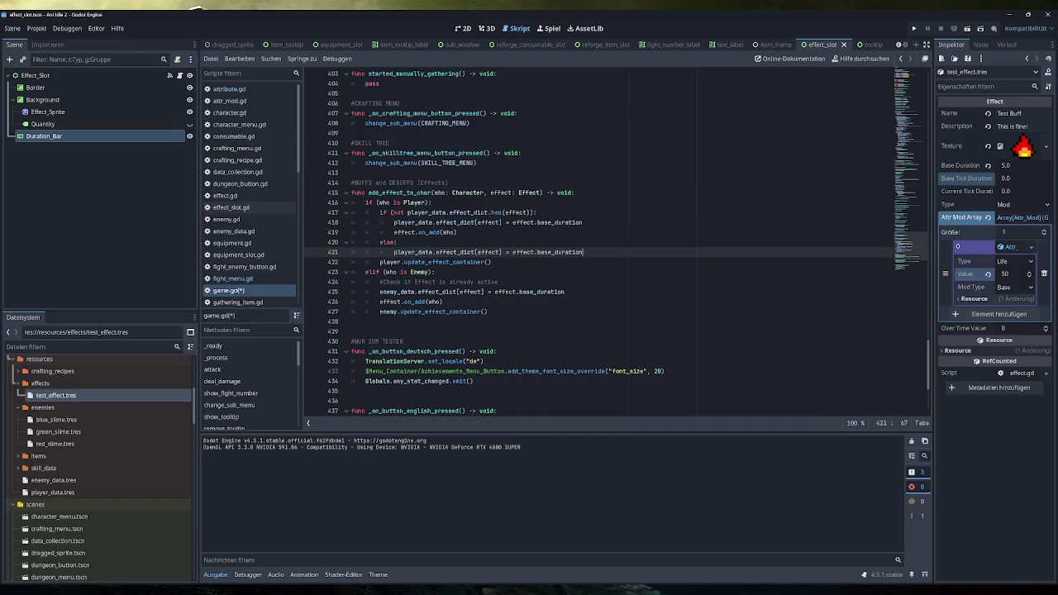
{"action": "left_click", "coordinate": [491, 262]}
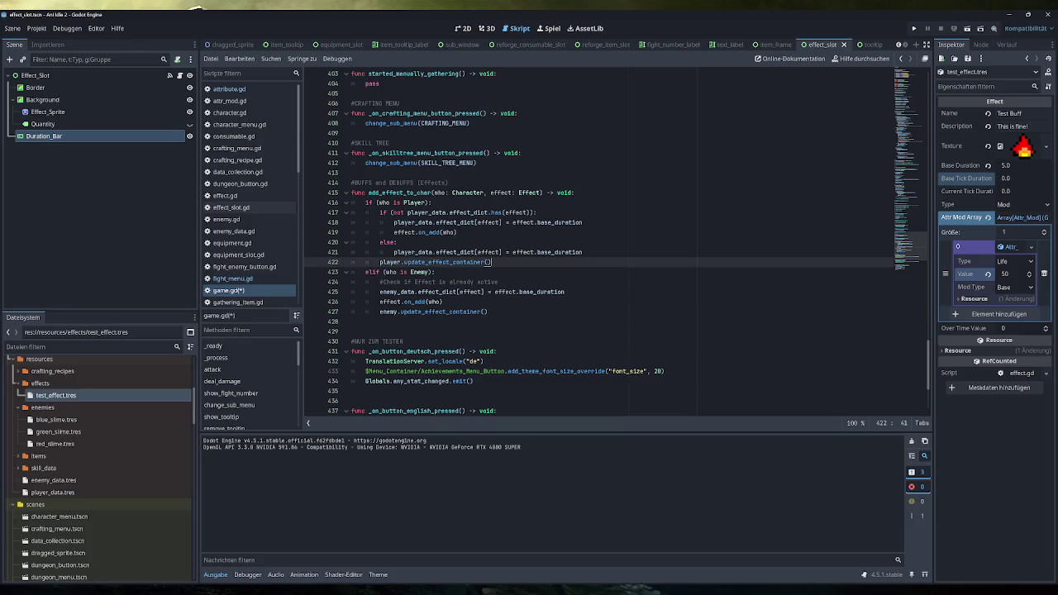
{"action": "left_click", "coordinate": [429, 233], "text": "ctrl"}
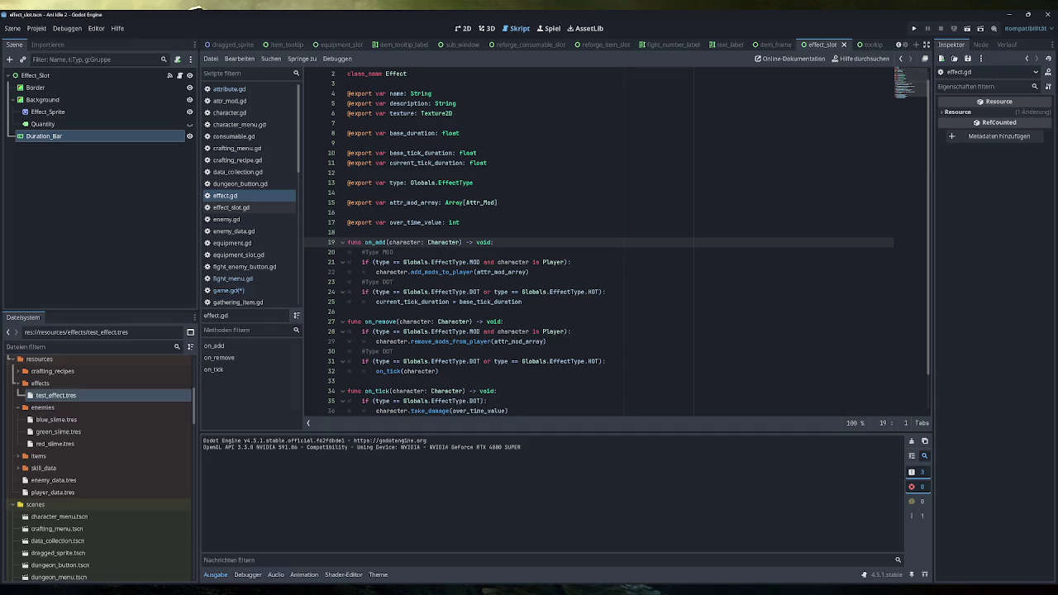
{"action": "mouse_move", "coordinate": [406, 273]}
{"action": "scroll", "coordinate": [406, 273], "scroll_direction": "down", "scroll_amount": 1}
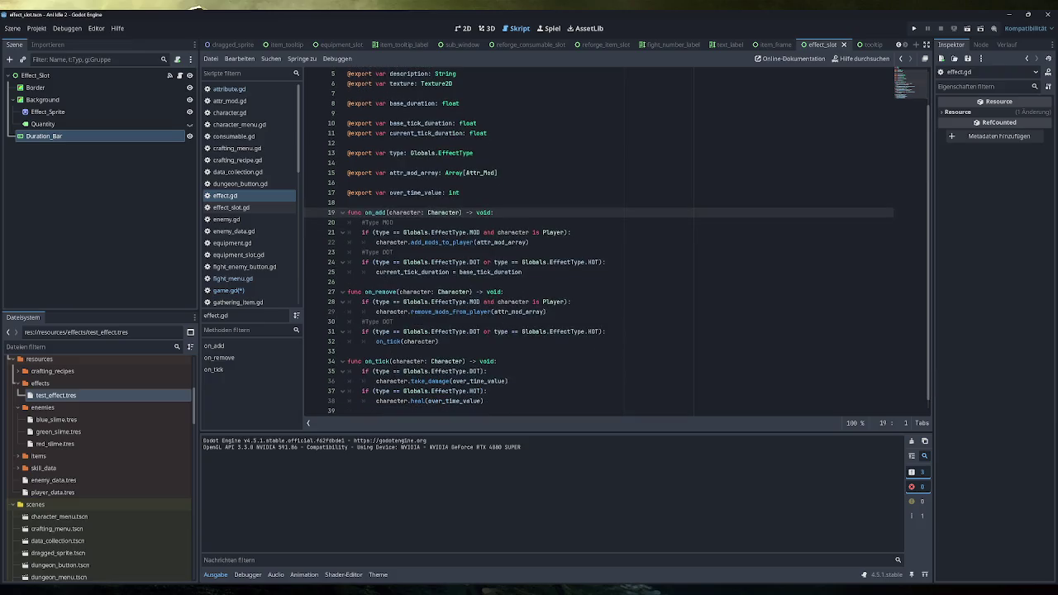
{"action": "left_click_drag", "start_coordinate": [529, 242], "coordinate": [361, 243]}
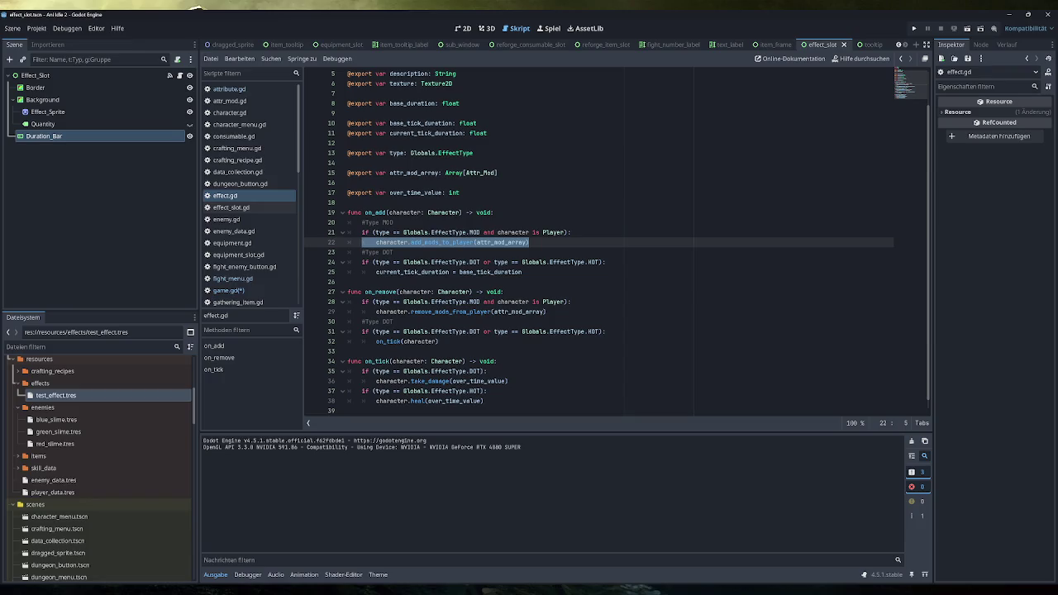
{"action": "mouse_move", "coordinate": [523, 272]}
{"action": "left_mouse_down"}
{"action": "mouse_move", "coordinate": [430, 263]}
{"action": "mouse_move", "coordinate": [375, 272]}
{"action": "left_mouse_up"}
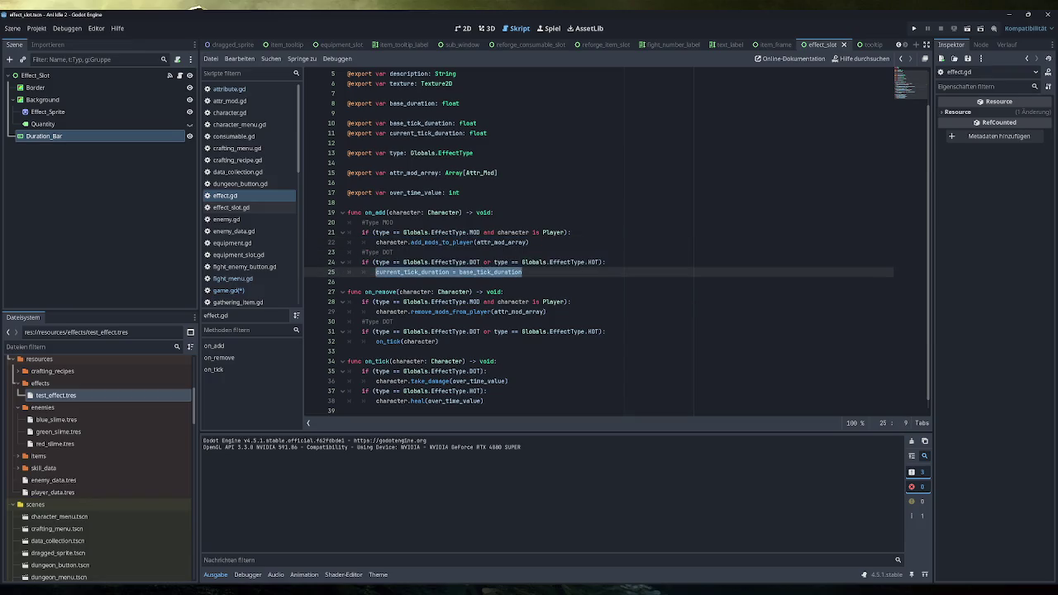
{"action": "left_click_drag", "start_coordinate": [529, 242], "coordinate": [376, 242]}
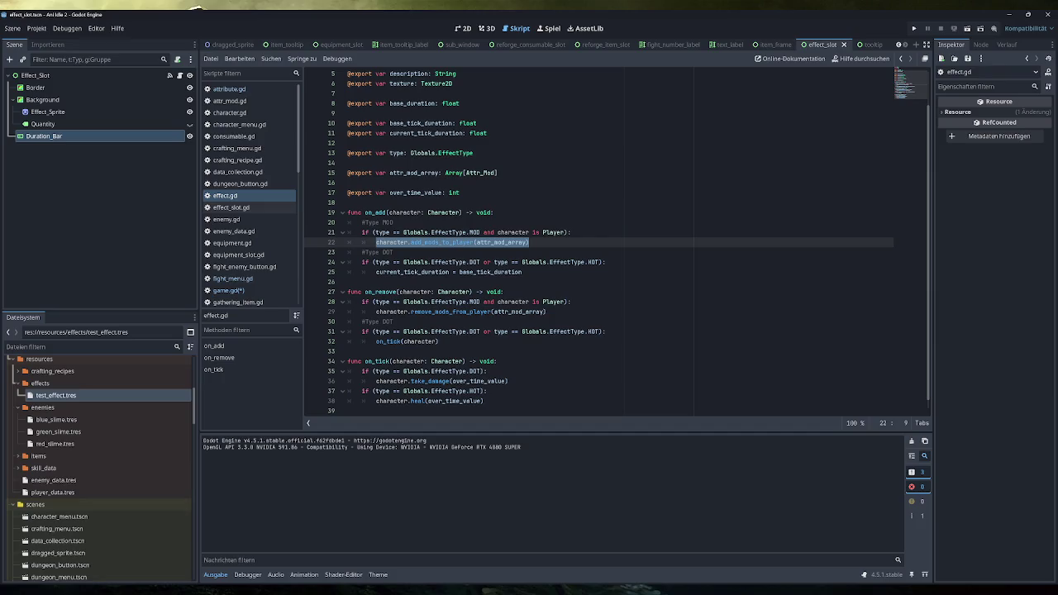
{"action": "key", "text": "alt+Tab"}
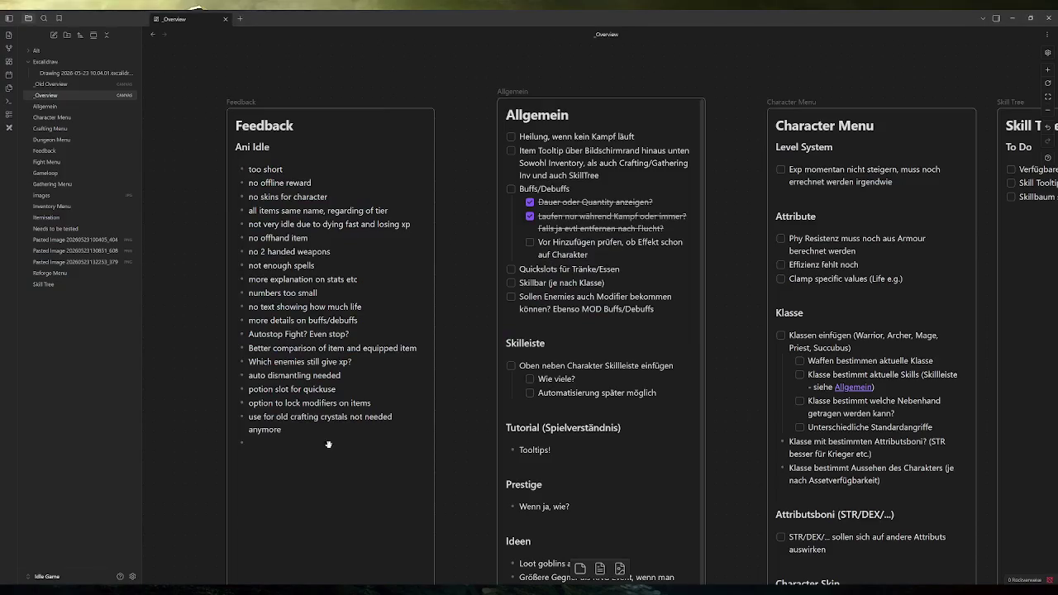
Add the bullet 'Sollen Ticks von DOTS/HOTS resetten werden wenn neu hinzugefügt aber schon vorhanden' to the Allgemein card
{"action": "scroll", "coordinate": [596, 341], "scroll_direction": "down", "scroll_amount": 3}
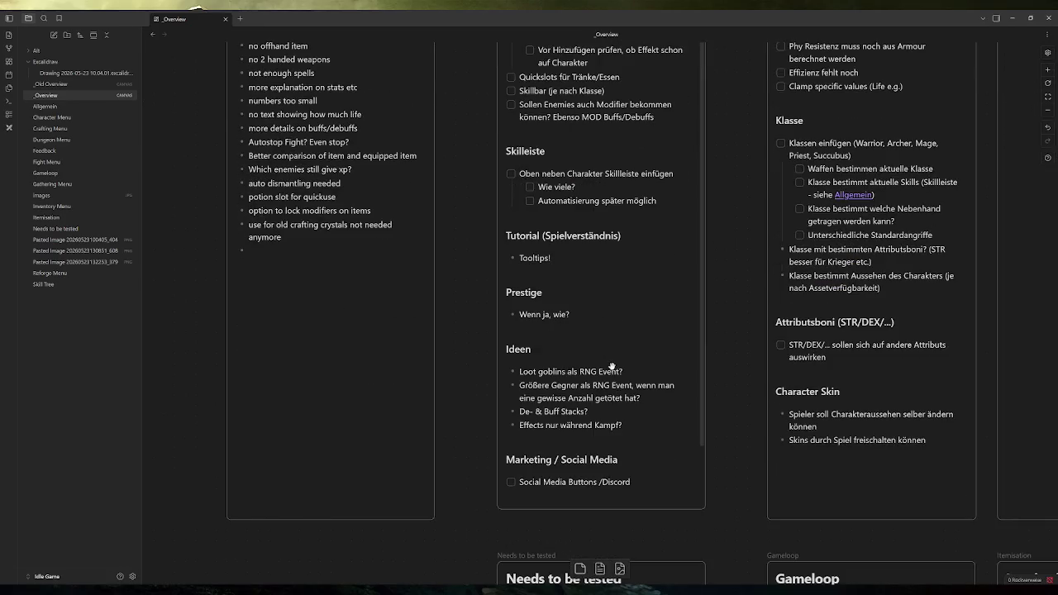
{"action": "double_click", "coordinate": [628, 425]}
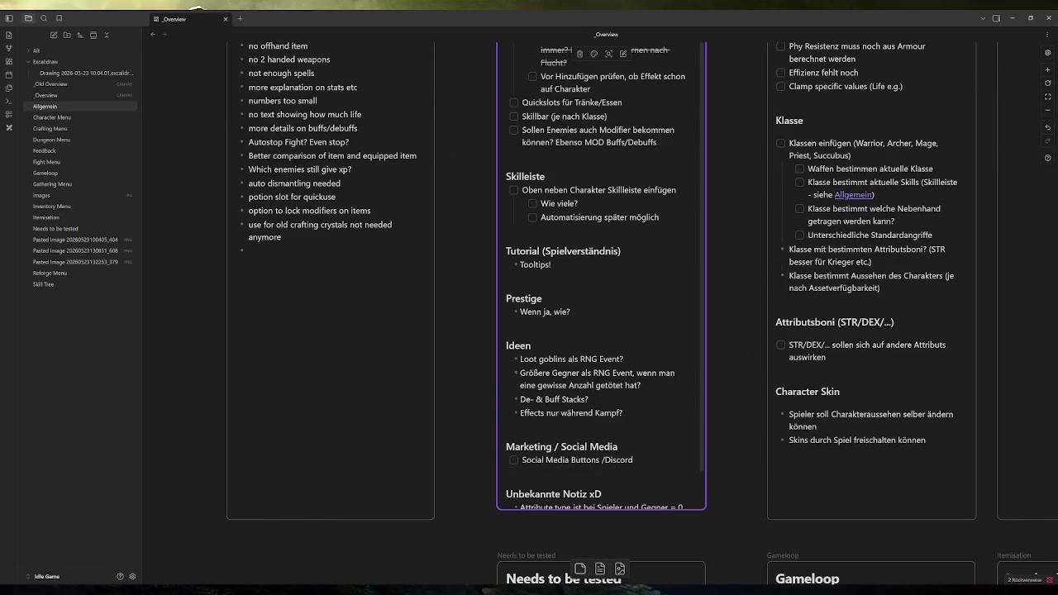
{"action": "key", "text": "Return"}
{"action": "type", "text": "S"}
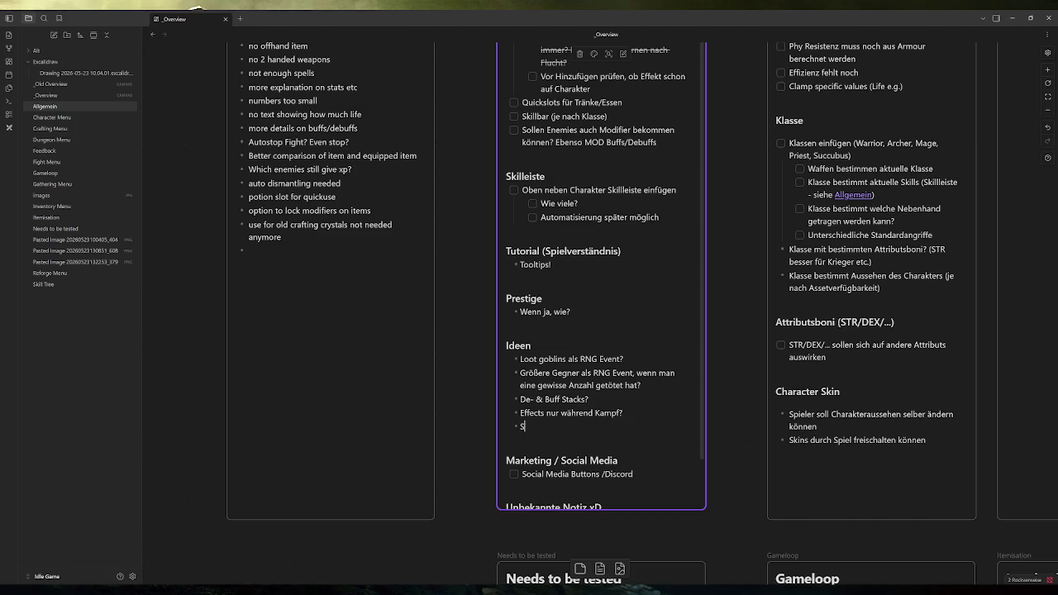
{"action": "type", "text": "ollen Ticks von DOTS/"}
{"action": "type", "text": "HOTS resette"}
{"action": "type", "text": "n werden wenn neue"}
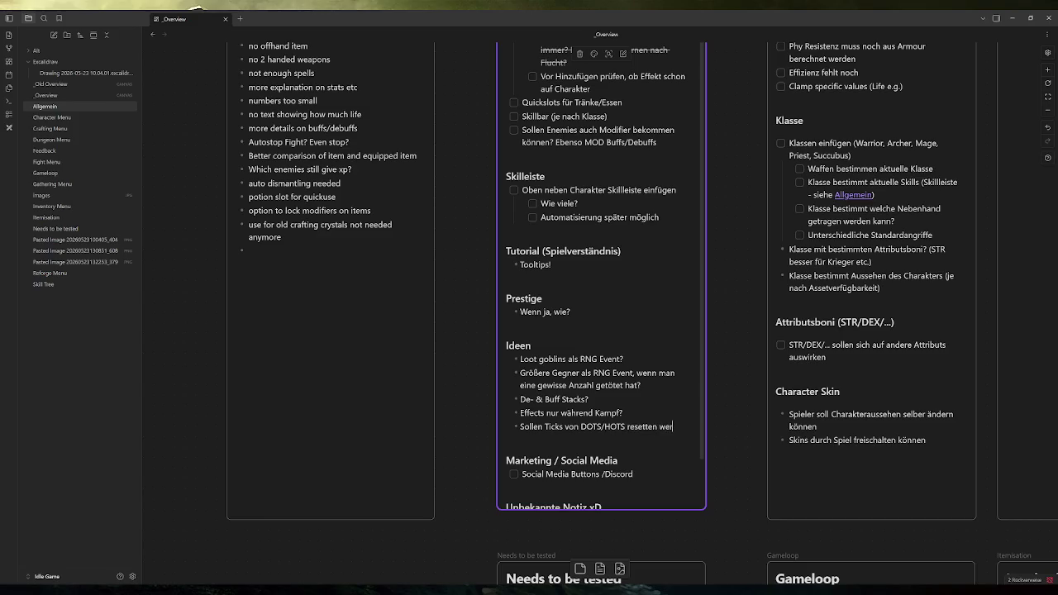
{"action": "key", "text": "BackSpace"}
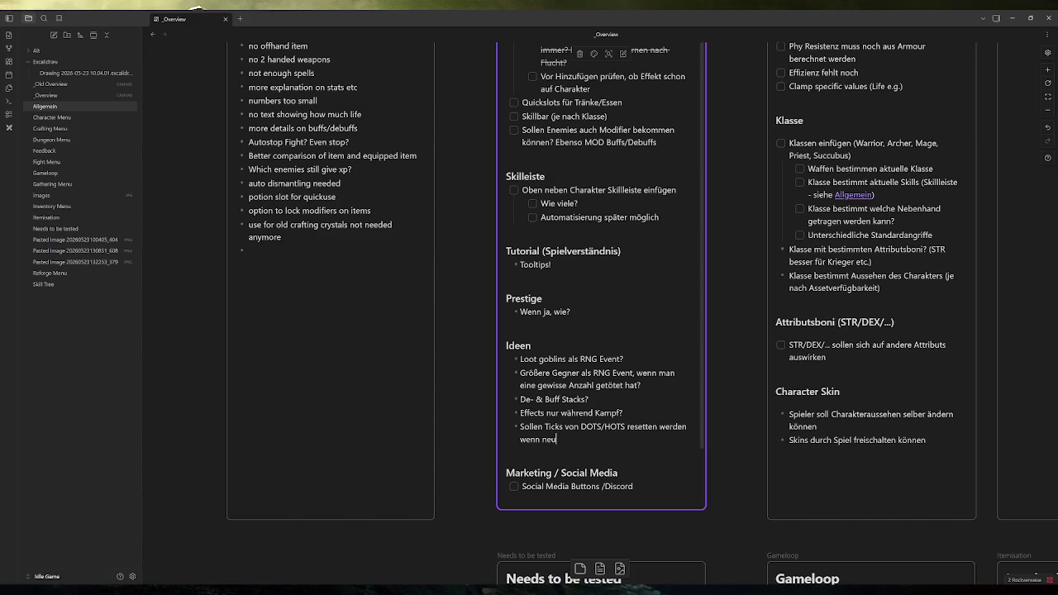
{"action": "type", "text": "hinzugefügt aber schon vorhandewn"}
{"action": "key", "text": "BackSpace"}
{"action": "key", "text": "BackSpace"}
{"action": "type", "text": "n"}
{"action": "left_click", "coordinate": [444, 364]}
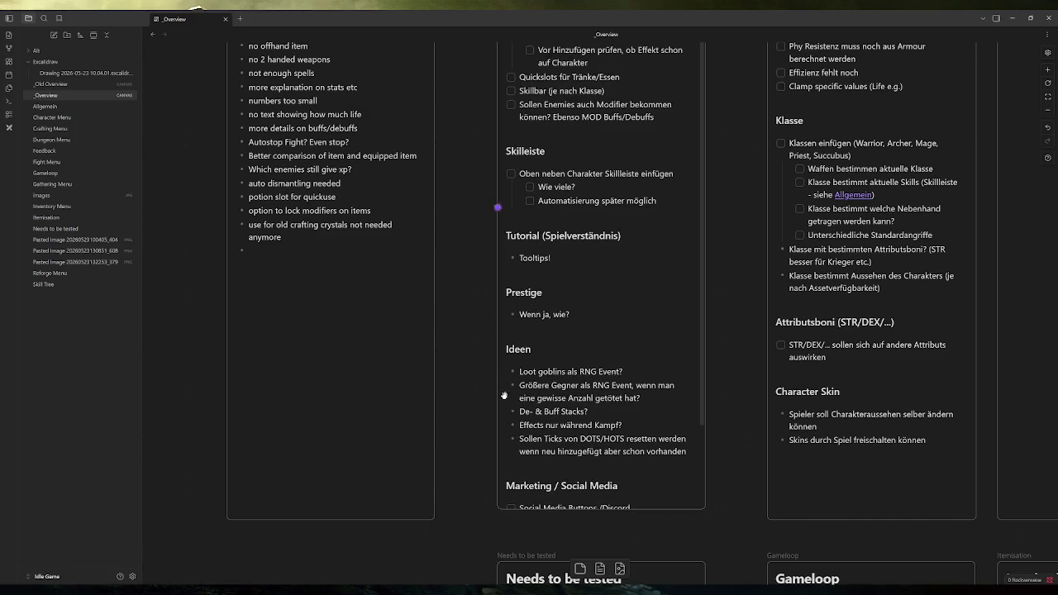
Open the Allgemein note in its own tab and return to Godot
{"action": "scroll", "coordinate": [553, 248], "scroll_direction": "up", "scroll_amount": 3}
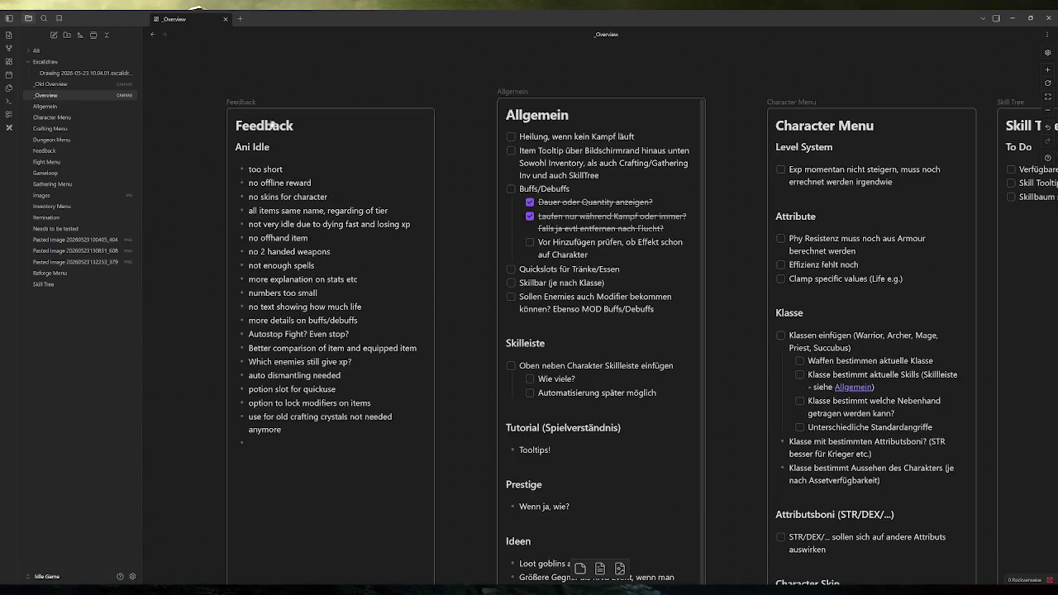
{"action": "left_click", "coordinate": [45, 106]}
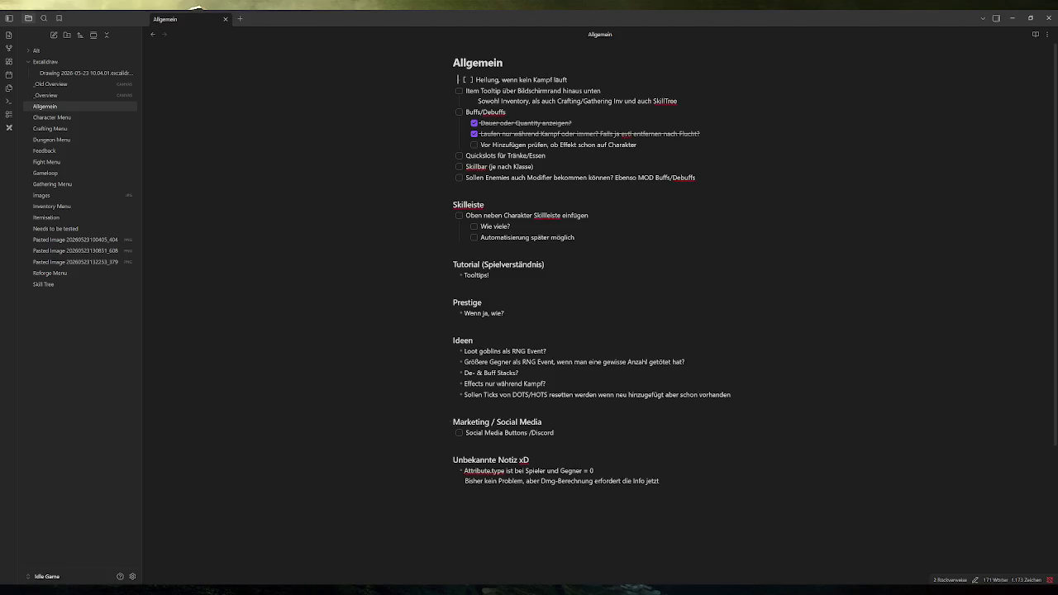
{"action": "key", "text": "alt+Tab"}
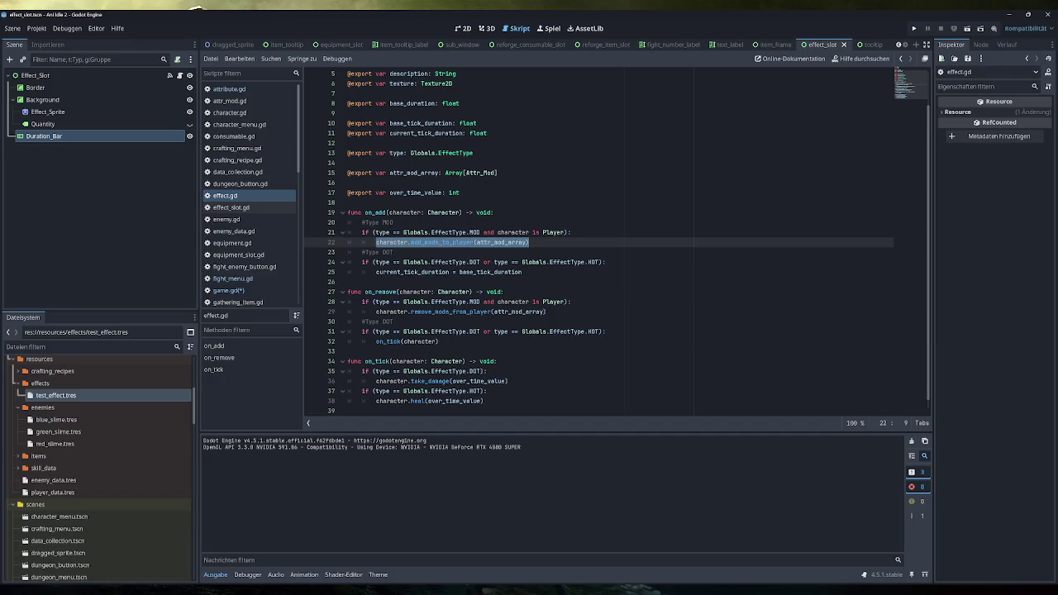
Review effect.gd's tick-duration reset on line 25 and on_remove's on_tick call, then reopen game.gd
{"action": "left_click", "coordinate": [531, 243]}
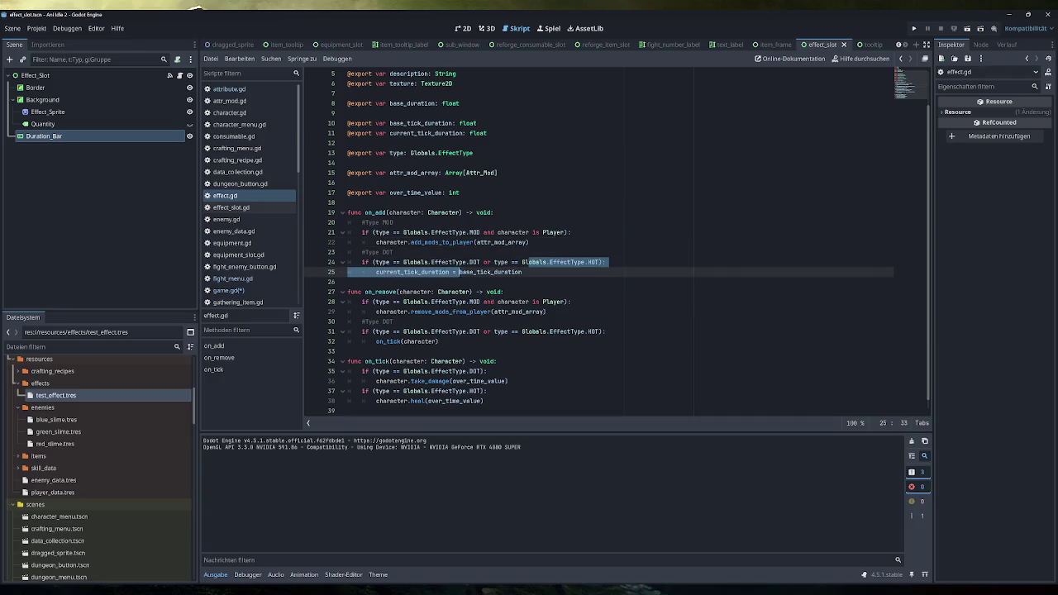
{"action": "left_click", "coordinate": [523, 272]}
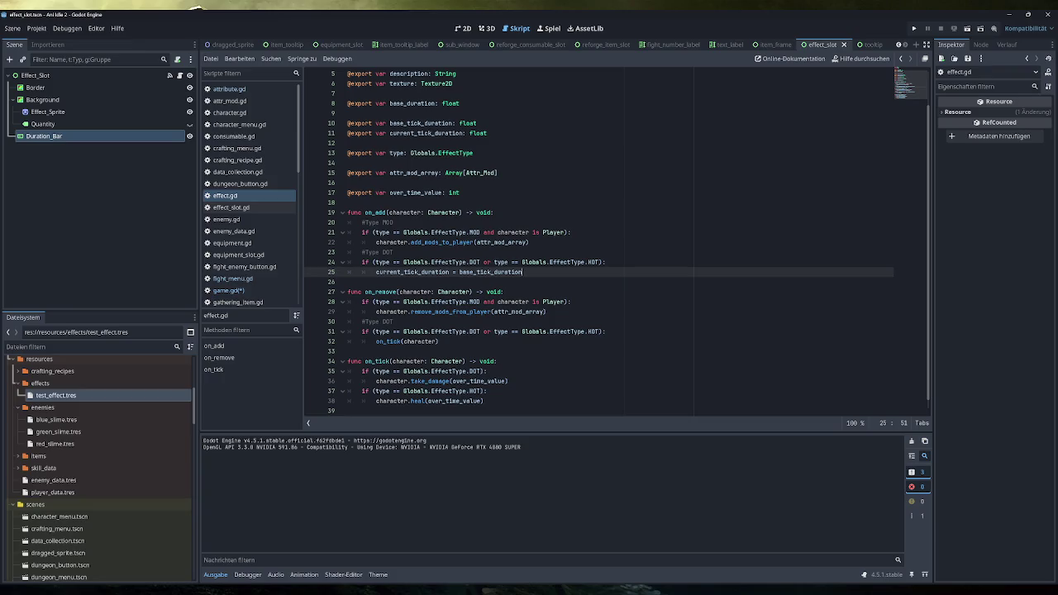
{"action": "left_click", "coordinate": [439, 342]}
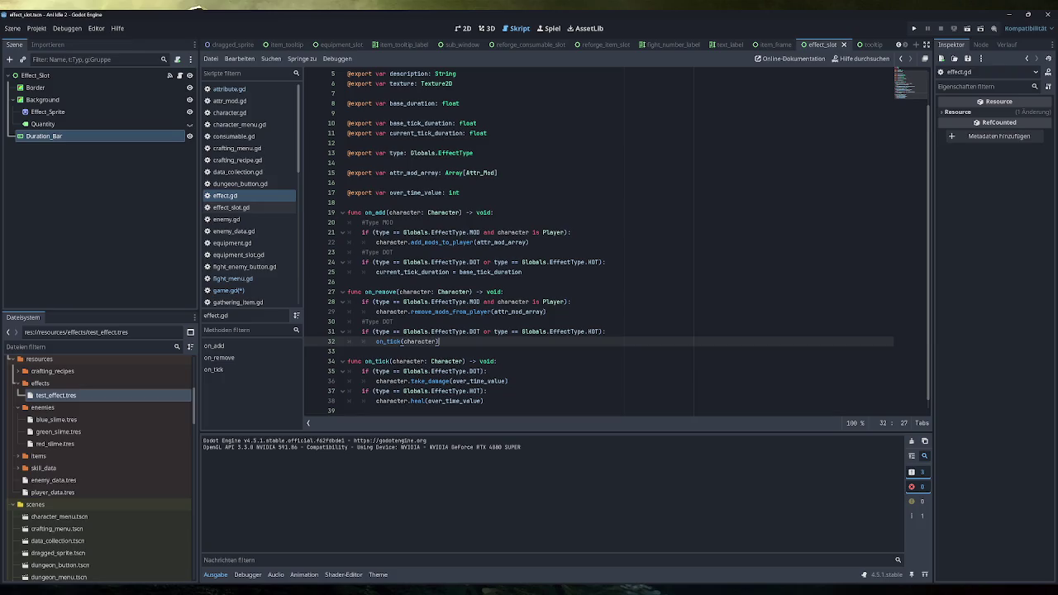
{"action": "left_click_drag", "start_coordinate": [524, 272], "coordinate": [376, 272]}
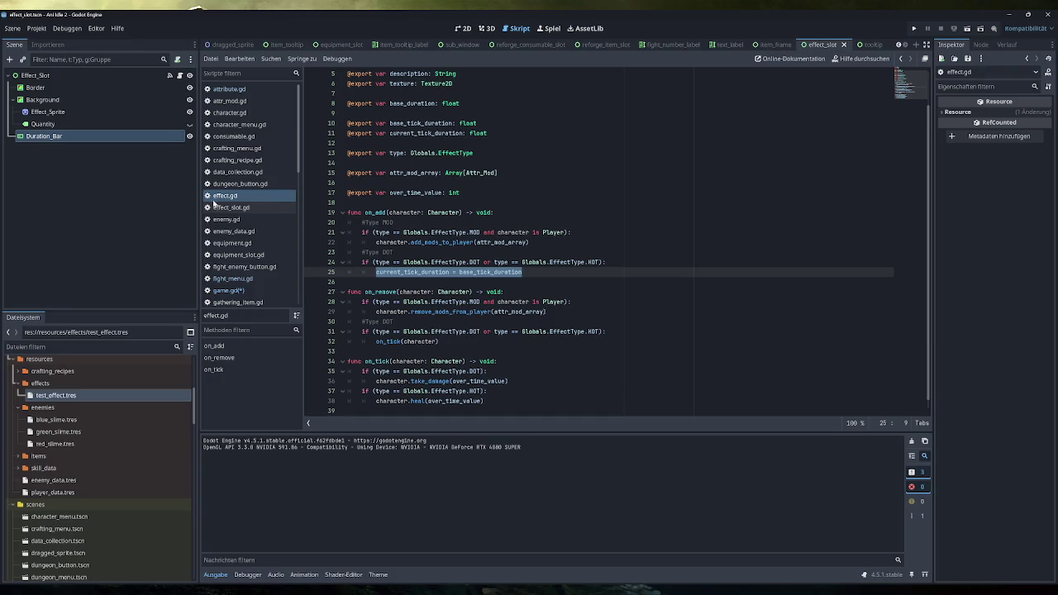
{"action": "left_click", "coordinate": [240, 291]}
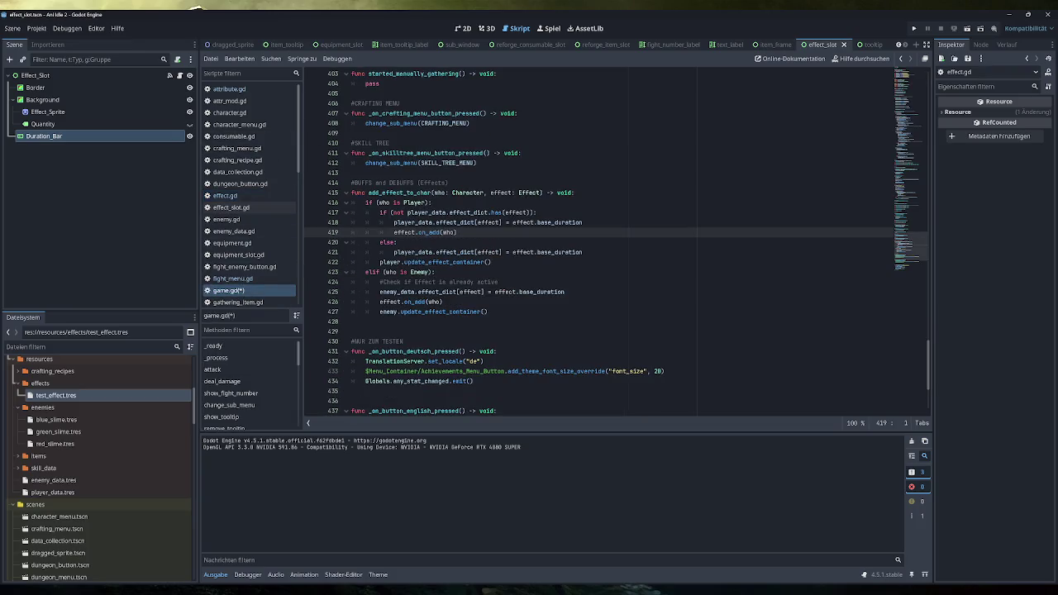
Add 'effect.current_tick_duration = effect.base_tick_duration' to the else branch
{"action": "left_click", "coordinate": [584, 252]}
{"action": "key", "text": "Return"}
{"action": "type", "text": "current_tick_duration = base_tick_duration"}
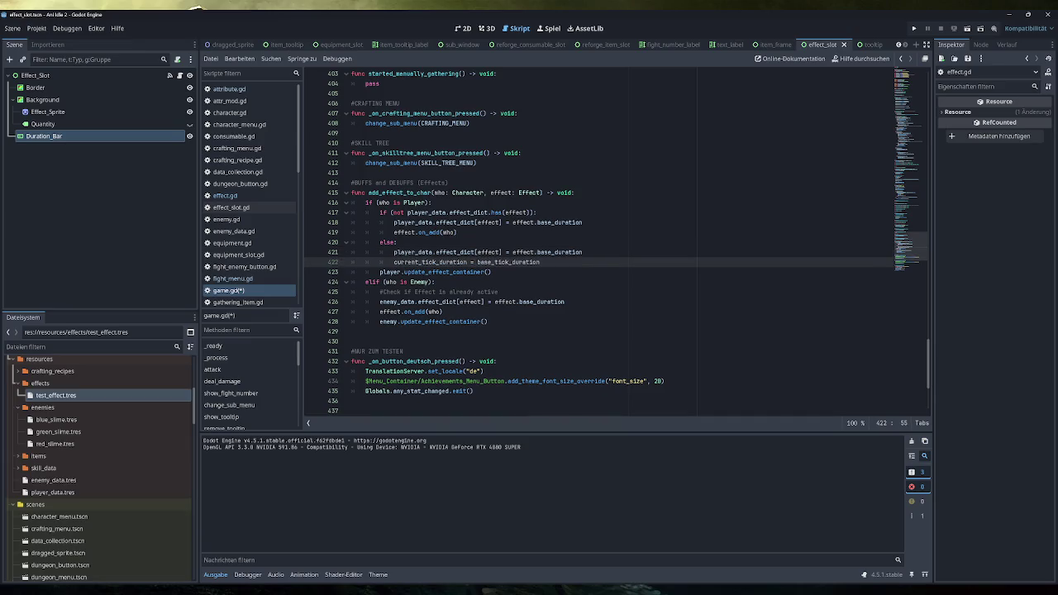
{"action": "double_click", "coordinate": [489, 252]}
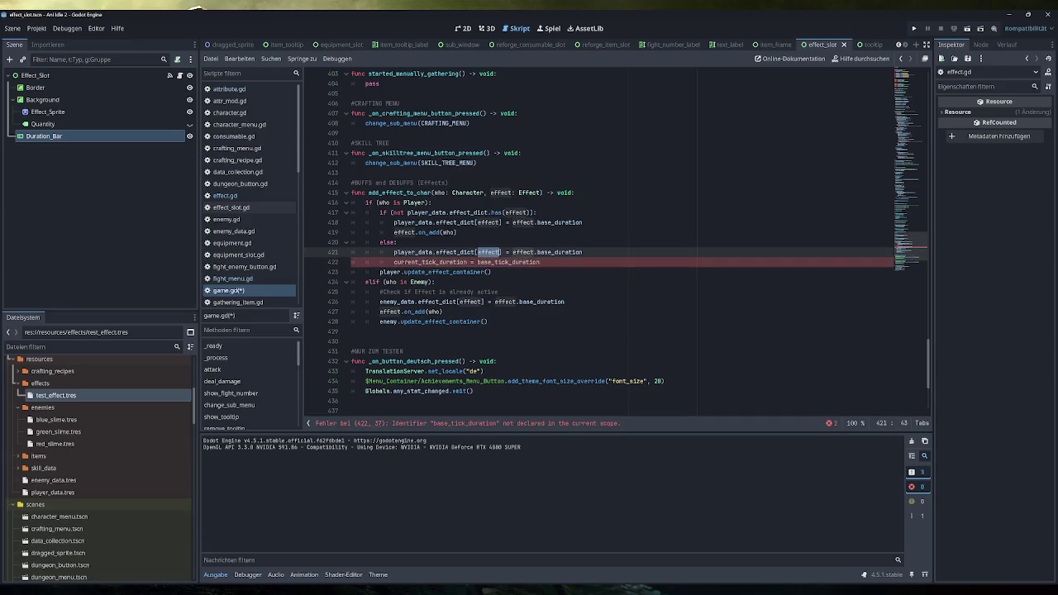
{"action": "left_click", "coordinate": [394, 262]}
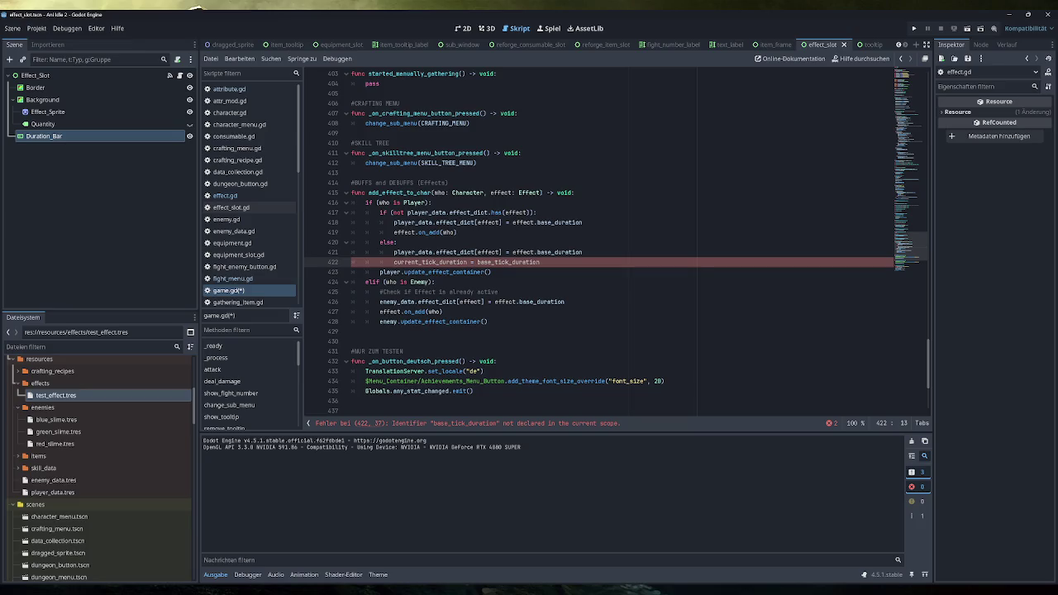
{"action": "type", "text": "effect."}
{"action": "left_click", "coordinate": [457, 233]}
{"action": "left_click", "coordinate": [502, 262]}
{"action": "type", "text": "effect."}
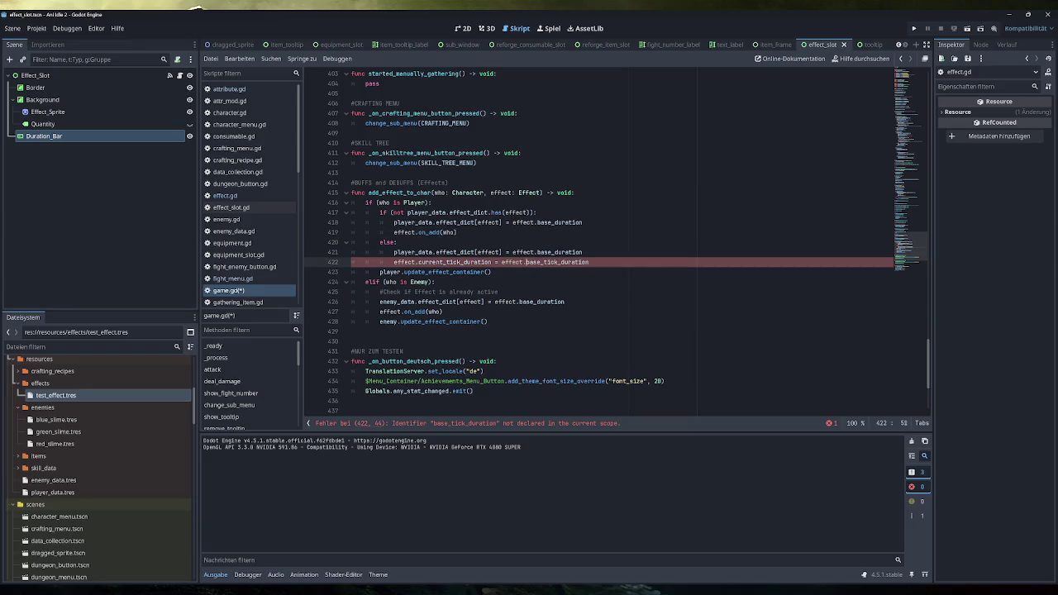
Add the comment 'If already on Character, reset duration and tick_duration' under else:, then switch to Obsidian
{"action": "left_click", "coordinate": [398, 243]}
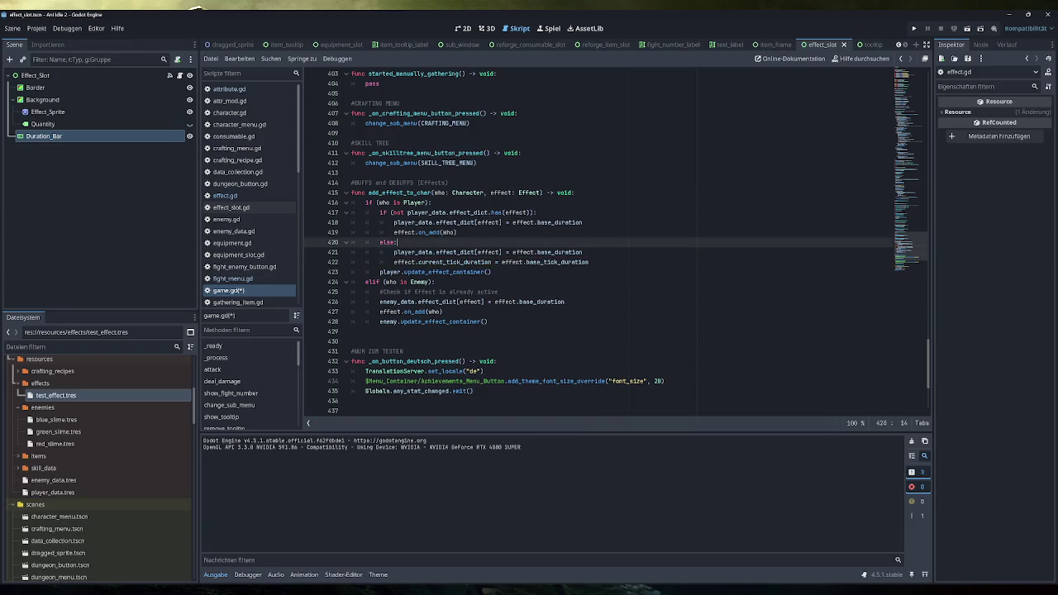
{"action": "key", "text": "Return"}
{"action": "type", "text": "#"}
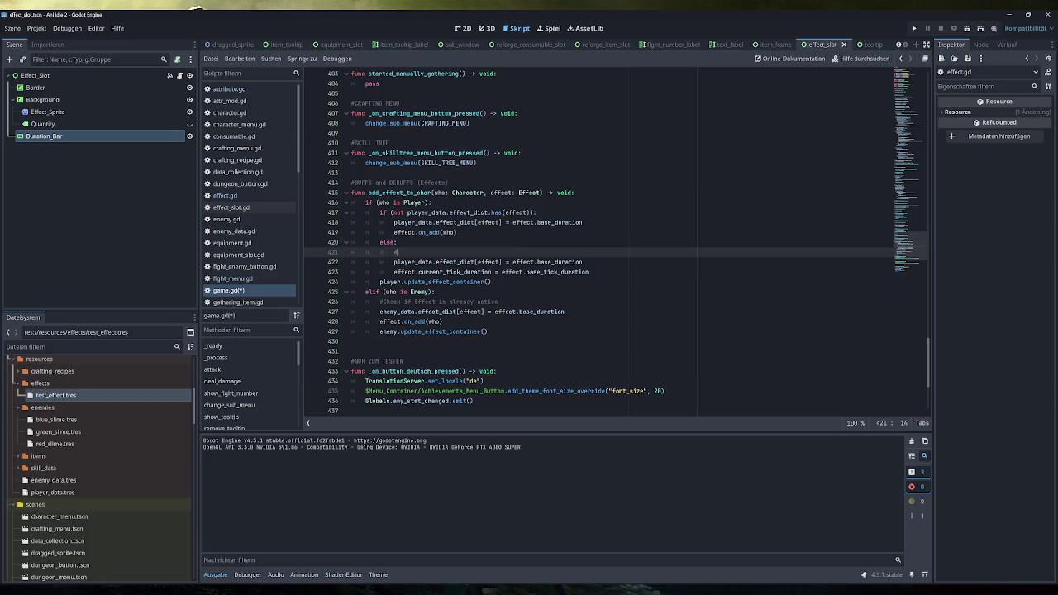
{"action": "type", "text": "If already"}
{"action": "type", "text": " on Charact"}
{"action": "type", "text": "er, reset durati"}
{"action": "type", "text": "on and tick"}
{"action": "type", "text": "_duration"}
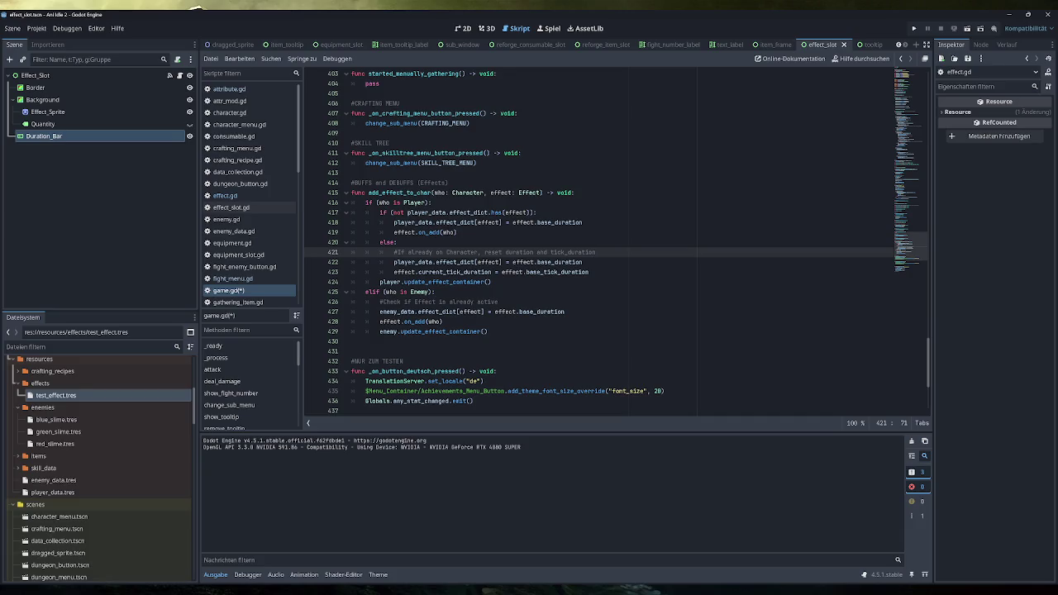
{"action": "left_click", "coordinate": [590, 272]}
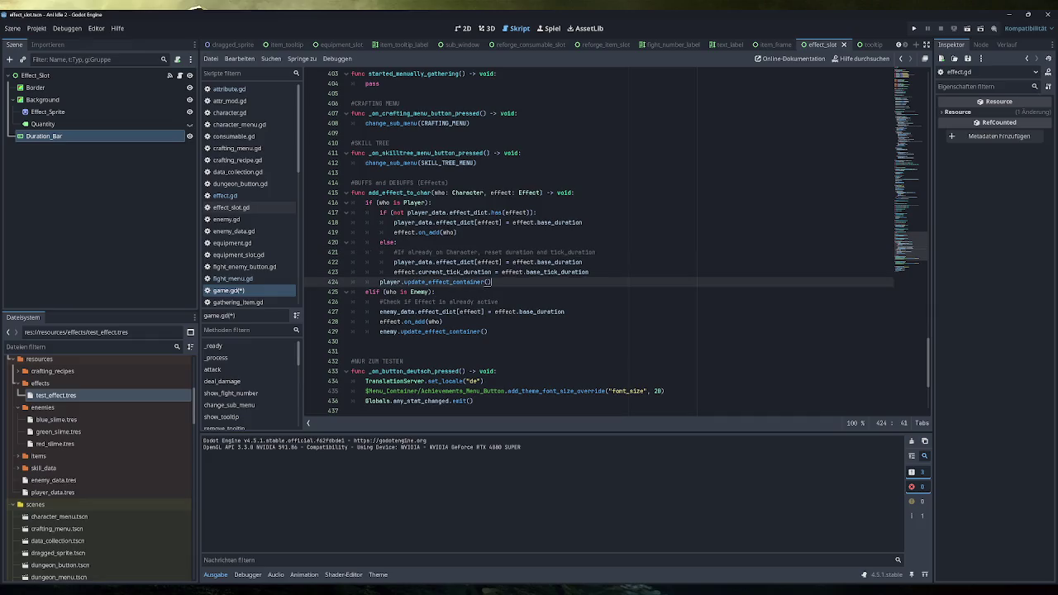
{"action": "key", "text": "alt+Tab"}
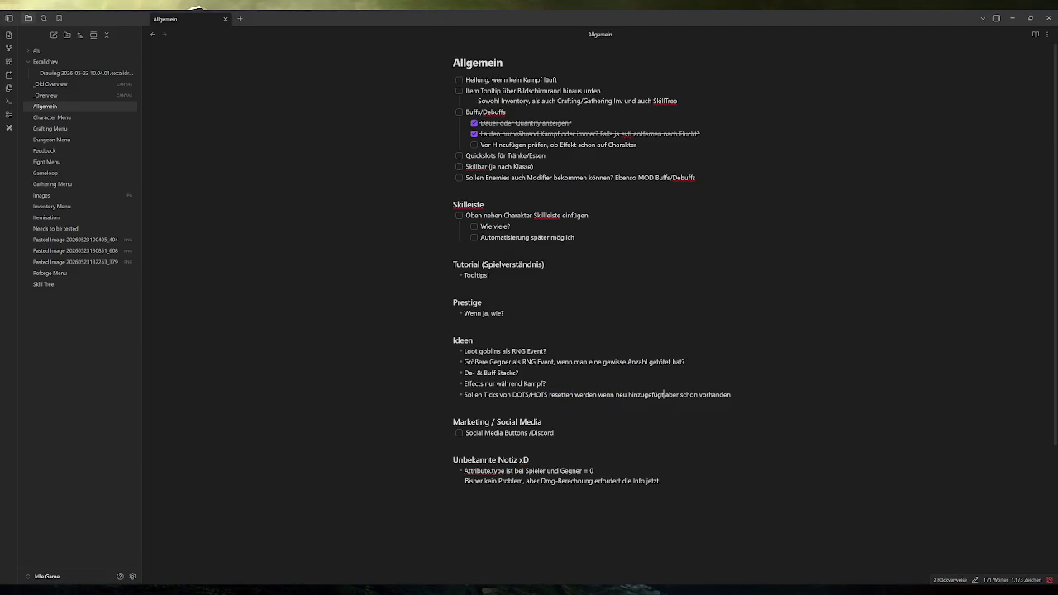
Delete the 'Sollen Ticks von DOTS/HOTS…' tick-reset idea from the notes and minimize Obsidian
{"action": "left_click_drag", "start_coordinate": [731, 395], "coordinate": [432, 391]}
{"action": "key", "text": "BackSpace"}
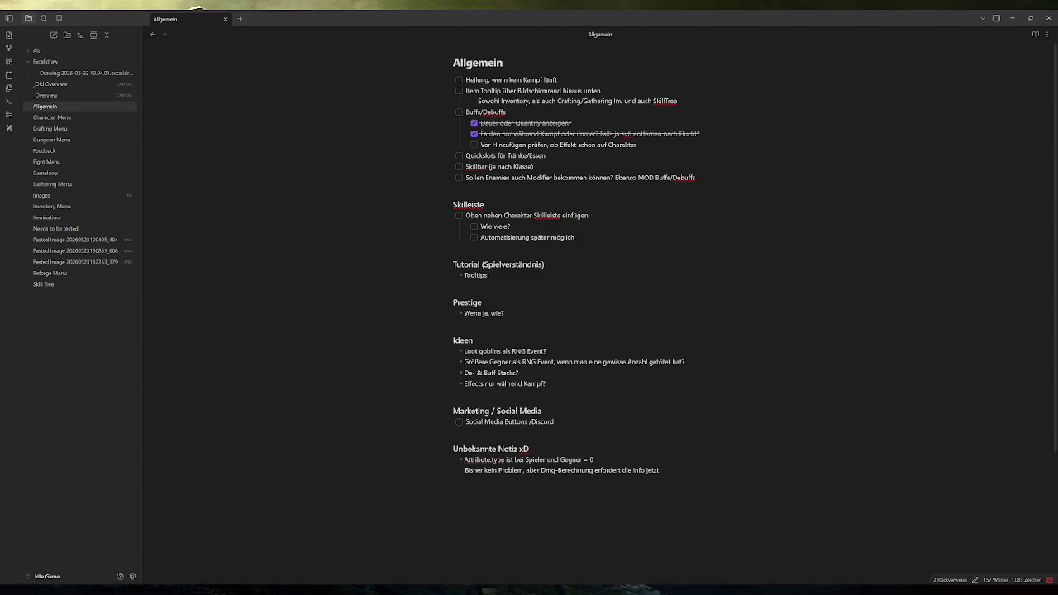
{"action": "left_click", "coordinate": [1012, 17]}
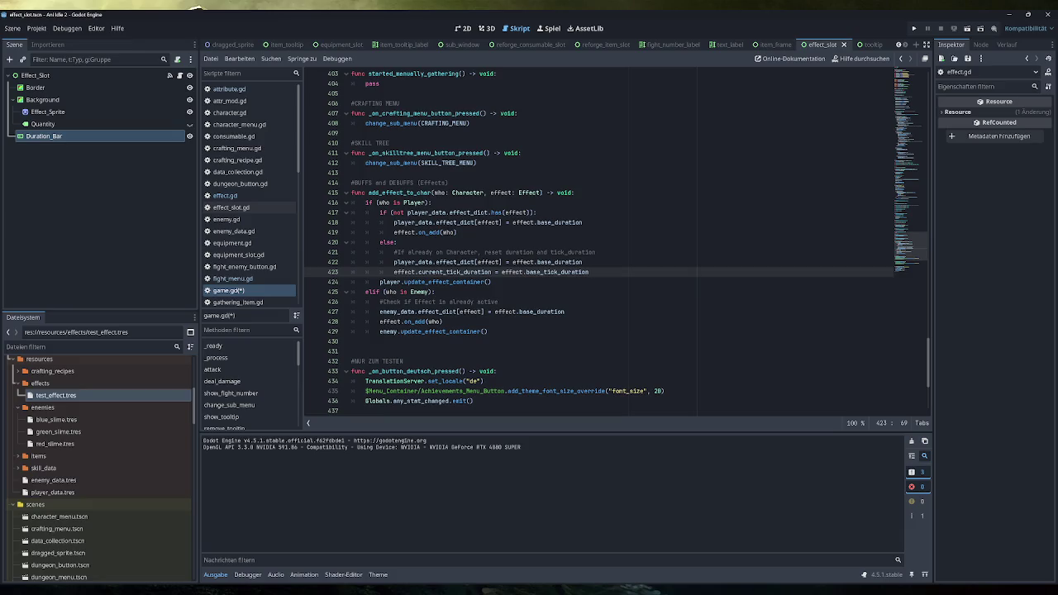
{"action": "mouse_move", "coordinate": [508, 272]}
{"action": "key", "text": "ctrl+shift+Left"}
Delete the current_tick_duration reset line from the player's already-active branch and save game.gd
{"action": "key", "text": "shift+Up"}
{"action": "key", "text": "BackSpace"}
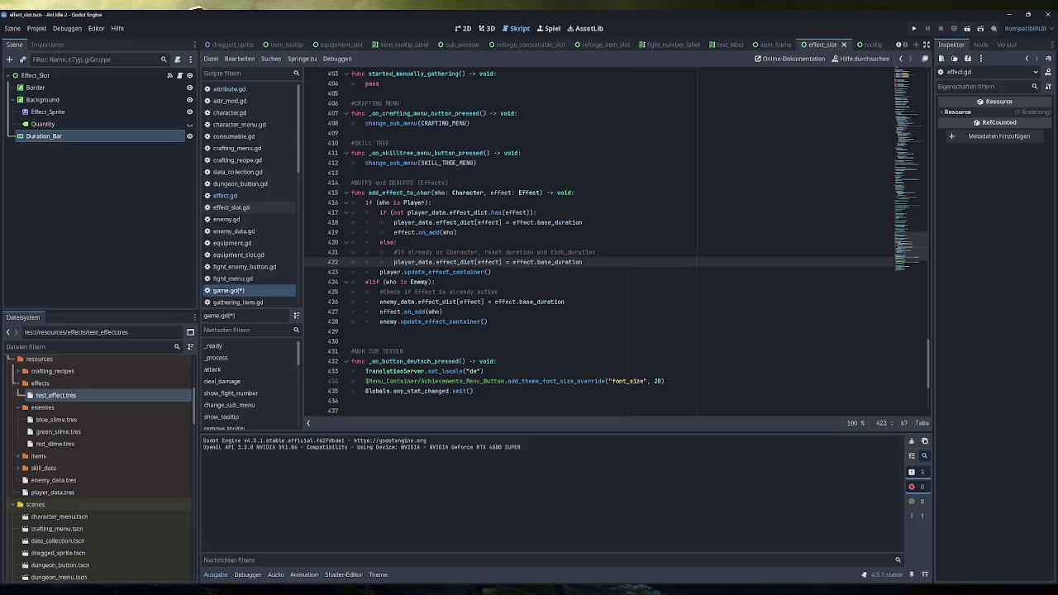
{"action": "left_click", "coordinate": [443, 312]}
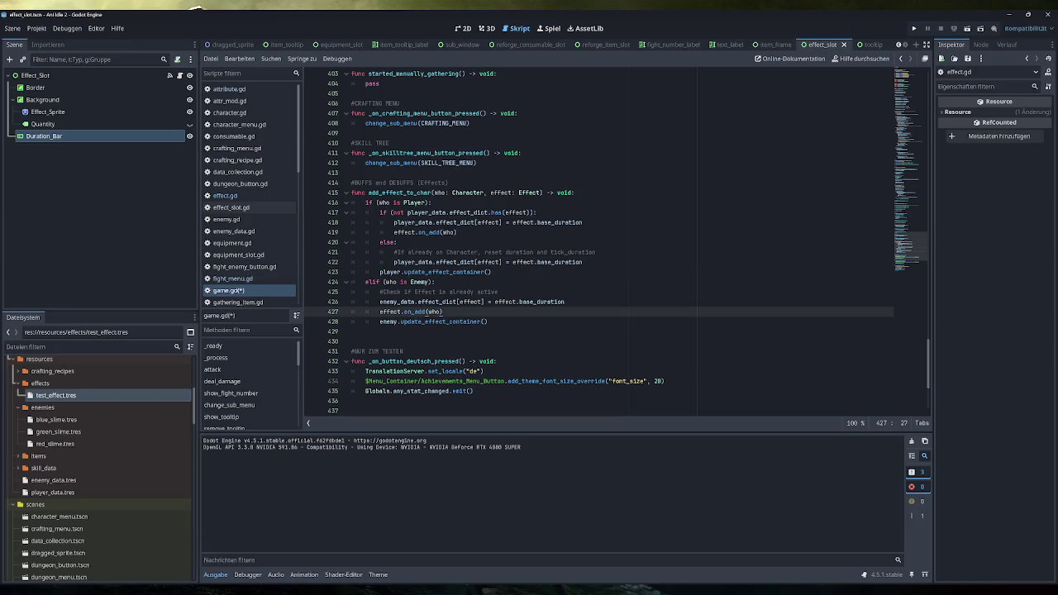
{"action": "key", "text": "ctrl+s"}
{"action": "mouse_move", "coordinate": [529, 263]}
Remove ' and tick_duration' from the 'If already on Character' comment
{"action": "left_click_drag", "start_coordinate": [534, 252], "coordinate": [597, 252]}
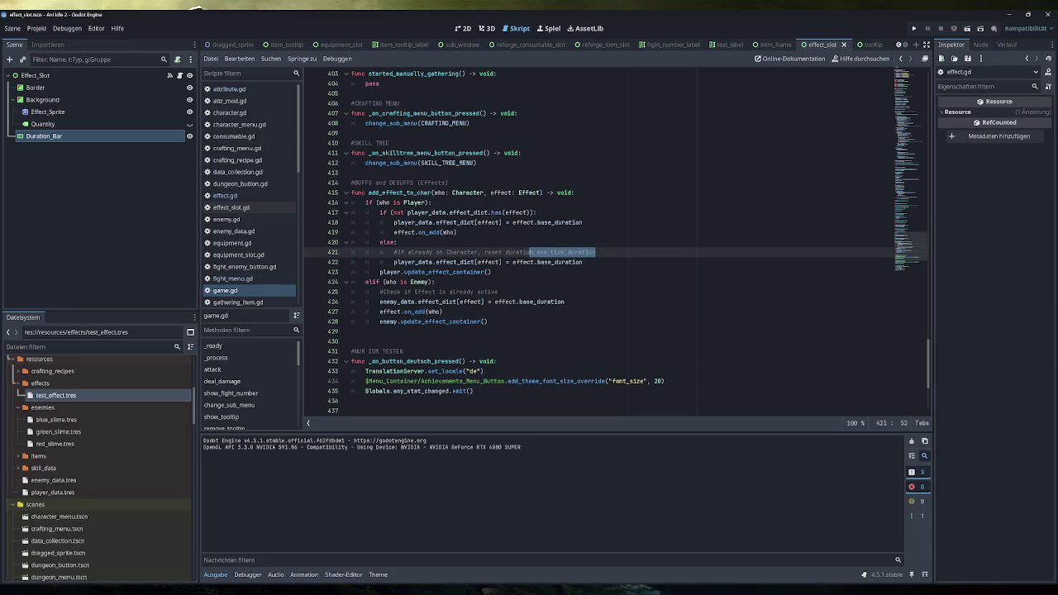
{"action": "key", "text": "BackSpace"}
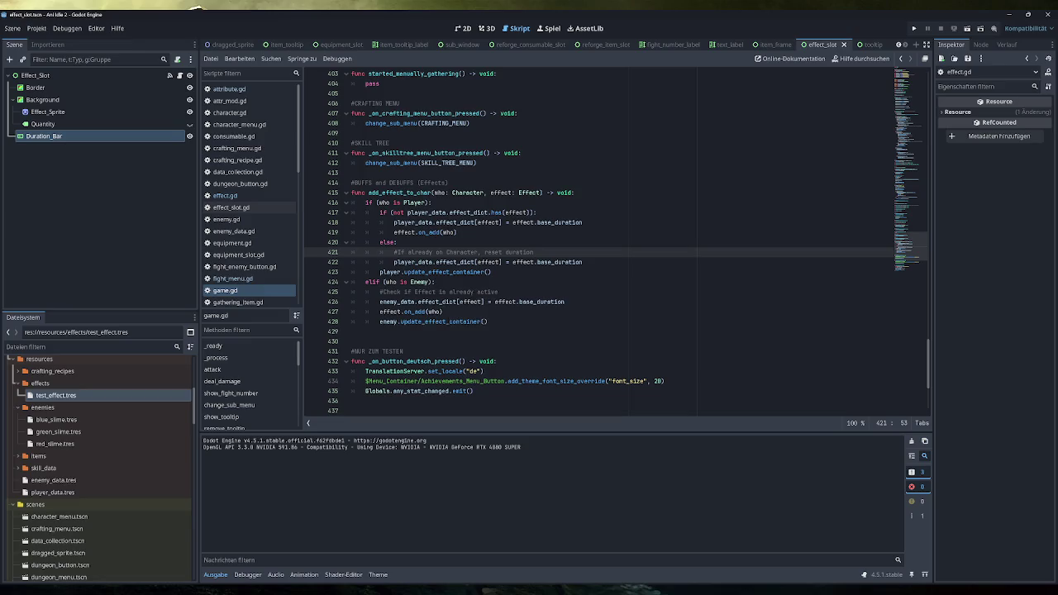
{"action": "left_click", "coordinate": [447, 272]}
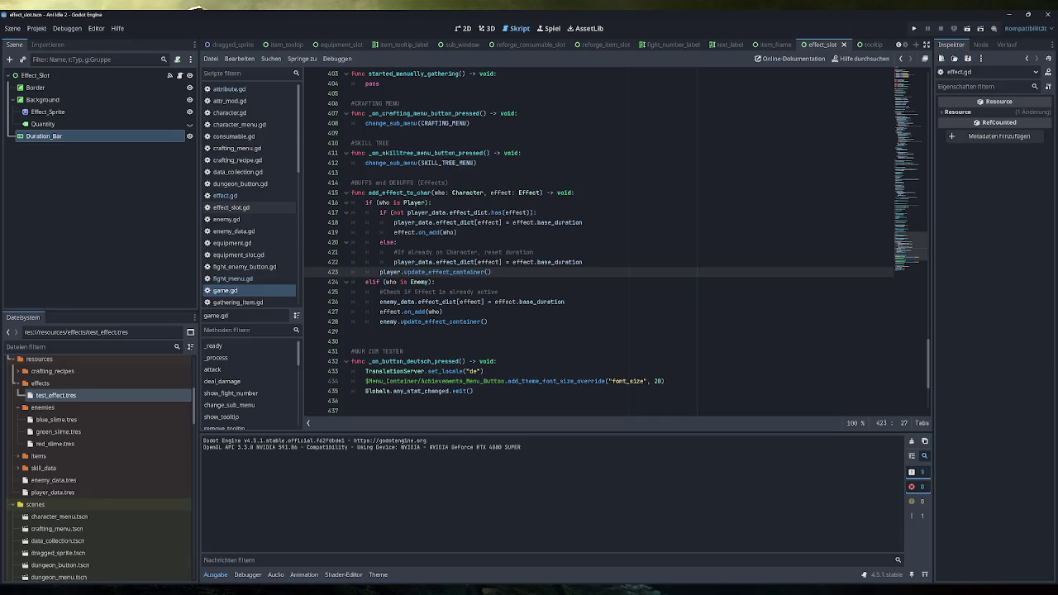
Select the player's already-active branch, then the enemy branch lines 425–428
{"action": "mouse_move", "coordinate": [541, 302]}
{"action": "mouse_move", "coordinate": [491, 272]}
{"action": "left_mouse_down"}
{"action": "mouse_move", "coordinate": [430, 252]}
{"action": "mouse_move", "coordinate": [380, 212]}
{"action": "left_mouse_up"}
{"action": "key", "text": "ctrl+c"}
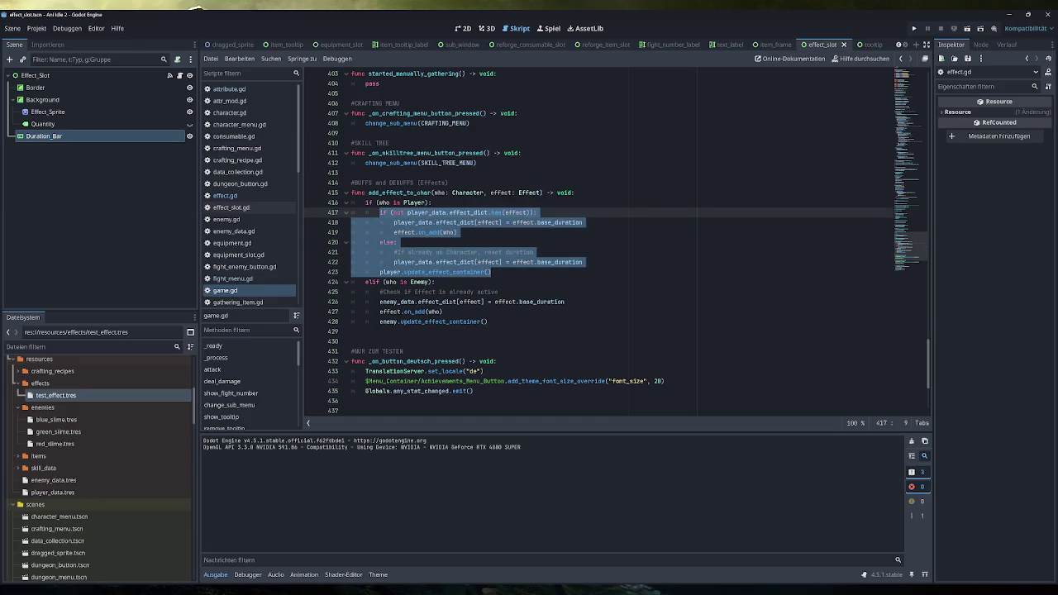
{"action": "left_click_drag", "start_coordinate": [488, 322], "coordinate": [379, 292]}
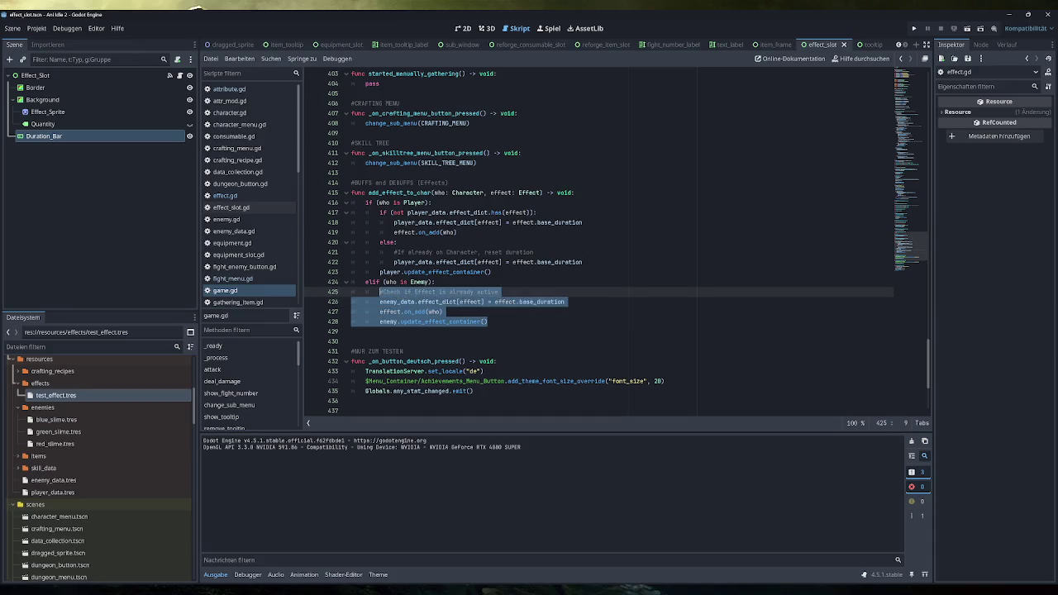
Overwrite the old enemy branch with the copied player branch
{"action": "left_click", "coordinate": [469, 212]}
{"action": "left_click_drag", "start_coordinate": [488, 322], "coordinate": [380, 292]}
{"action": "key", "text": "ctrl+v"}
Replace 'player' with 'enemy' in pasted lines 425–431, including player_data to enemy_data
{"action": "mouse_move", "coordinate": [491, 352]}
{"action": "left_mouse_down"}
{"action": "mouse_move", "coordinate": [389, 332]}
{"action": "mouse_move", "coordinate": [379, 292]}
{"action": "left_mouse_up"}
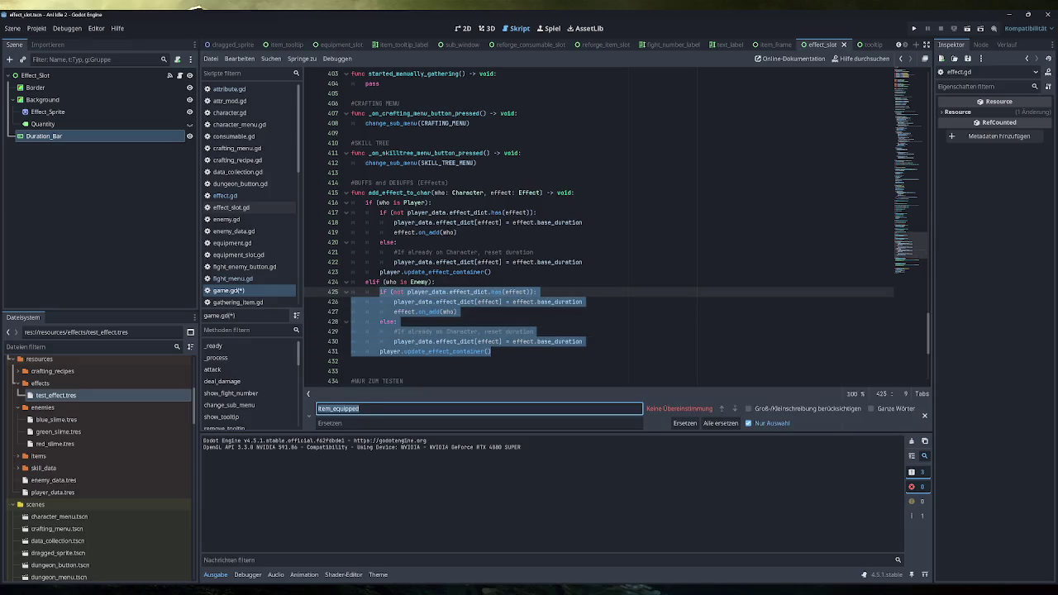
{"action": "type", "text": "player"}
{"action": "key", "text": "Tab"}
{"action": "type", "text": "enemy"}
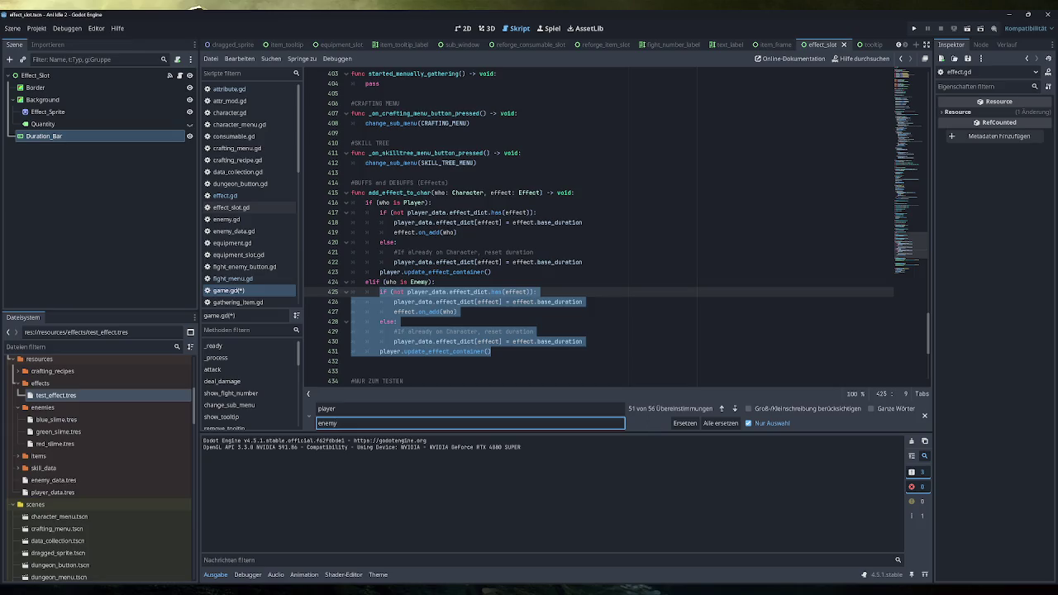
{"action": "left_click_drag", "start_coordinate": [492, 352], "coordinate": [351, 292]}
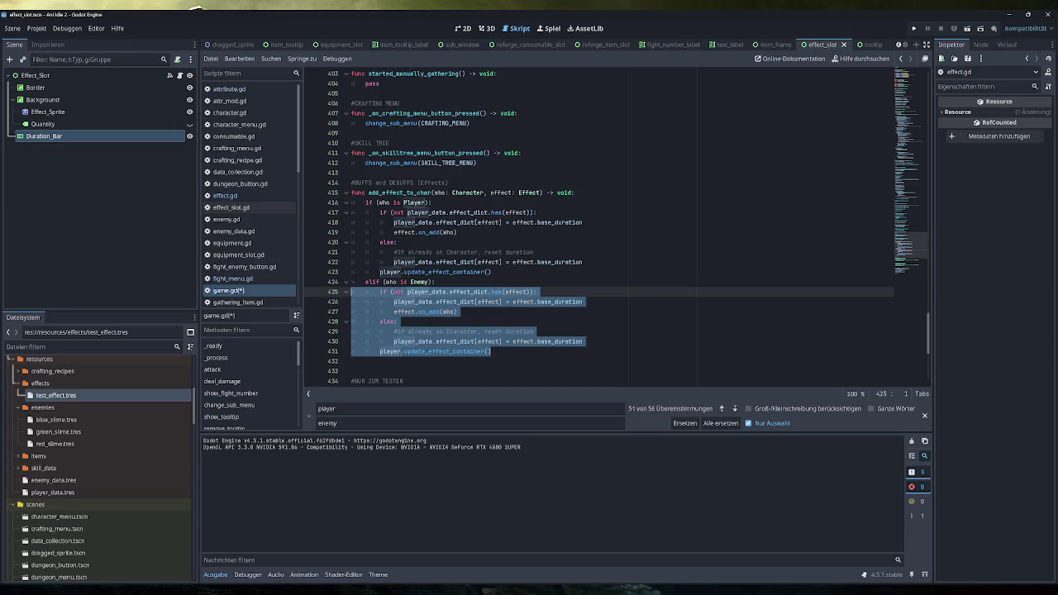
{"action": "left_click", "coordinate": [683, 428]}
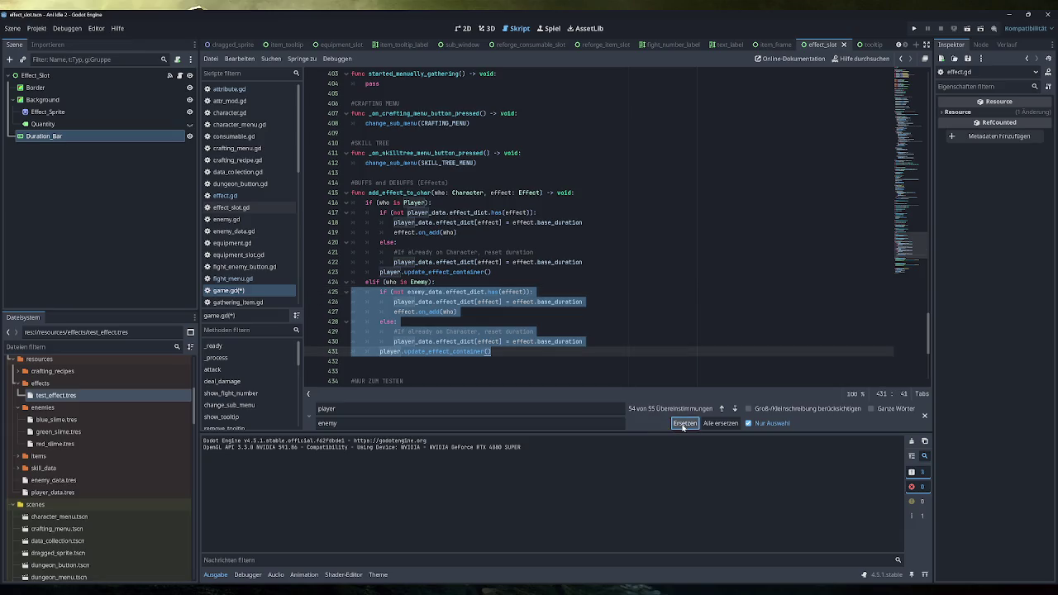
{"action": "left_click", "coordinate": [683, 428]}
{"action": "left_click", "coordinate": [683, 427]}
{"action": "left_click", "coordinate": [683, 428]}
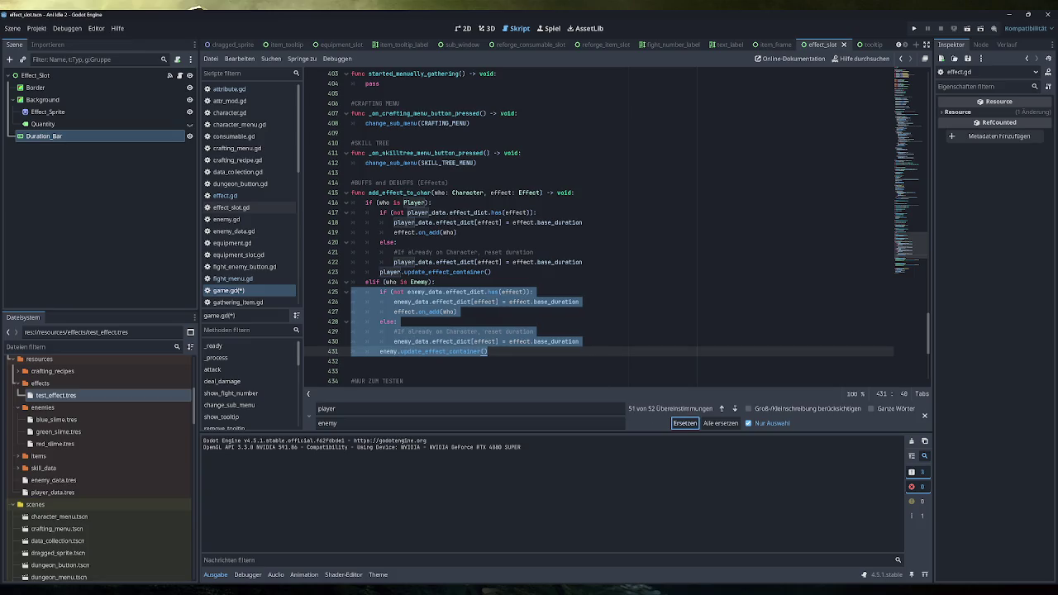
{"action": "left_click", "coordinate": [925, 416]}
{"action": "left_click", "coordinate": [517, 331]}
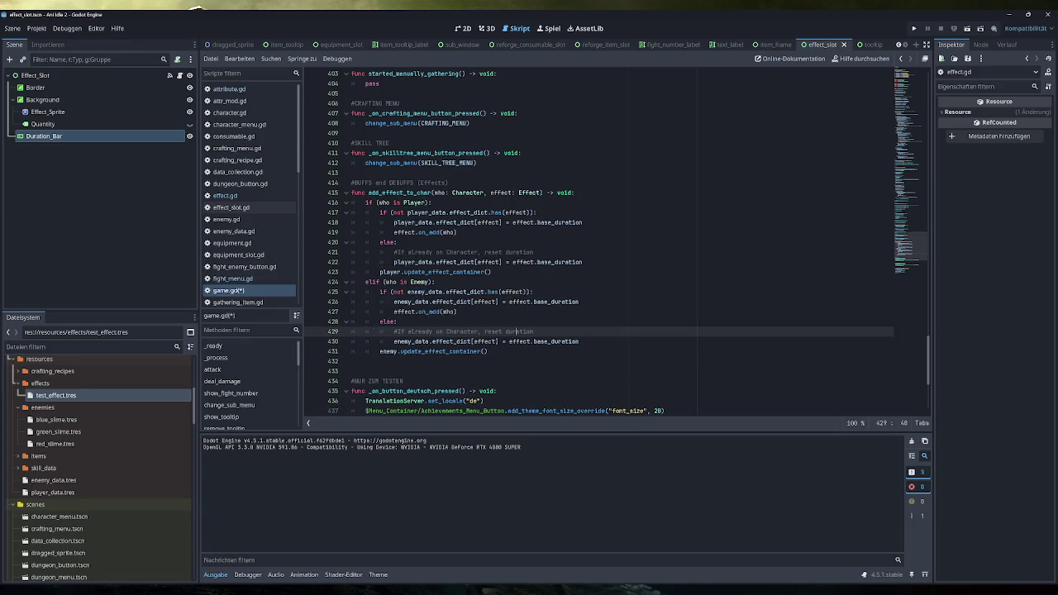
{"action": "left_click", "coordinate": [488, 351]}
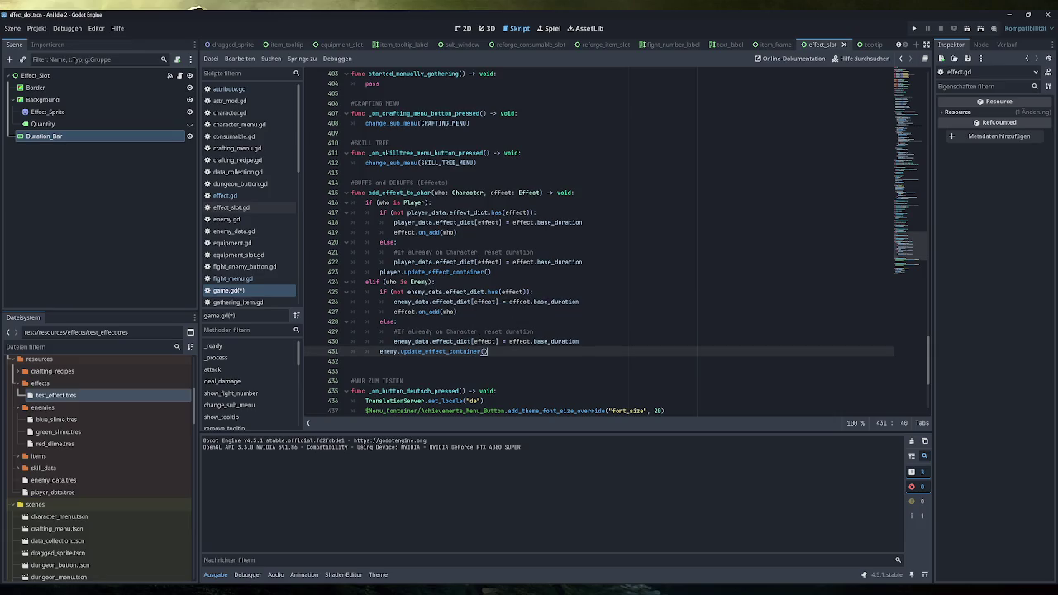
{"action": "left_click", "coordinate": [914, 28]}
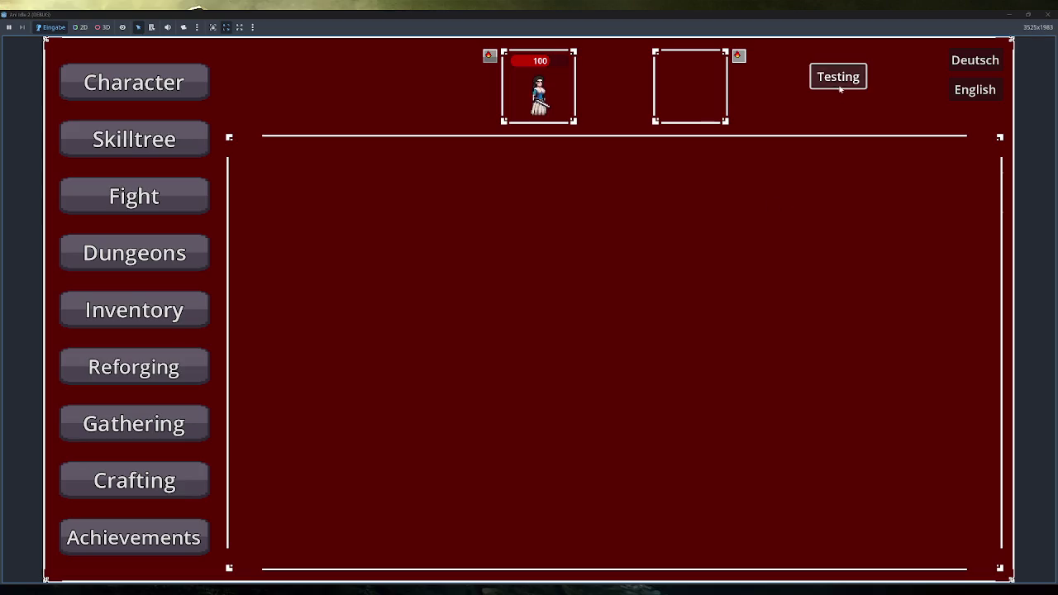
{"action": "left_click", "coordinate": [139, 89]}
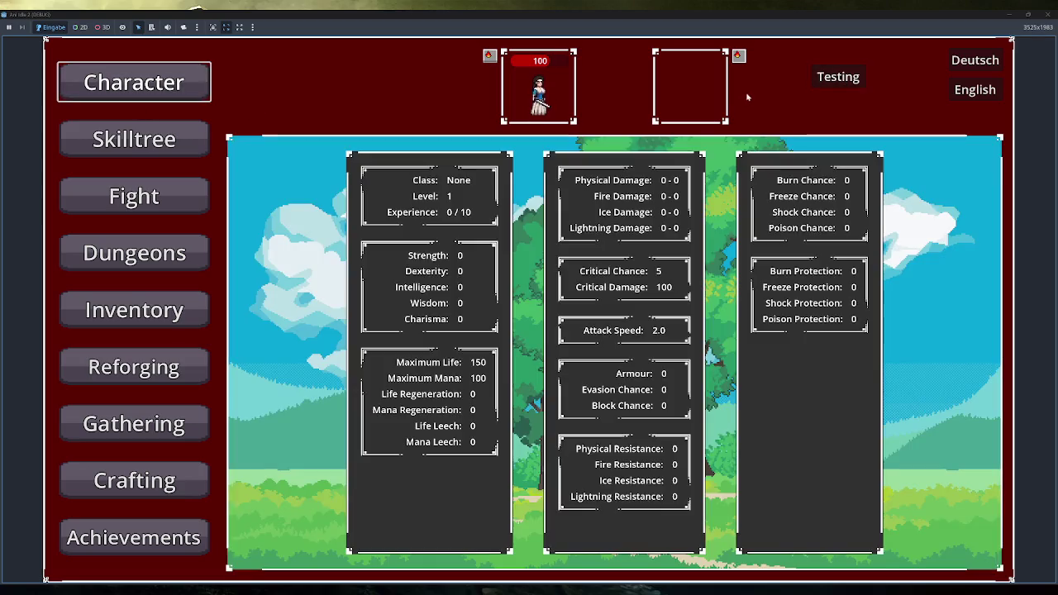
{"action": "left_click", "coordinate": [835, 77]}
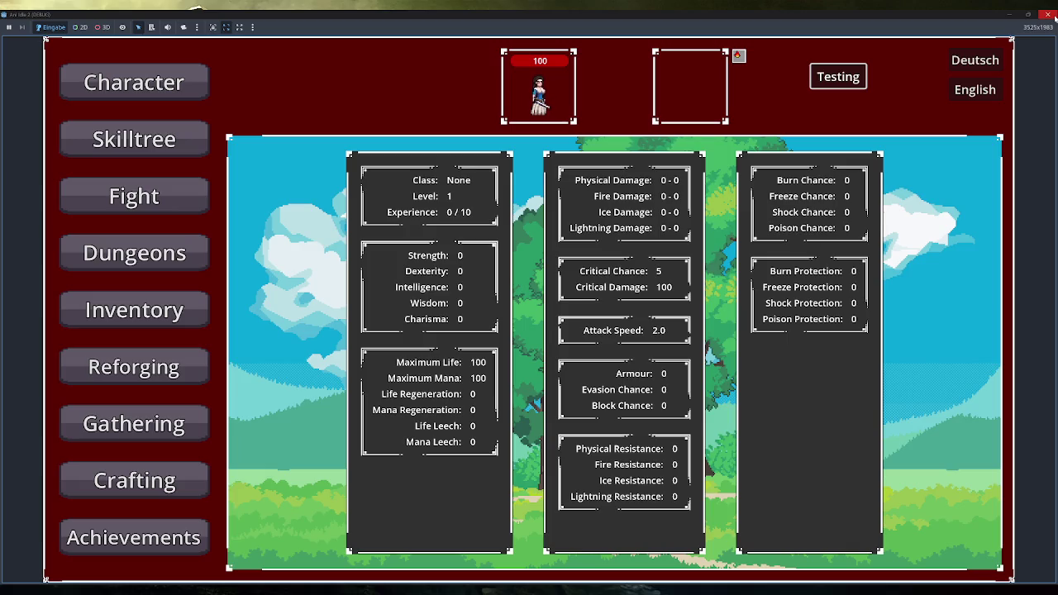
{"action": "left_click", "coordinate": [838, 76]}
{"action": "mouse_move", "coordinate": [489, 56]}
{"action": "left_click", "coordinate": [1047, 14]}
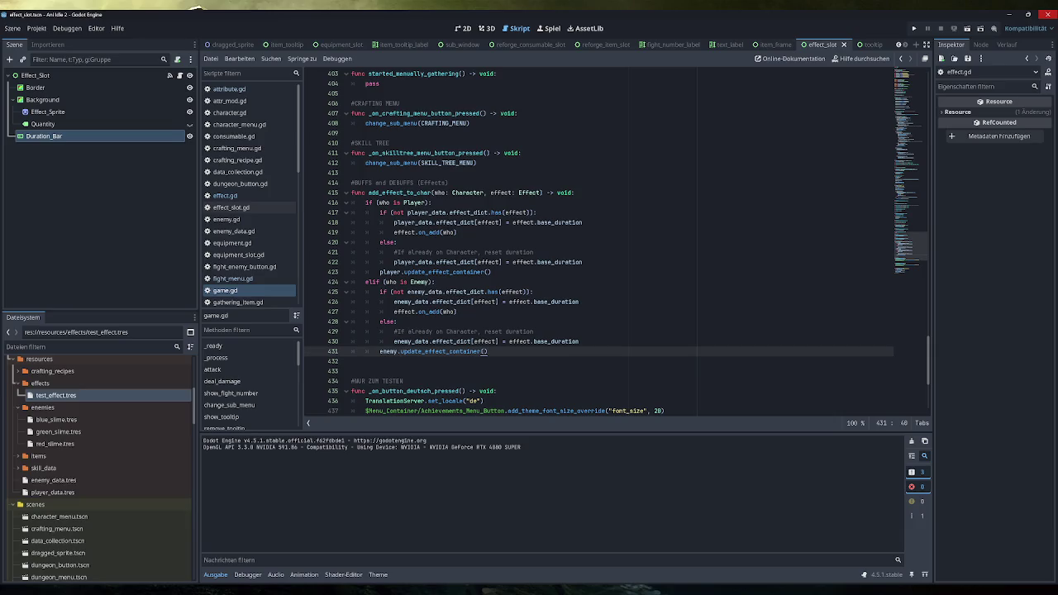
Check off the 'Vor Hinzufügen prüfen…' subtask, completing the Buffs/Debuffs task
{"action": "key", "text": "BackSpace"}
{"action": "key", "text": "alt+Tab"}
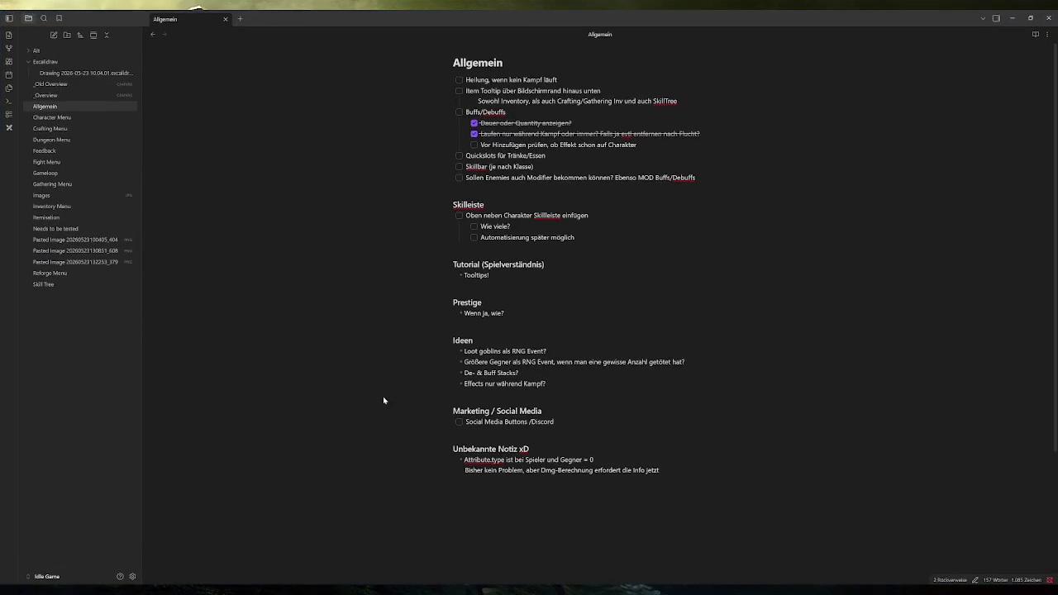
{"action": "left_click", "coordinate": [474, 144]}
{"action": "left_click", "coordinate": [459, 111]}
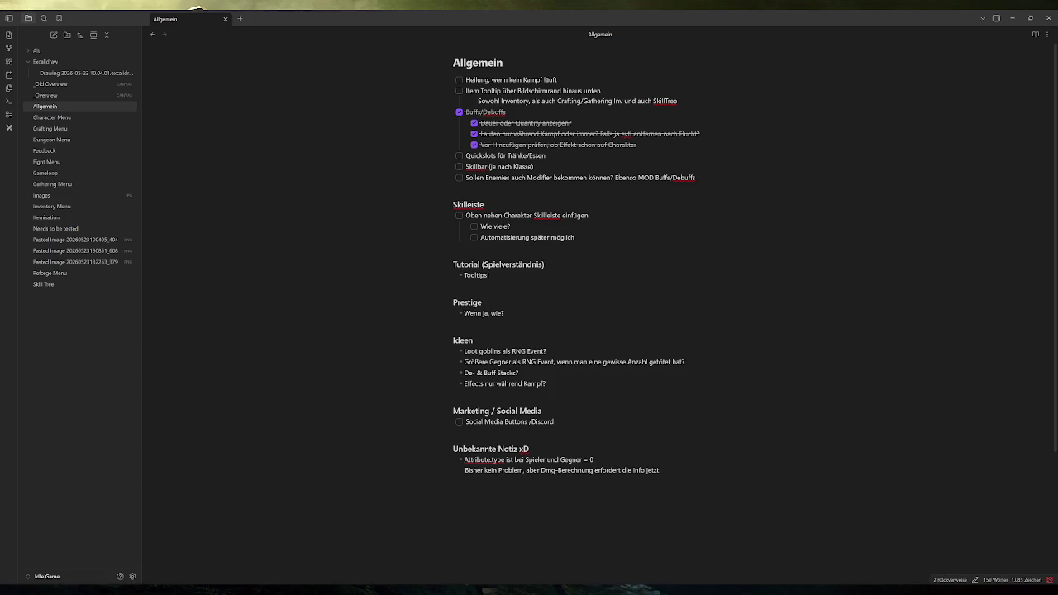
Select the 'De- & Buff Stacks?' and 'Effects nur während Kampf?' idea lines
{"action": "key", "text": "shift+Home"}
{"action": "key", "text": "shift+Up"}
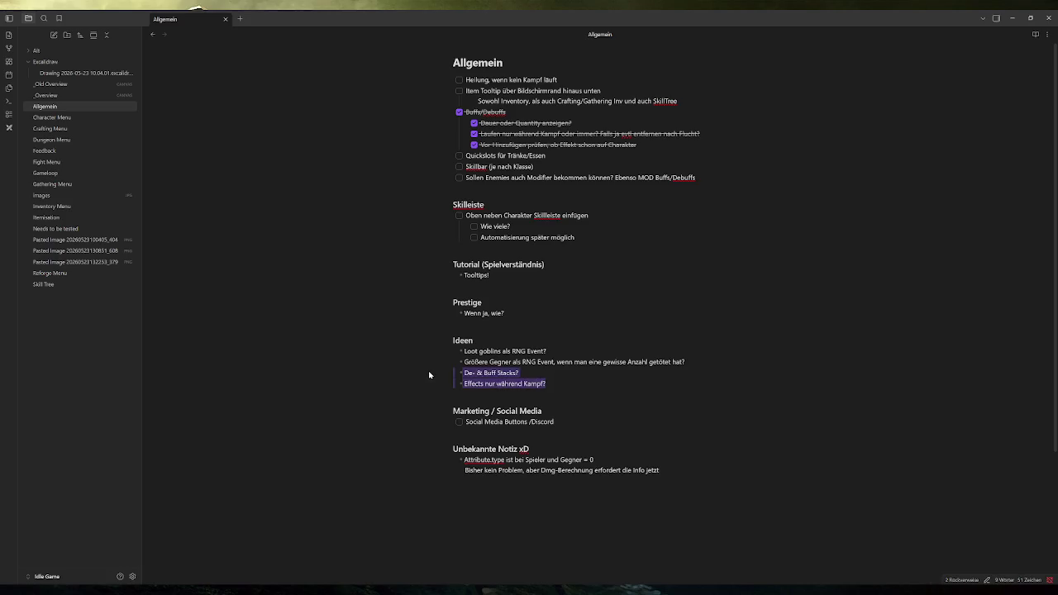
{"action": "left_click_drag", "start_coordinate": [521, 372], "coordinate": [433, 374]}
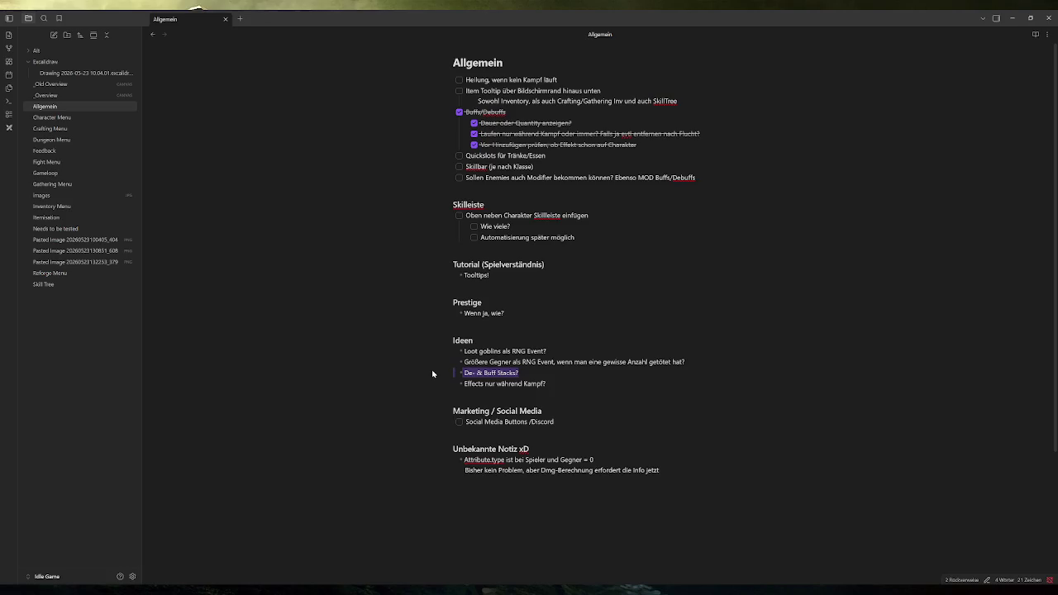
{"action": "left_click", "coordinate": [521, 373]}
{"action": "left_click_drag", "start_coordinate": [547, 383], "coordinate": [408, 386]}
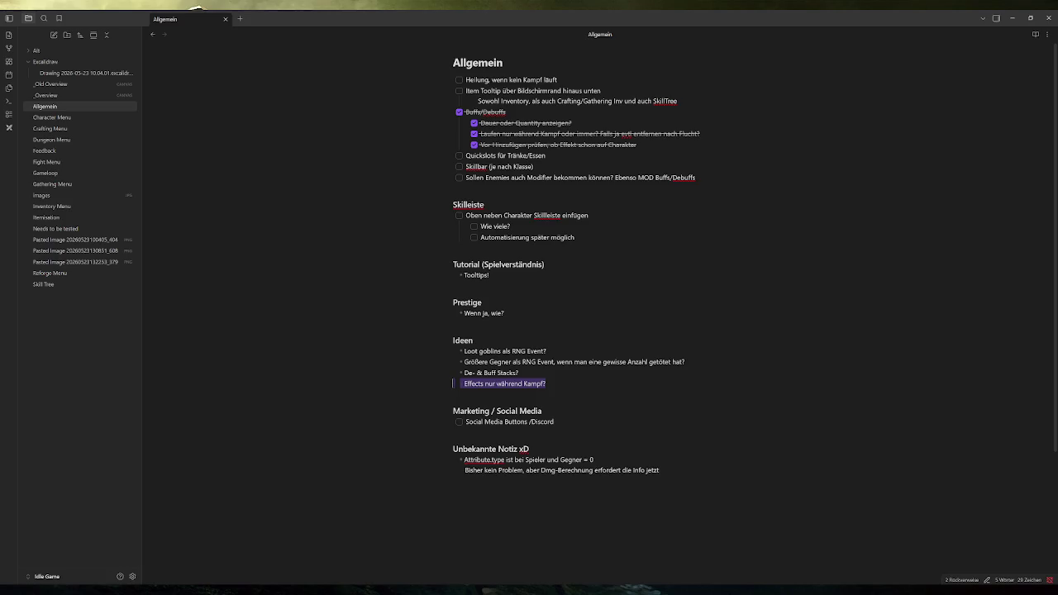
Return to Godot and reopen the game.gd script
{"action": "key", "text": "alt+Tab"}
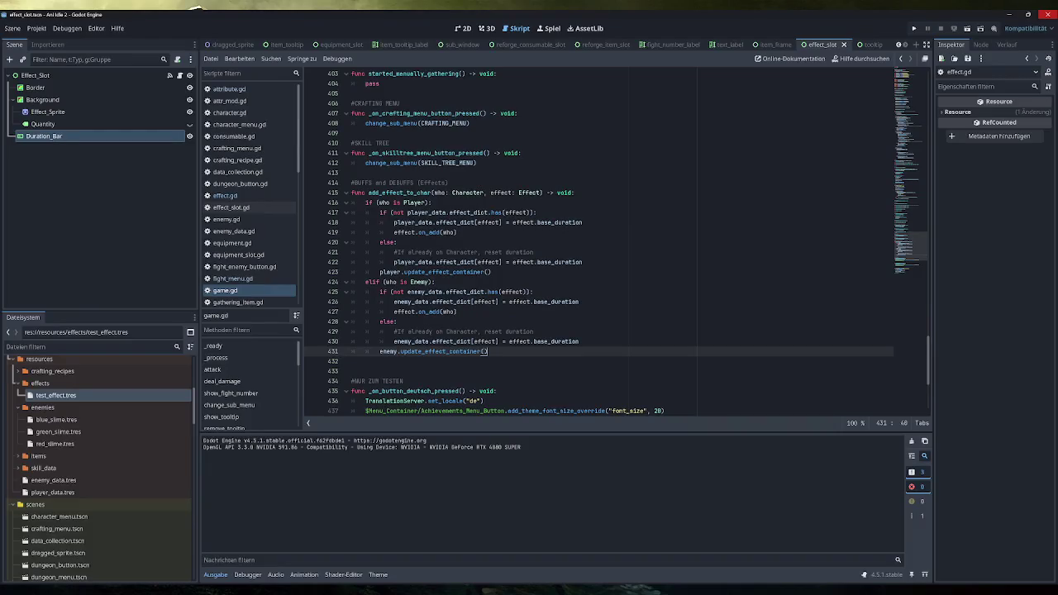
{"action": "key", "text": "alt+Tab"}
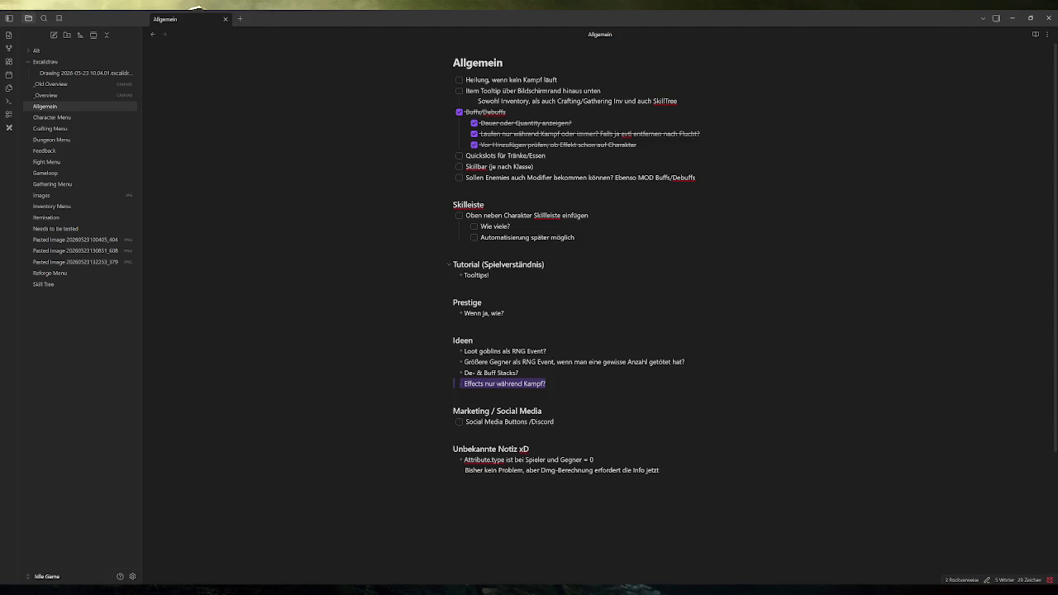
{"action": "key", "text": "alt+Tab"}
{"action": "scroll", "coordinate": [267, 250], "scroll_direction": "down", "scroll_amount": 3}
{"action": "left_click", "coordinate": [244, 182]}
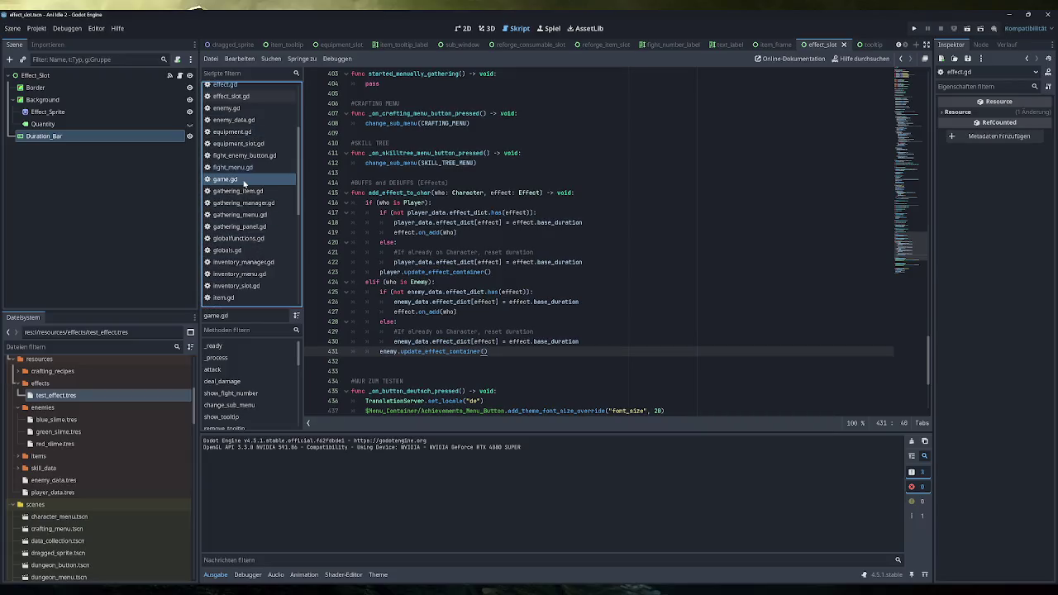
Add 'and currently_fighting' to the enemy branch condition on line 424
{"action": "scroll", "coordinate": [600, 248], "scroll_direction": "down", "scroll_amount": 6}
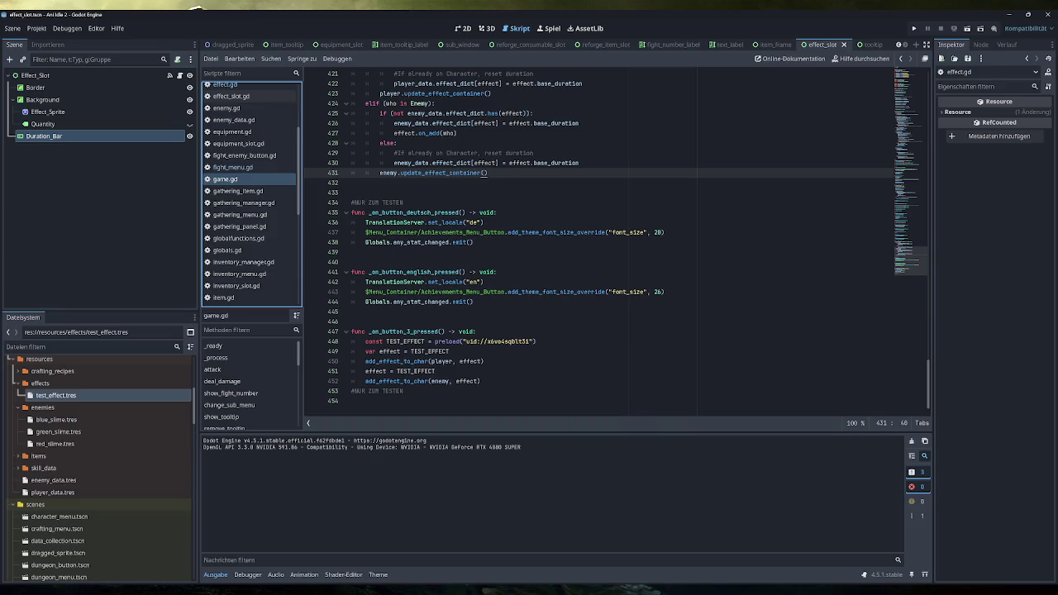
{"action": "scroll", "coordinate": [599, 248], "scroll_direction": "up", "scroll_amount": 6}
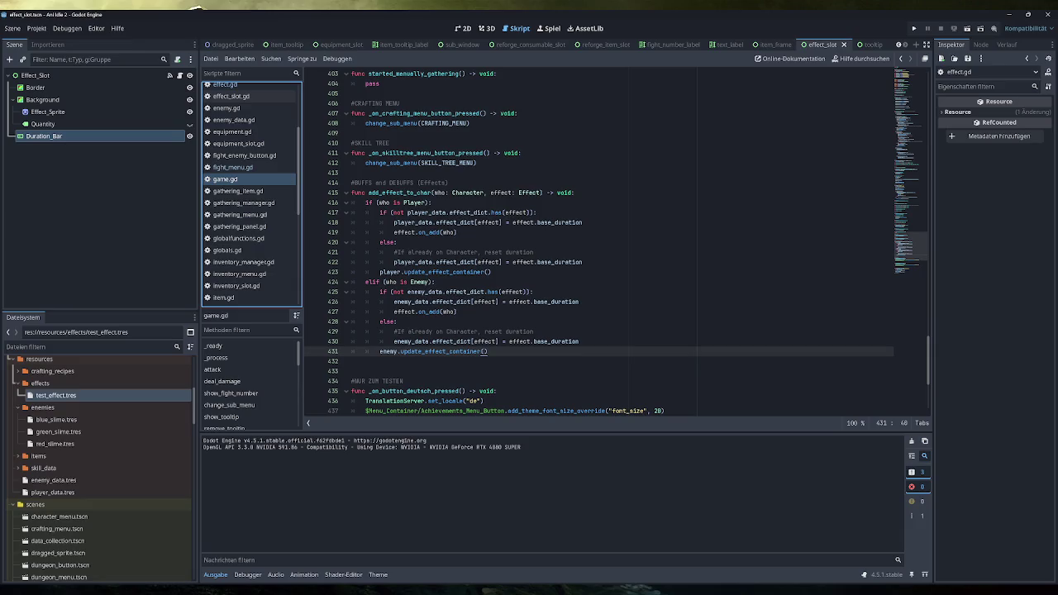
{"action": "left_click", "coordinate": [428, 282]}
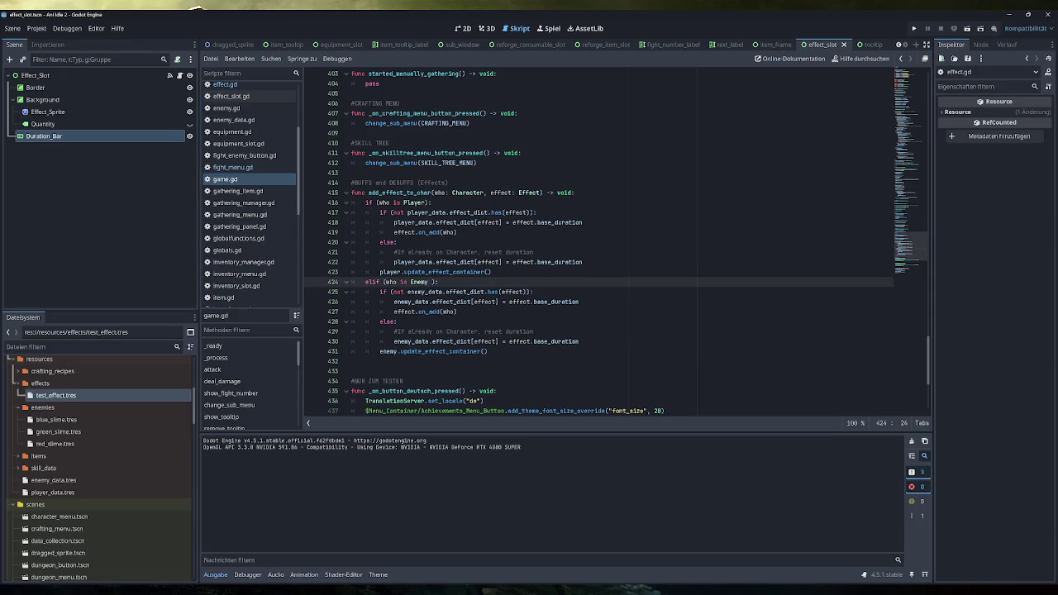
{"action": "type", "text": "and "}
{"action": "type", "text": "curr"}
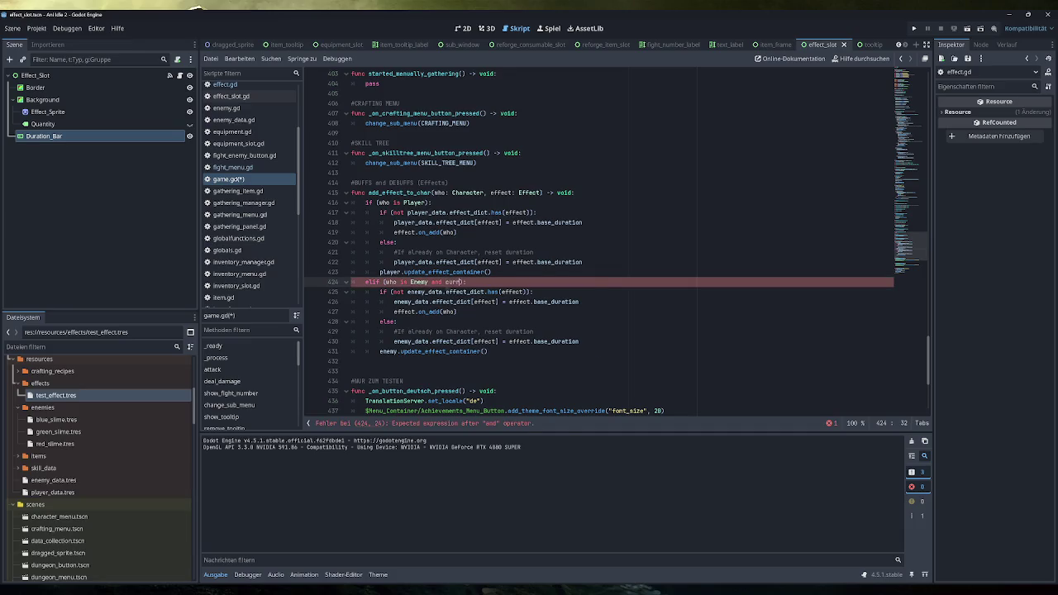
{"action": "key", "text": "Return"}
Save game.gd and run the project with F5
{"action": "key", "text": "ctrl+s"}
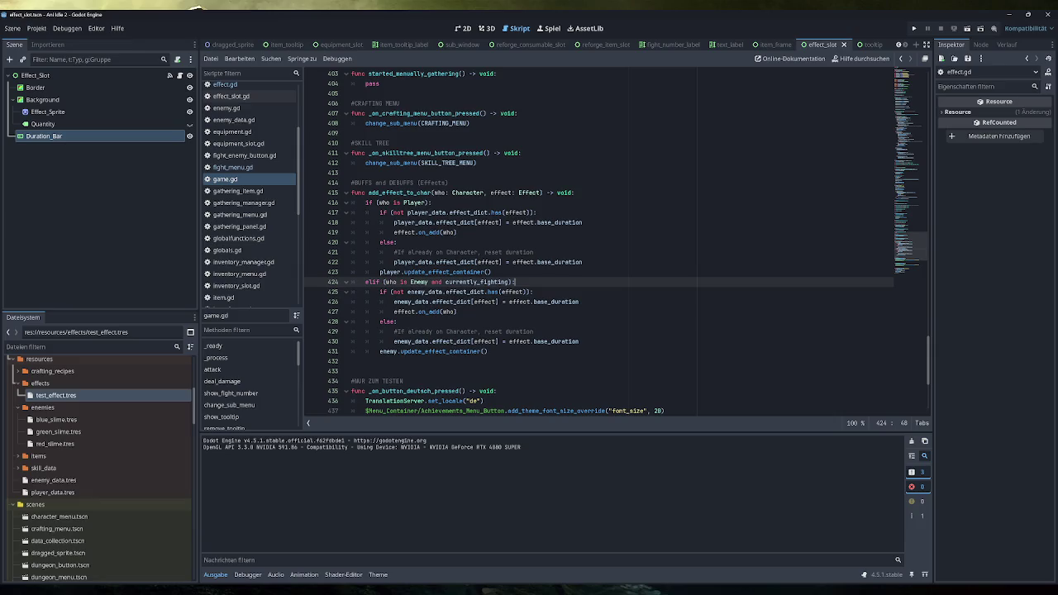
{"action": "left_click", "coordinate": [525, 292]}
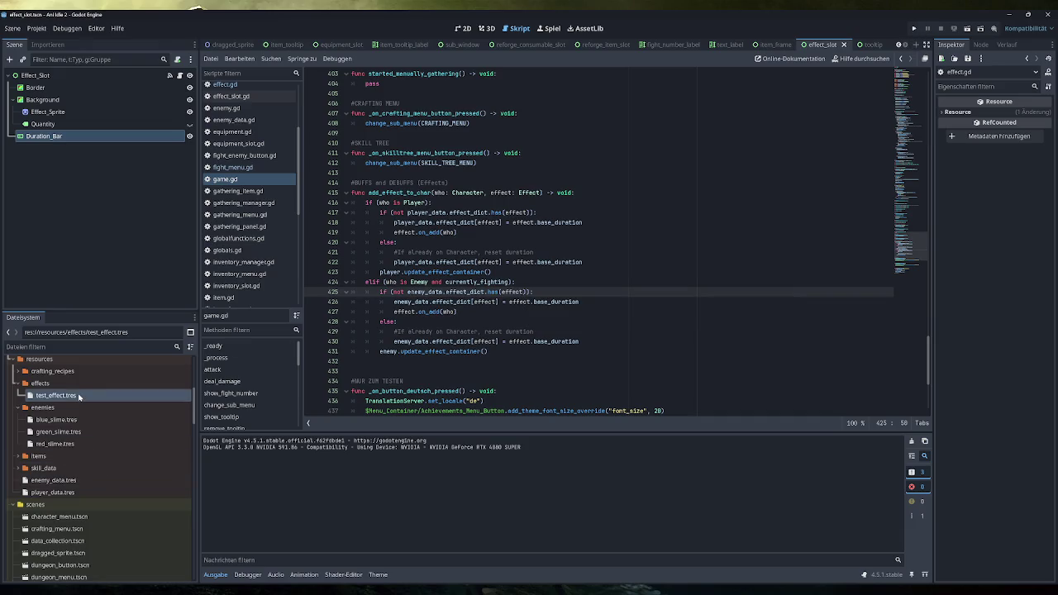
{"action": "key", "text": "F5"}
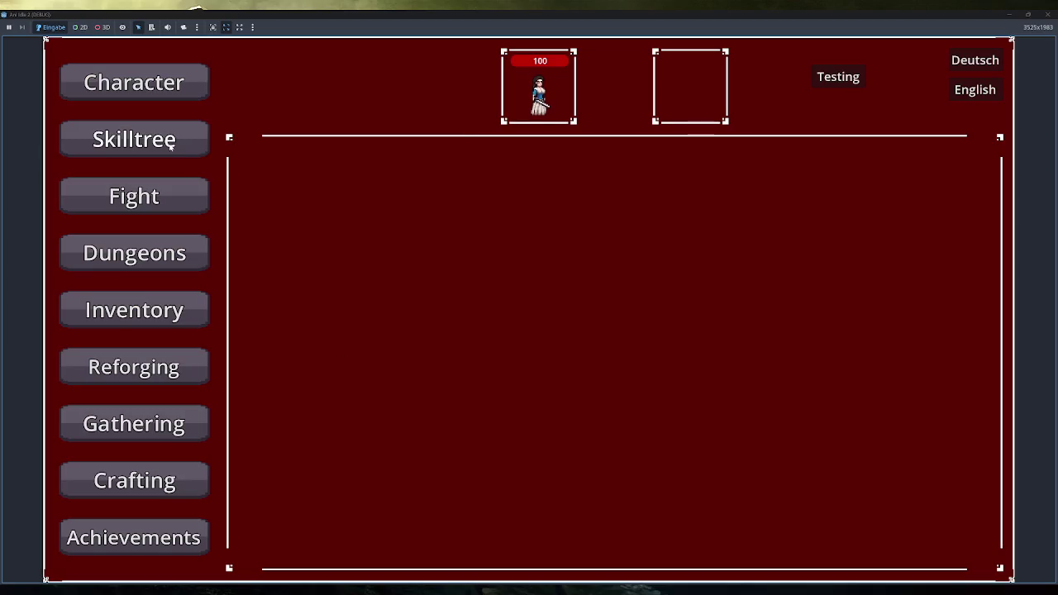
Start a test fight against the Green Slime, then stop the game with F8
{"action": "left_click", "coordinate": [166, 186]}
{"action": "left_click", "coordinate": [321, 166]}
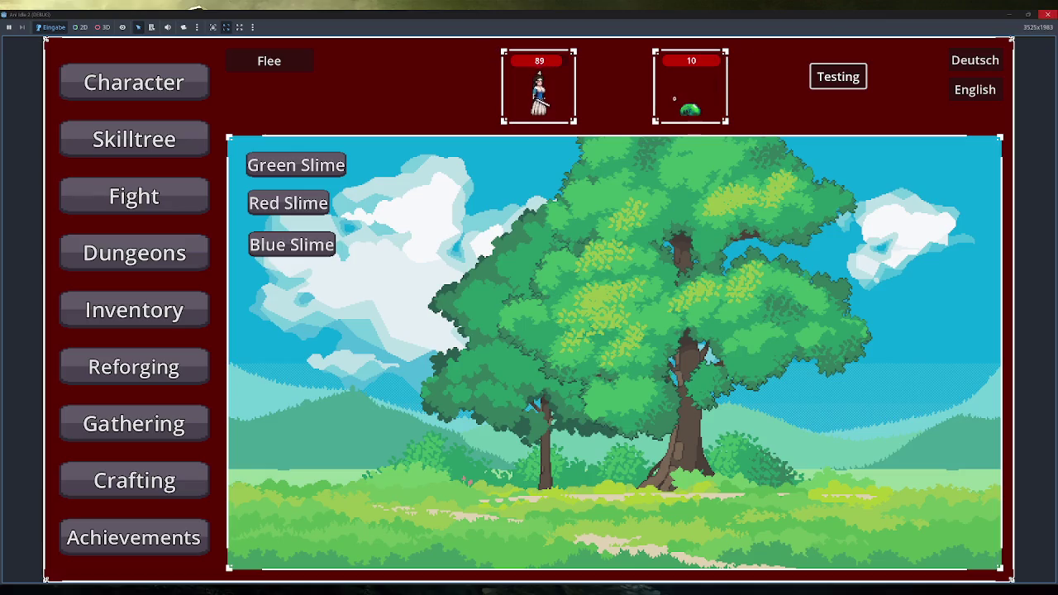
{"action": "key", "text": "F8"}
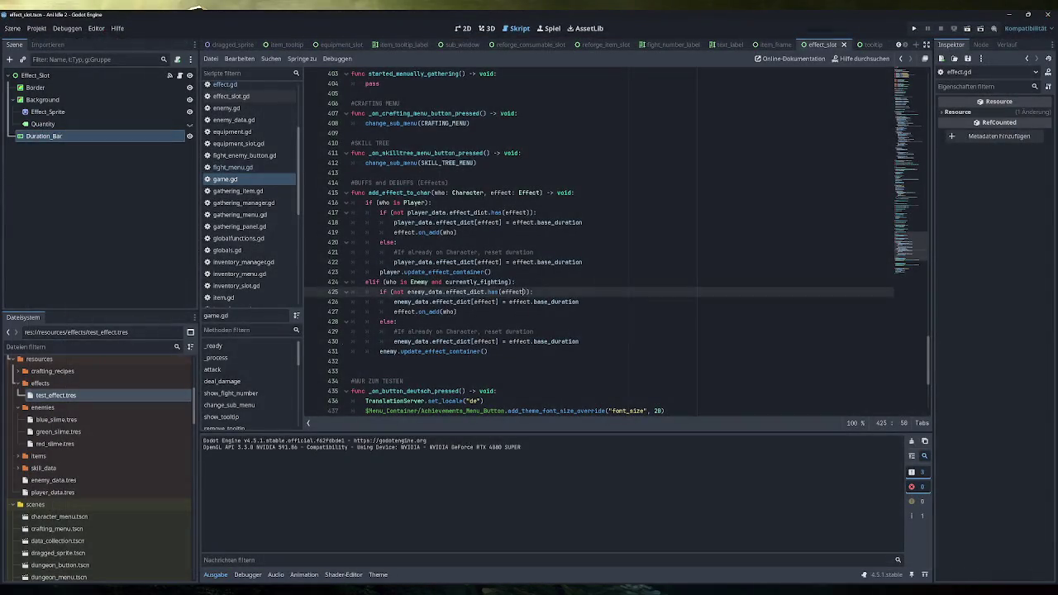
Open player.gd and inspect the test_effect.tres resource
{"action": "scroll", "coordinate": [256, 232], "scroll_direction": "down", "scroll_amount": 5}
{"action": "left_click", "coordinate": [247, 199]}
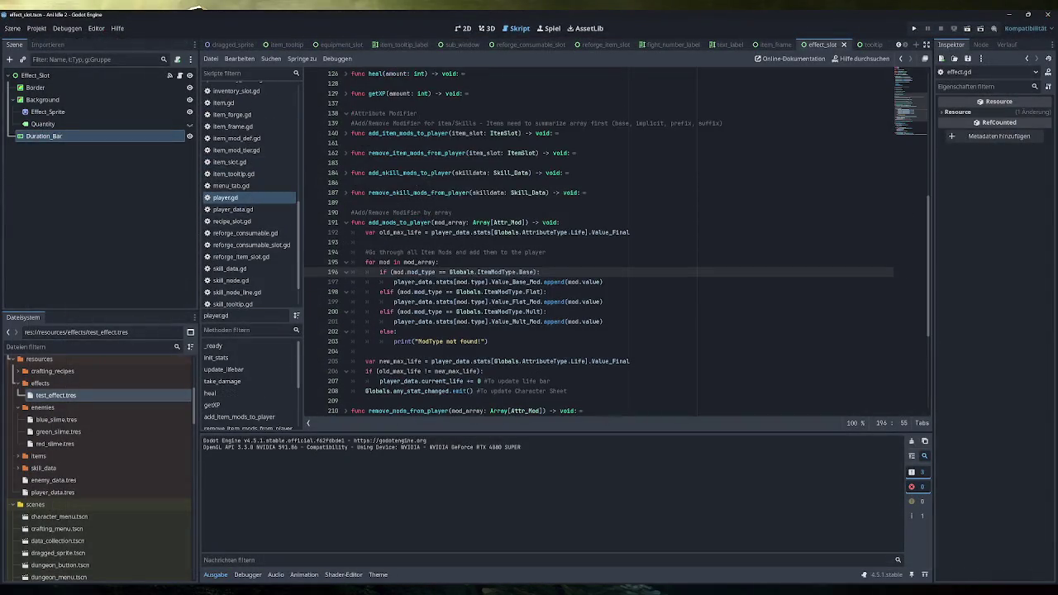
{"action": "scroll", "coordinate": [612, 248], "scroll_direction": "down", "scroll_amount": 4}
{"action": "scroll", "coordinate": [612, 248], "scroll_direction": "down", "scroll_amount": 1}
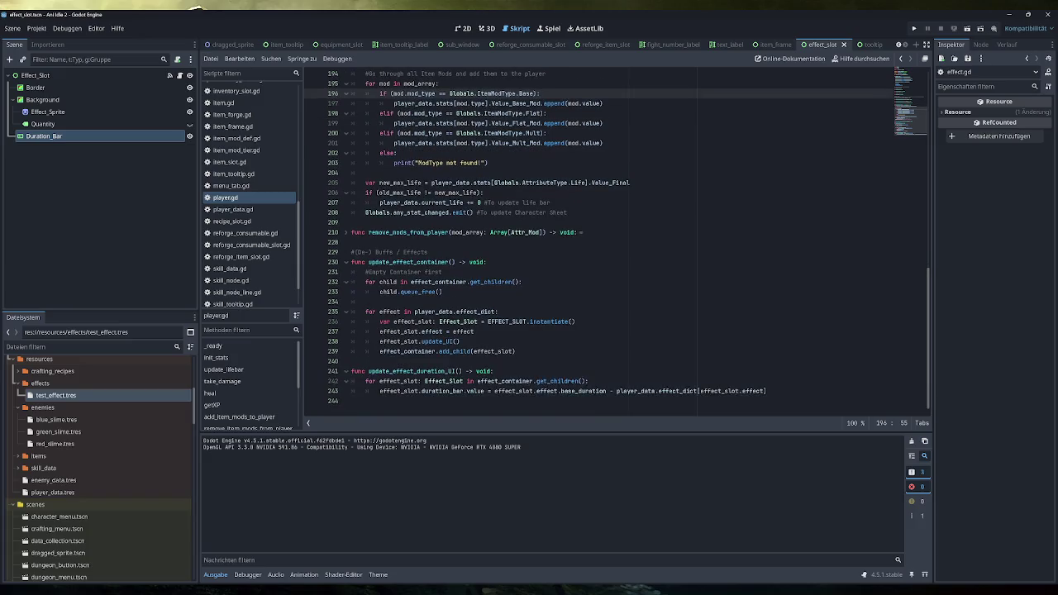
{"action": "scroll", "coordinate": [612, 248], "scroll_direction": "up", "scroll_amount": 1}
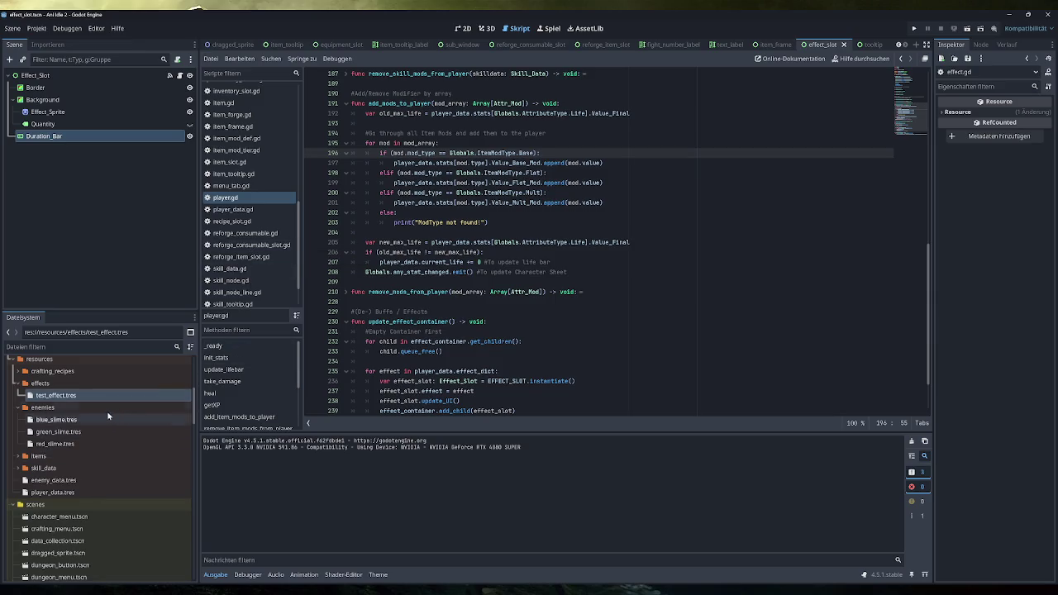
{"action": "left_click", "coordinate": [83, 395]}
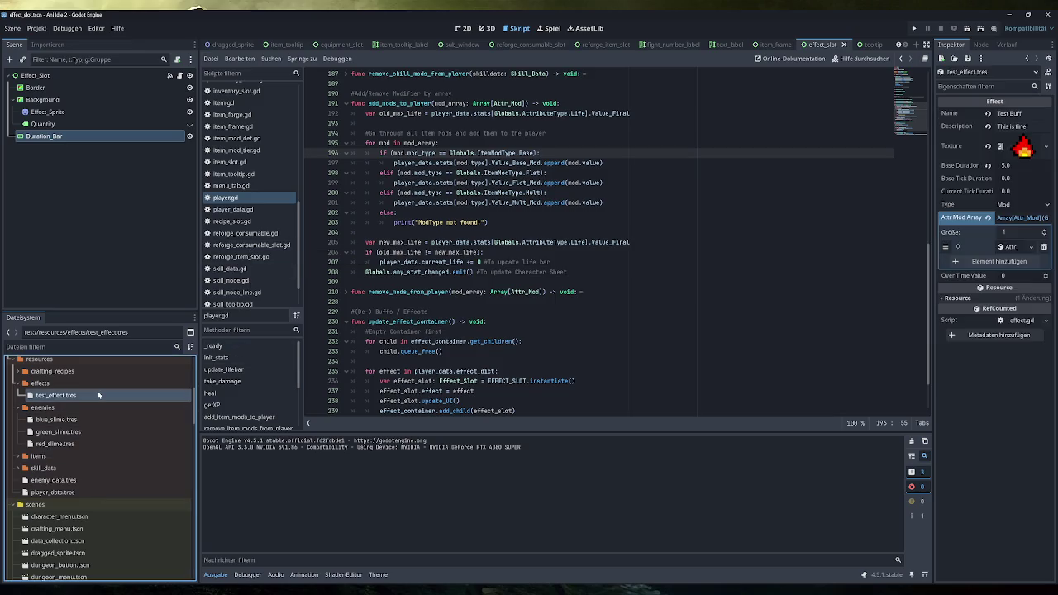
Make Test Buff a Dot effect and revert its Attr Mod Array
{"action": "left_click", "coordinate": [1026, 205]}
{"action": "left_click", "coordinate": [1024, 229]}
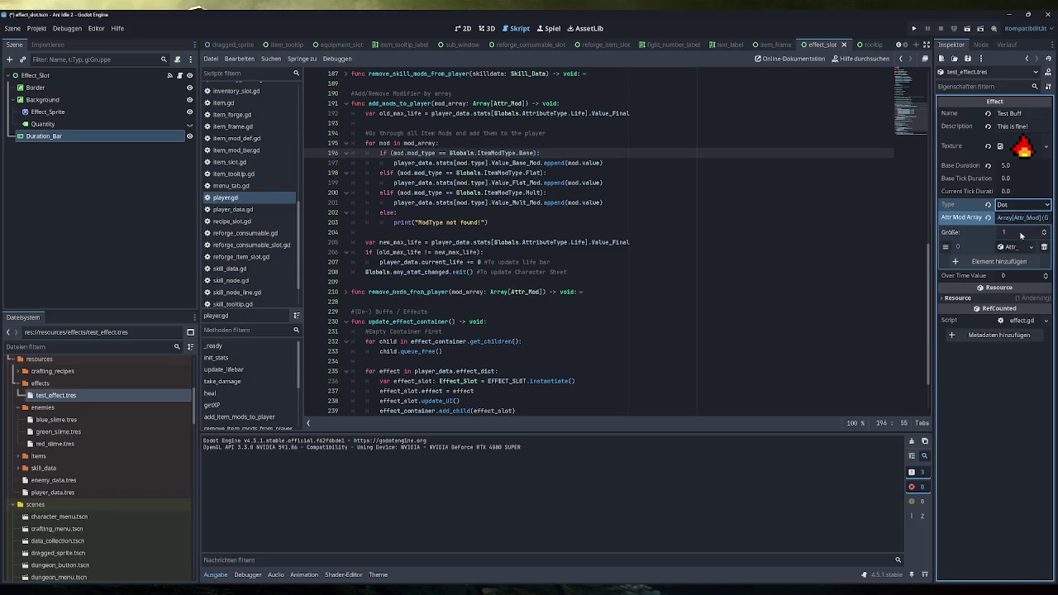
{"action": "left_click", "coordinate": [988, 217]}
Set Base Tick Duration to 1 and Over Time Value to 2, then run the project
{"action": "left_click", "coordinate": [1015, 178]}
{"action": "type", "text": "1"}
{"action": "left_click", "coordinate": [1019, 192]}
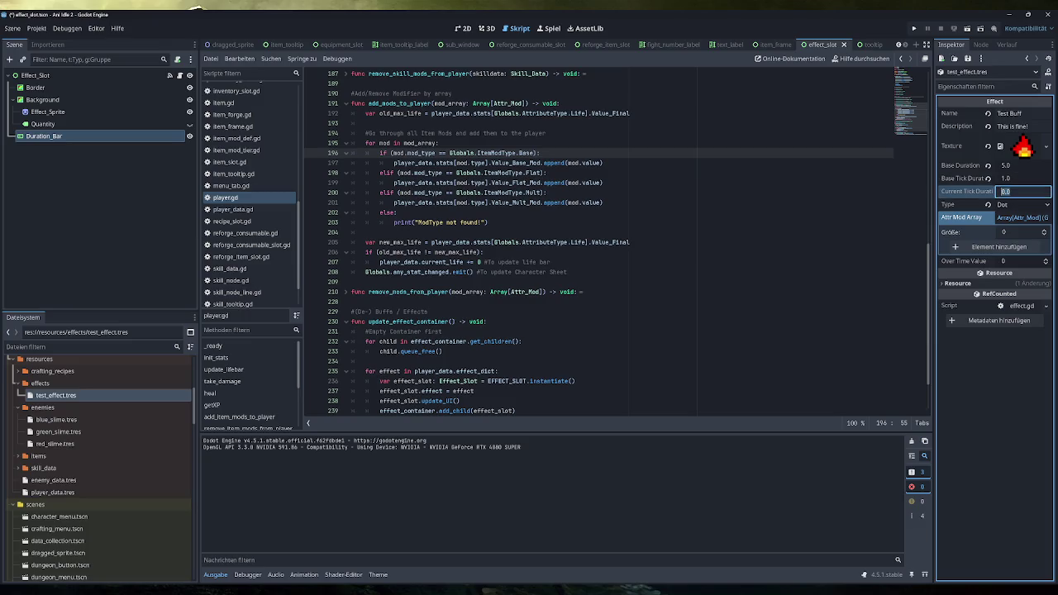
{"action": "left_click", "coordinate": [1006, 261]}
{"action": "type", "text": "5"}
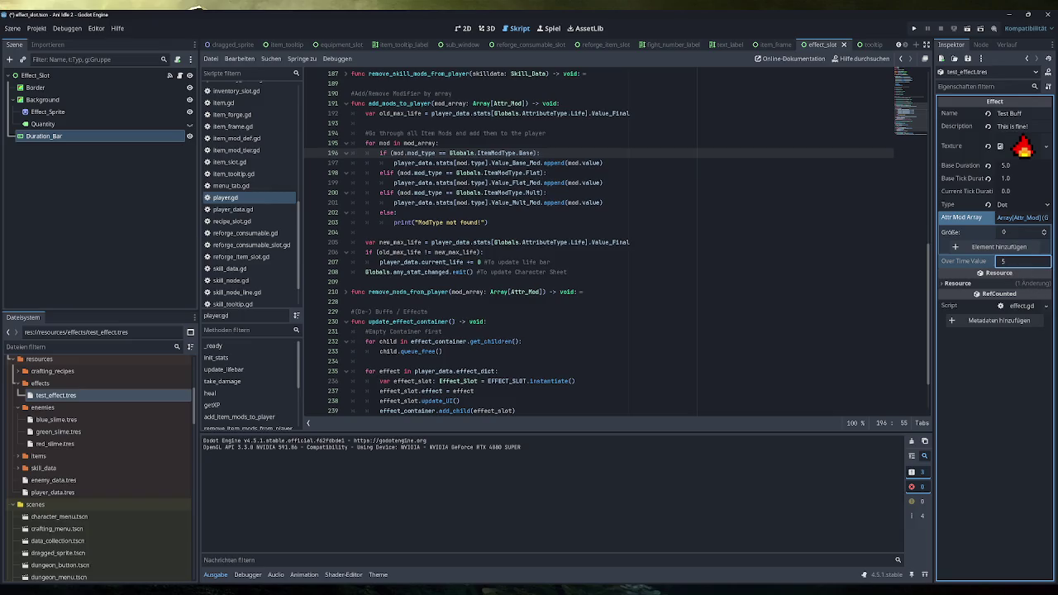
{"action": "key", "text": "BackSpace"}
{"action": "type", "text": "1"}
{"action": "key", "text": "BackSpace"}
{"action": "type", "text": "2"}
{"action": "left_click", "coordinate": [913, 29]}
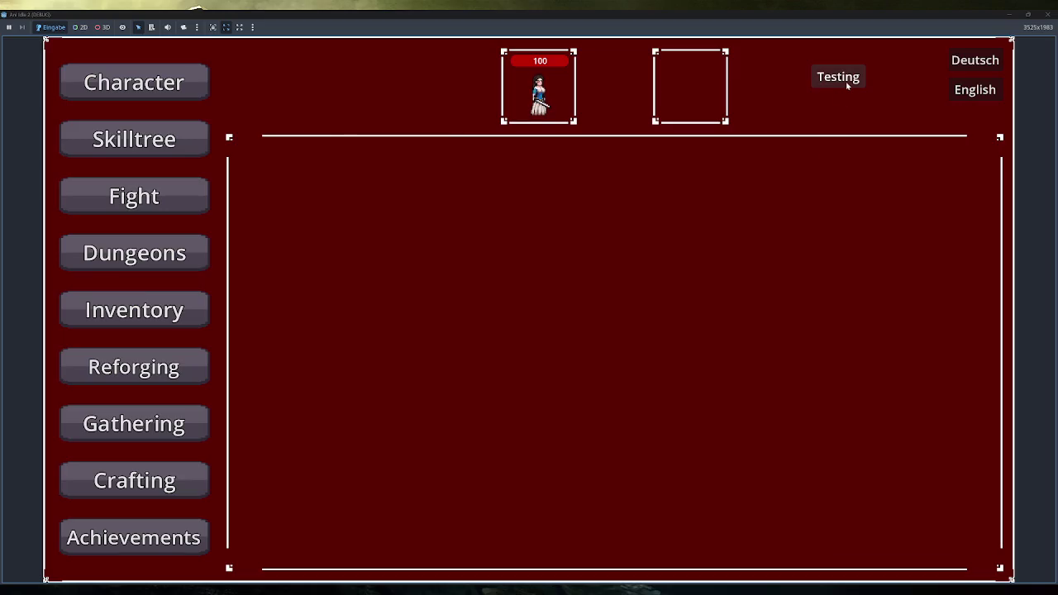
Apply the test effect, close the game, commit Over Time Value 2, and relaunch
{"action": "left_click", "coordinate": [848, 85]}
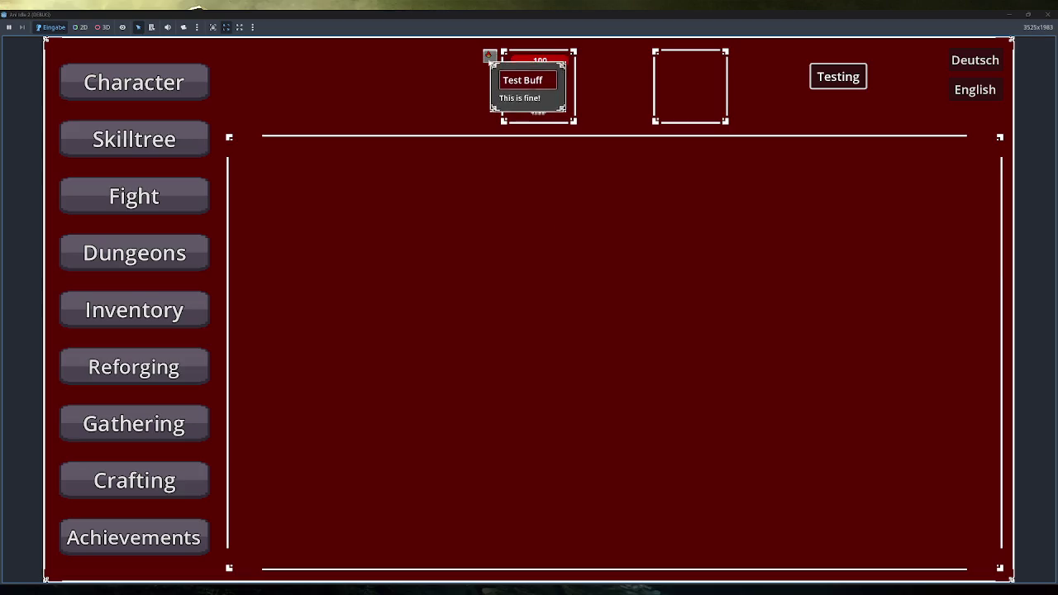
{"action": "left_click", "coordinate": [1050, 15]}
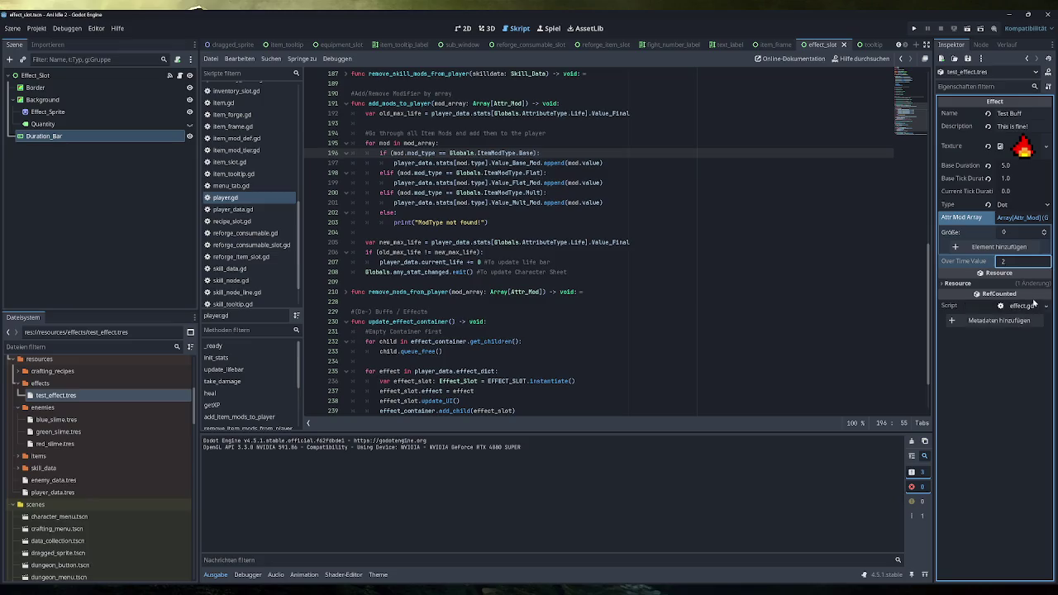
{"action": "key", "text": "Return"}
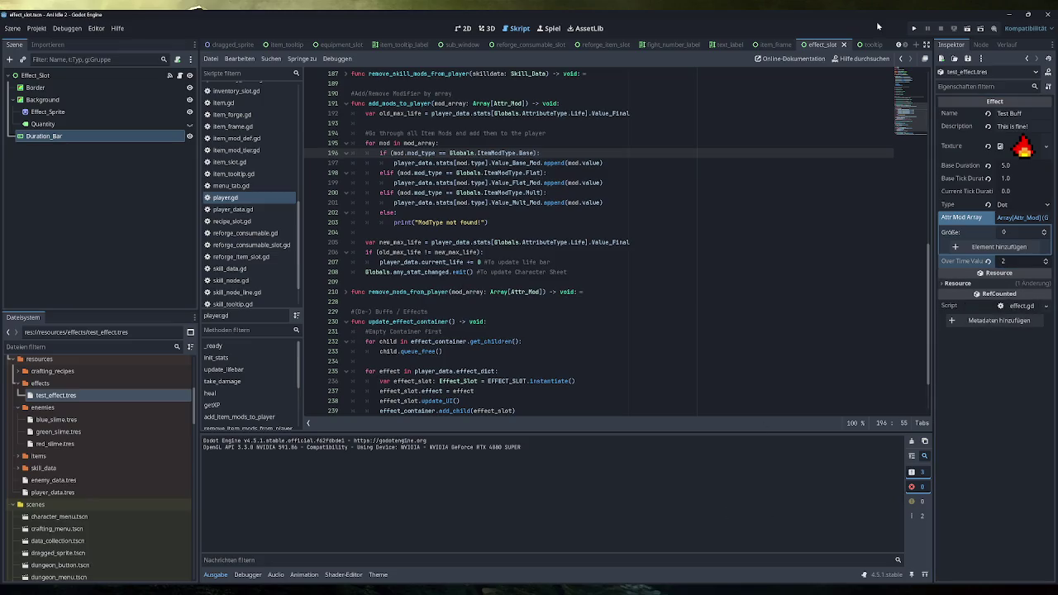
{"action": "left_click", "coordinate": [914, 29]}
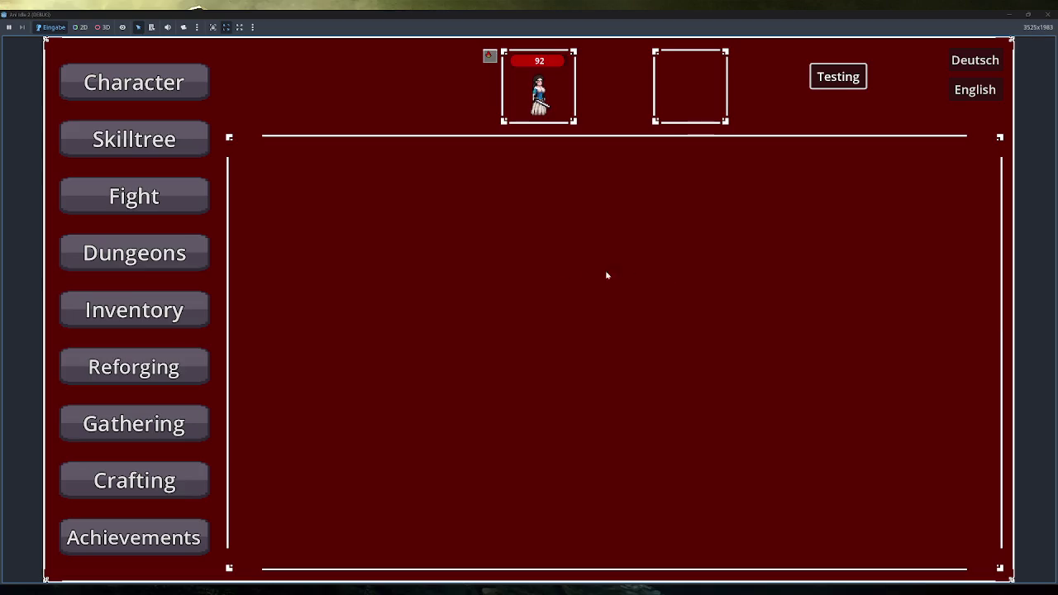
Fight the Blue Slime and apply the Dot test effect to both fighters several times
{"action": "left_click", "coordinate": [149, 196]}
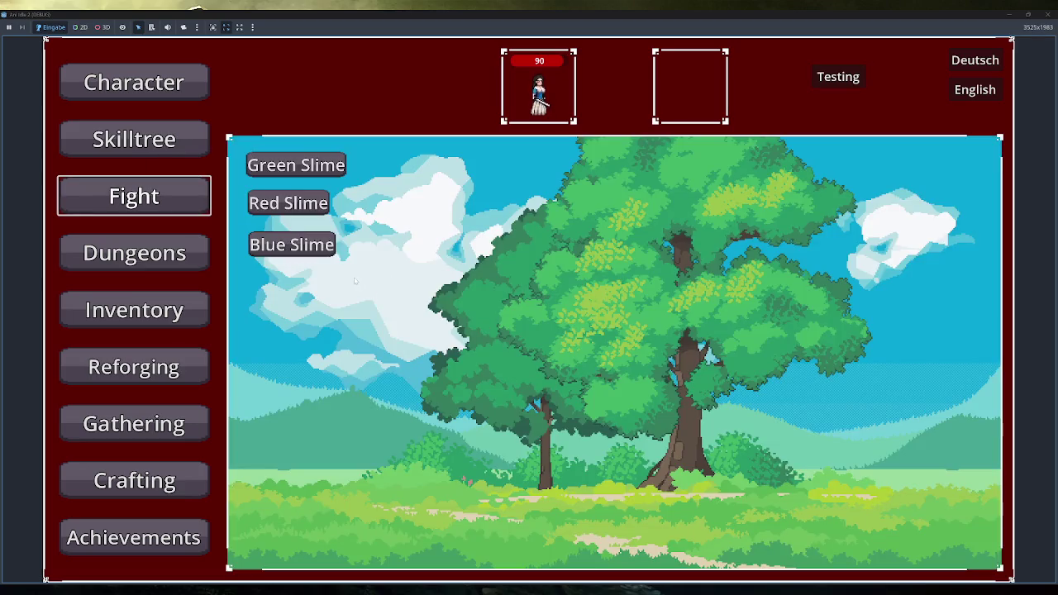
{"action": "left_click", "coordinate": [293, 246]}
{"action": "left_click", "coordinate": [839, 77]}
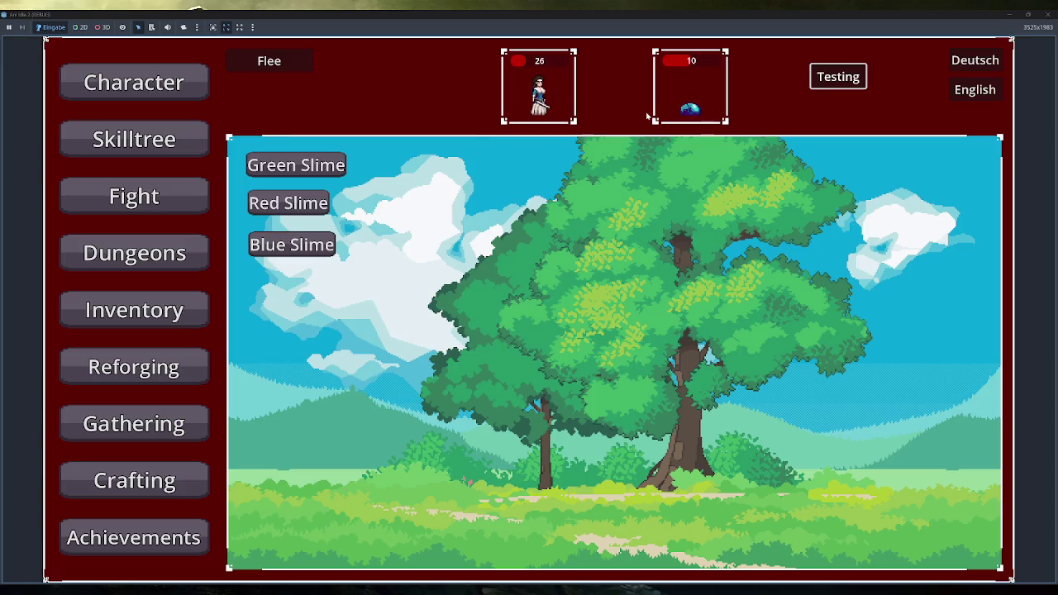
{"action": "left_click", "coordinate": [849, 77]}
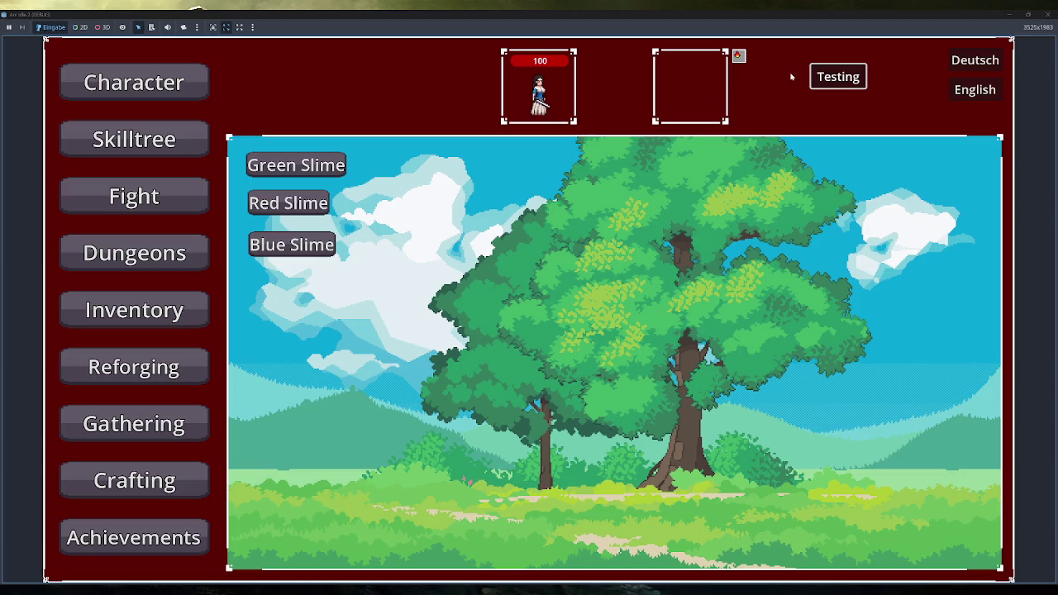
{"action": "left_click", "coordinate": [823, 78]}
{"action": "key", "text": "alt+Tab"}
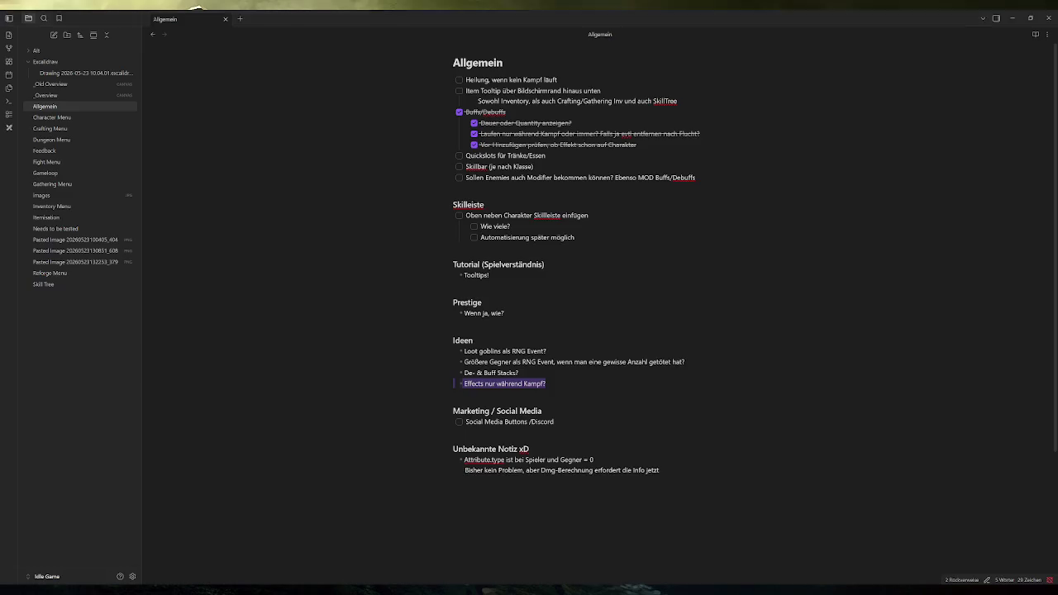
Add the idea 'DoT / HoT Zahlen am Charakter anzeigen!' below 'Effects nur während Kampf?'
{"action": "left_click", "coordinate": [546, 384]}
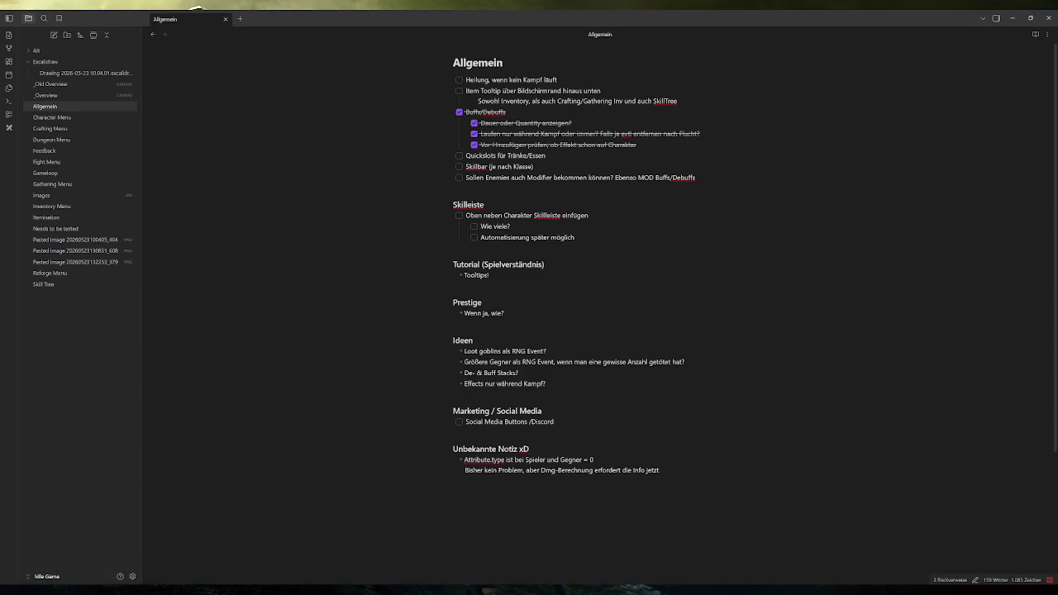
{"action": "key", "text": "Return"}
{"action": "type", "text": "DoT"}
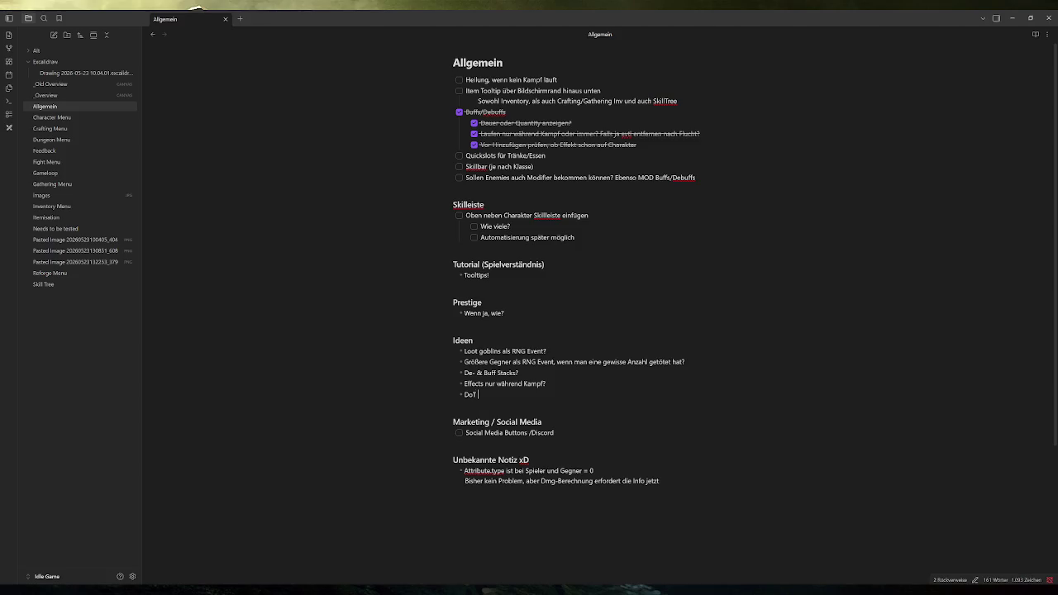
{"action": "type", "text": " / HoT Zahle"}
{"action": "type", "text": "n am Charakter"}
{"action": "type", "text": " anzeigen!"}
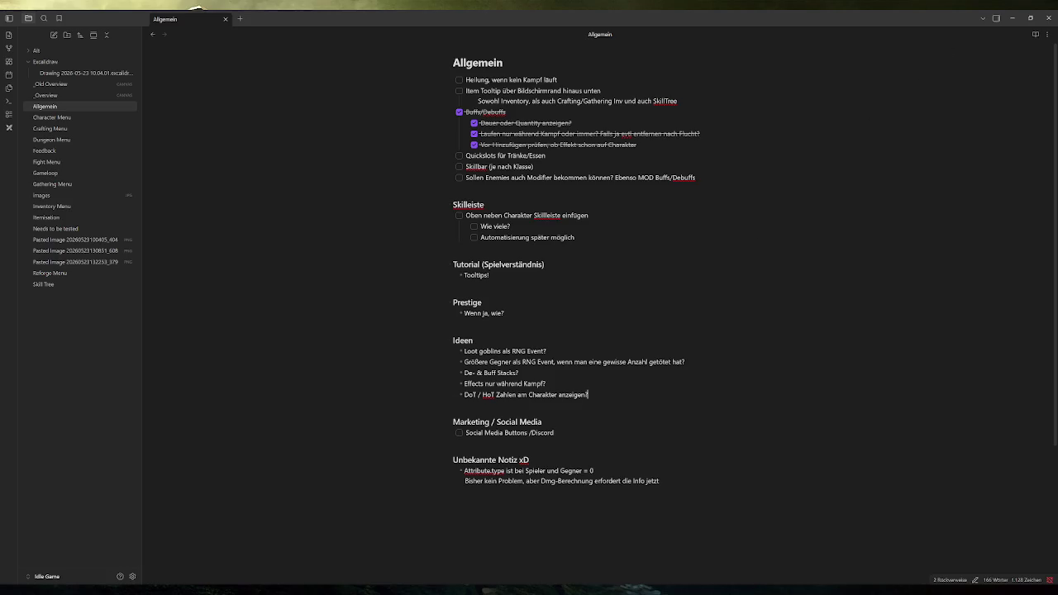
{"action": "left_click", "coordinate": [306, 582]}
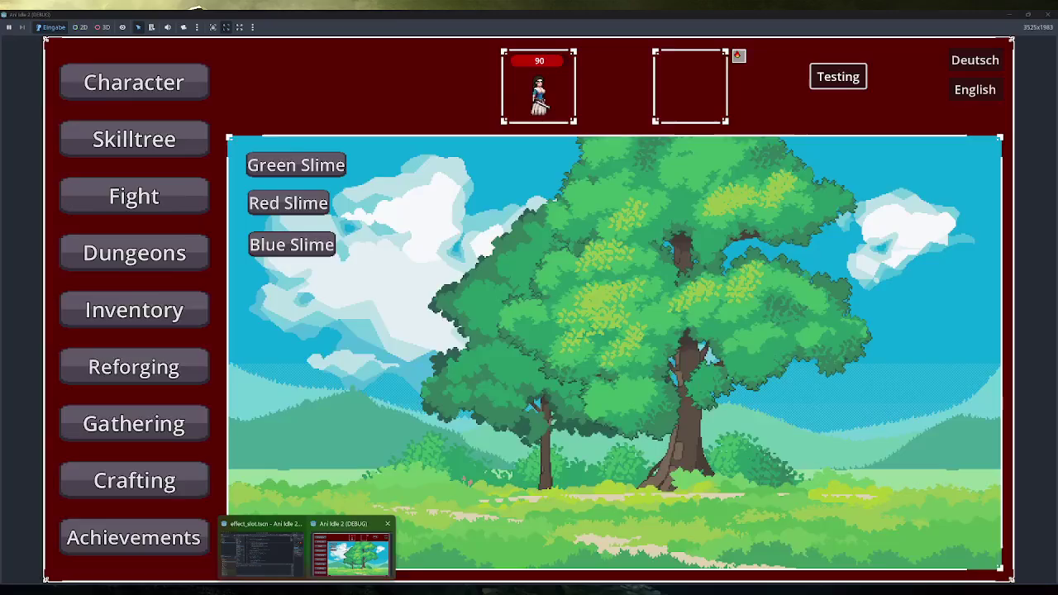
Reapply the test effect to the player in the running game, then glance at the Obsidian notes
{"action": "left_click", "coordinate": [352, 552]}
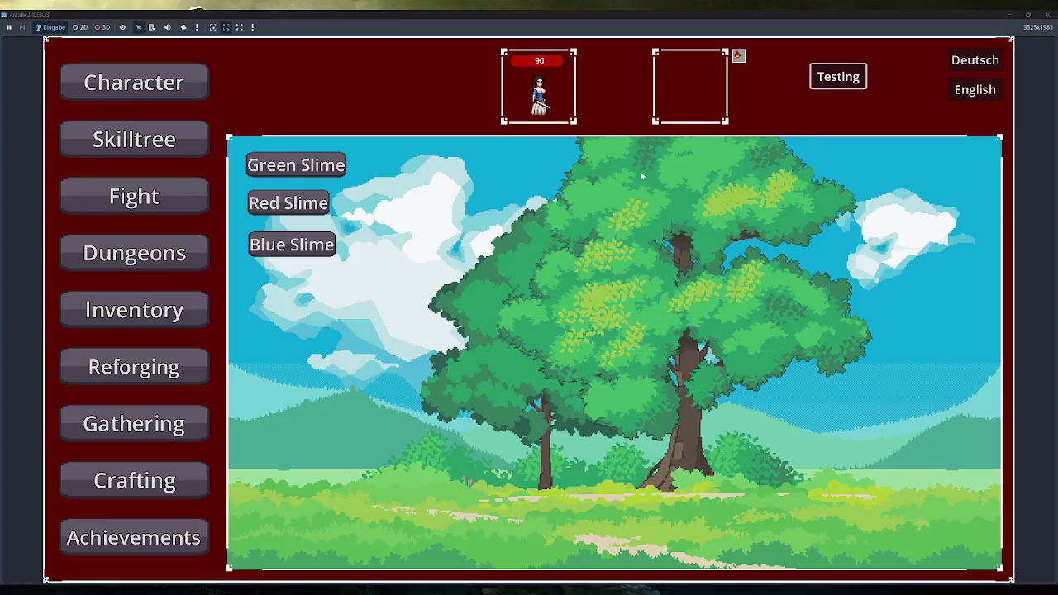
{"action": "mouse_move", "coordinate": [739, 56]}
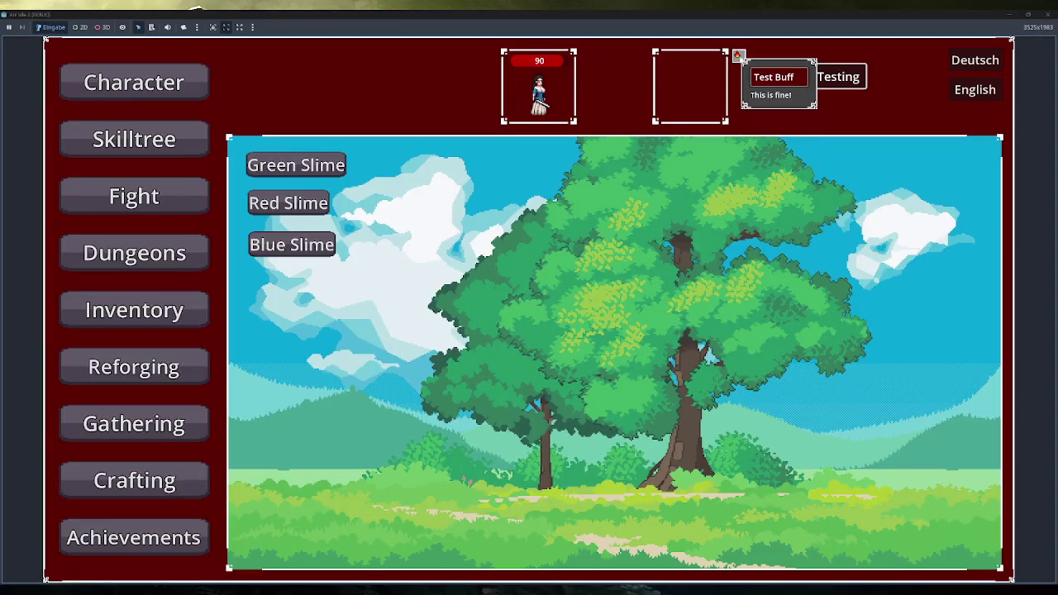
{"action": "left_click", "coordinate": [814, 76]}
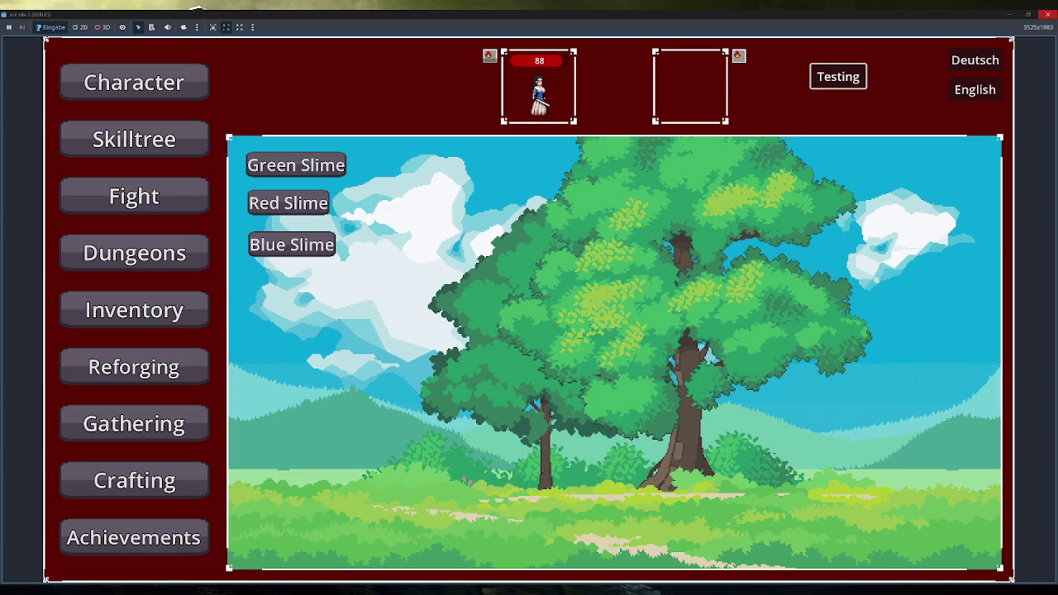
{"action": "key", "text": "alt+Tab"}
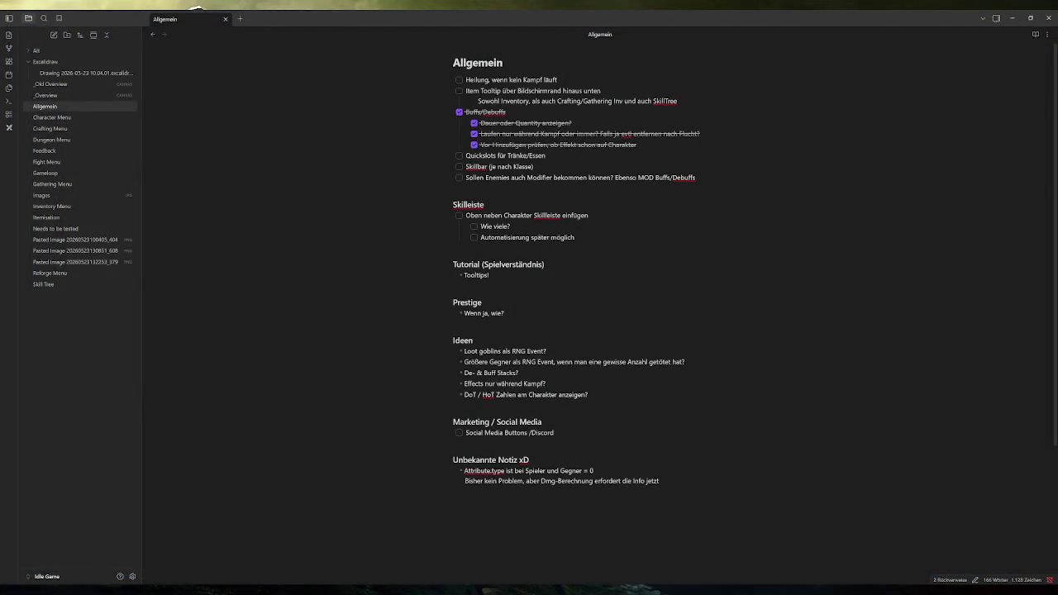
{"action": "key", "text": "alt+Tab"}
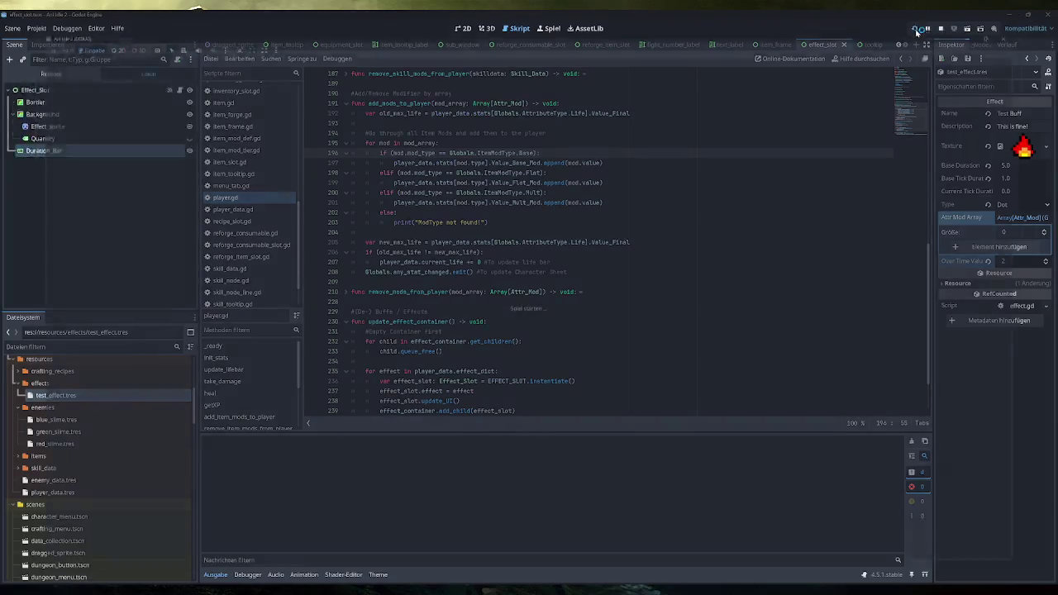
Relaunch the game and apply test effects in a Green Slime fight, hitting the game.gd line 71 error
{"action": "left_click", "coordinate": [917, 29]}
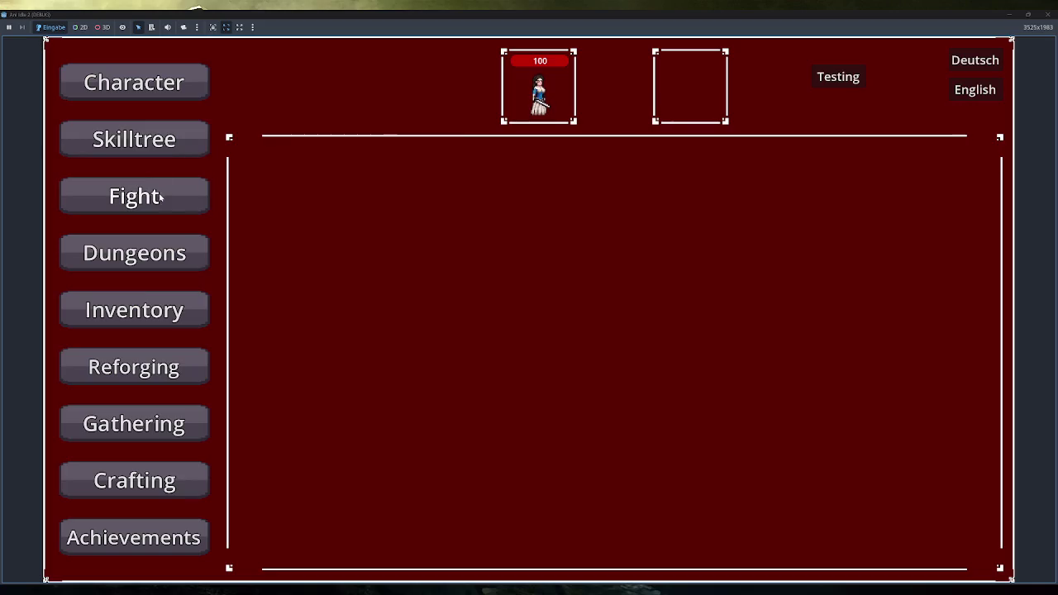
{"action": "left_click", "coordinate": [134, 196]}
{"action": "left_click", "coordinate": [839, 77]}
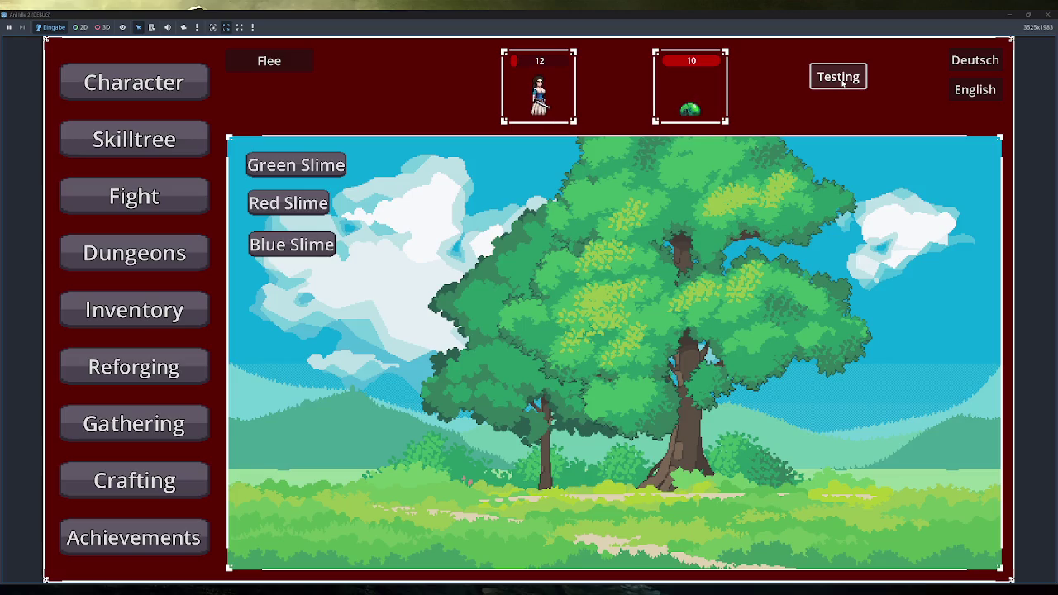
{"action": "left_click", "coordinate": [840, 80]}
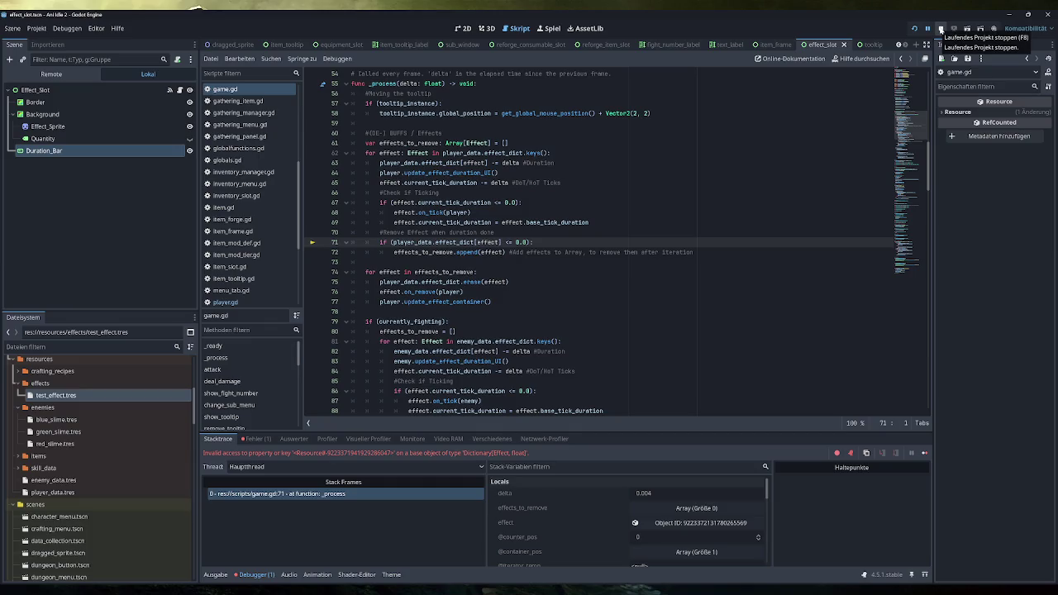
Inspect effect_dict and erase at line 71, then stop the halted session and rerun the project
{"action": "mouse_move", "coordinate": [495, 252]}
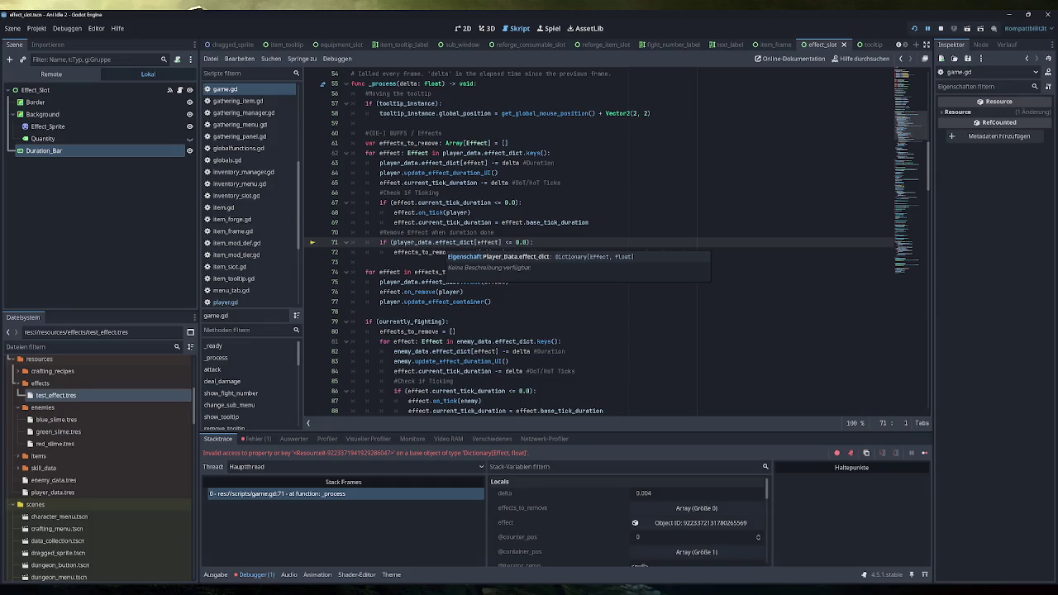
{"action": "mouse_move", "coordinate": [447, 243]}
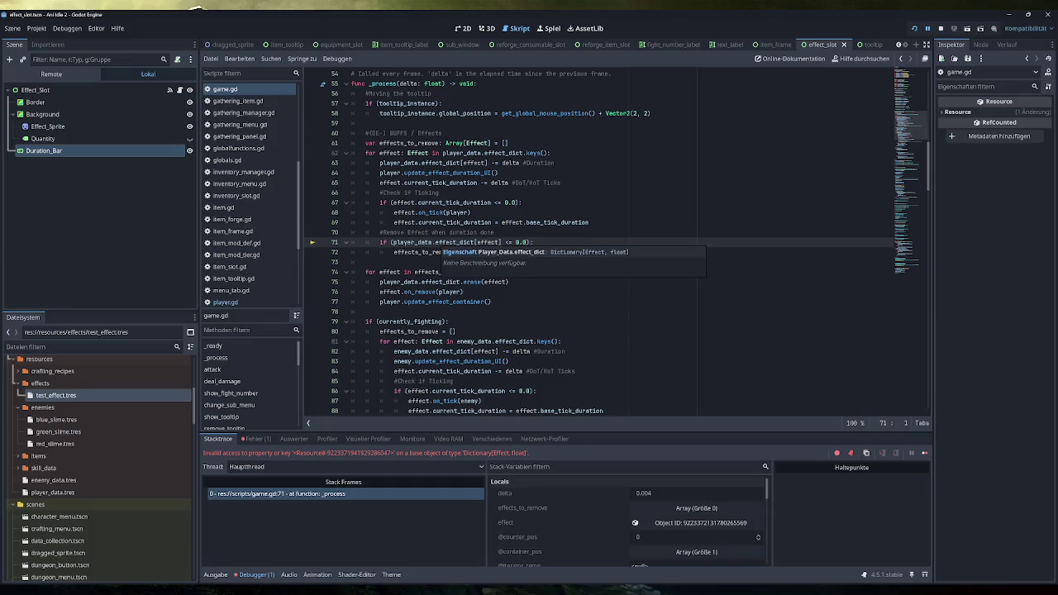
{"action": "mouse_move", "coordinate": [468, 282]}
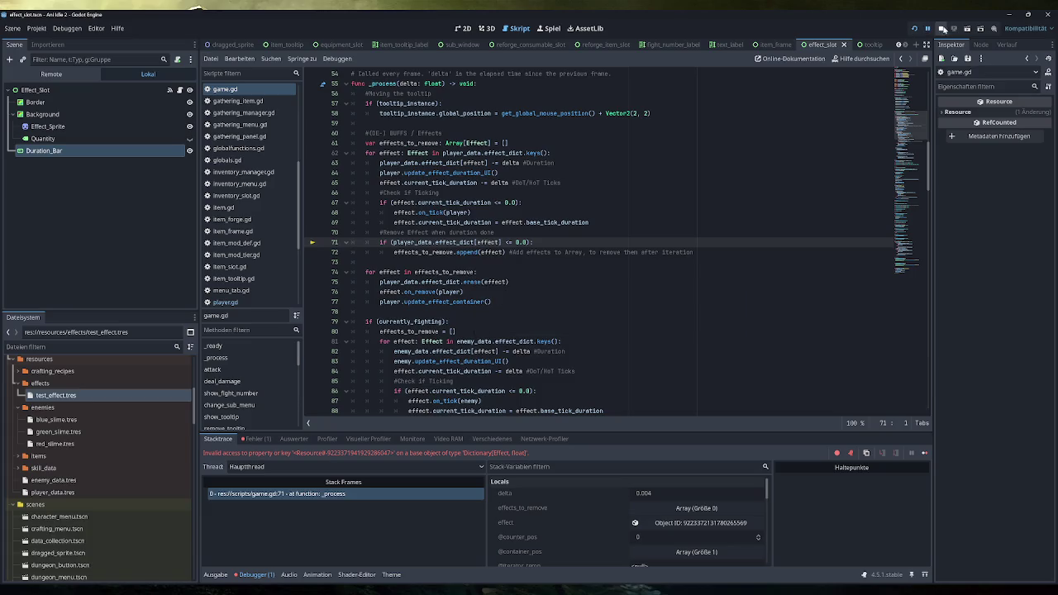
{"action": "left_click", "coordinate": [942, 28]}
{"action": "left_click", "coordinate": [915, 29]}
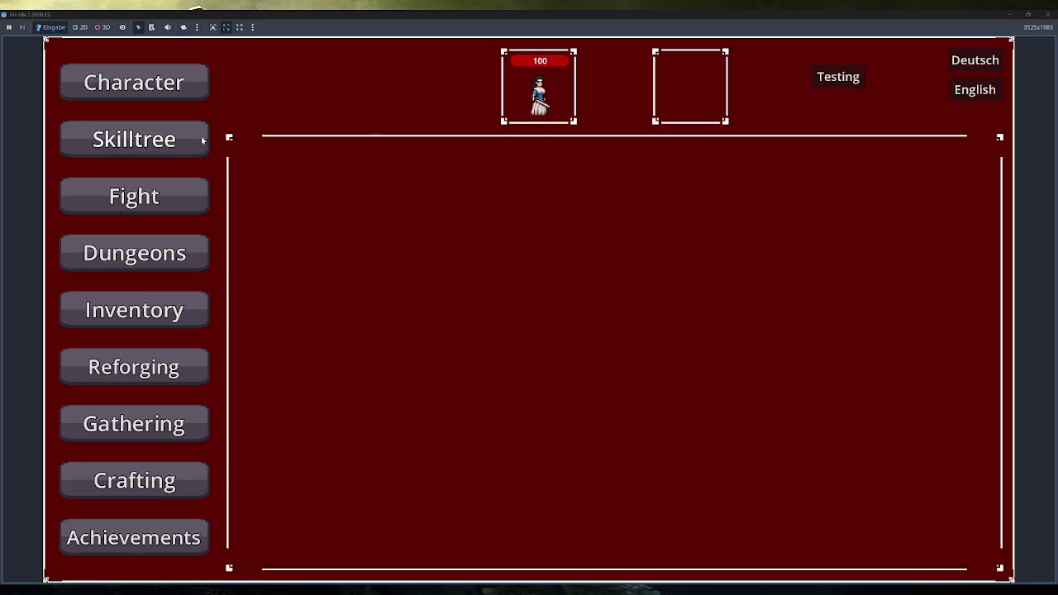
Fight the Blue Slime and apply the test effects twice
{"action": "left_click", "coordinate": [165, 199]}
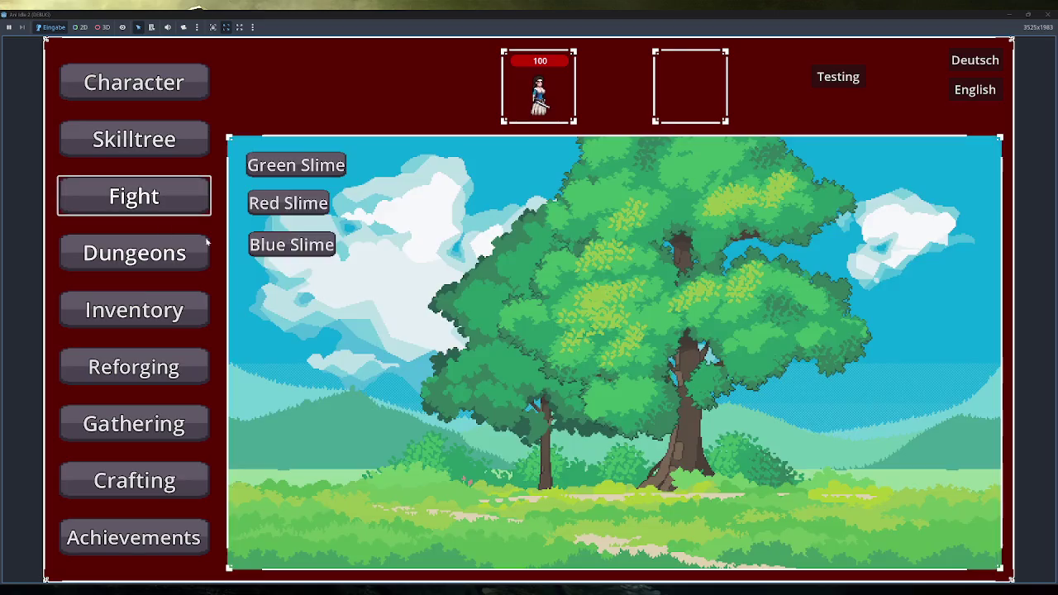
{"action": "left_click", "coordinate": [316, 252]}
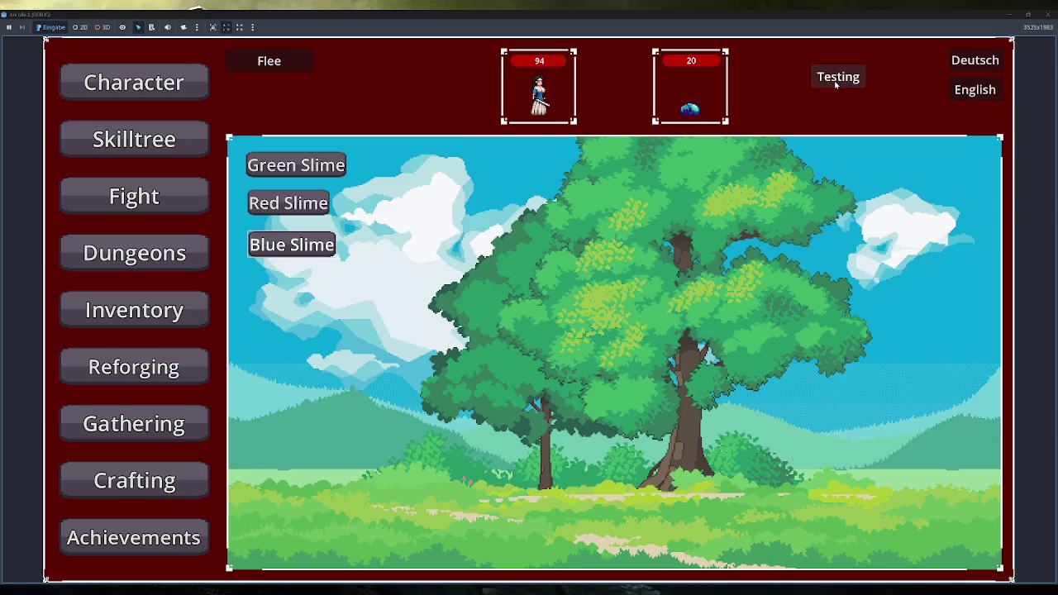
{"action": "left_click", "coordinate": [836, 83]}
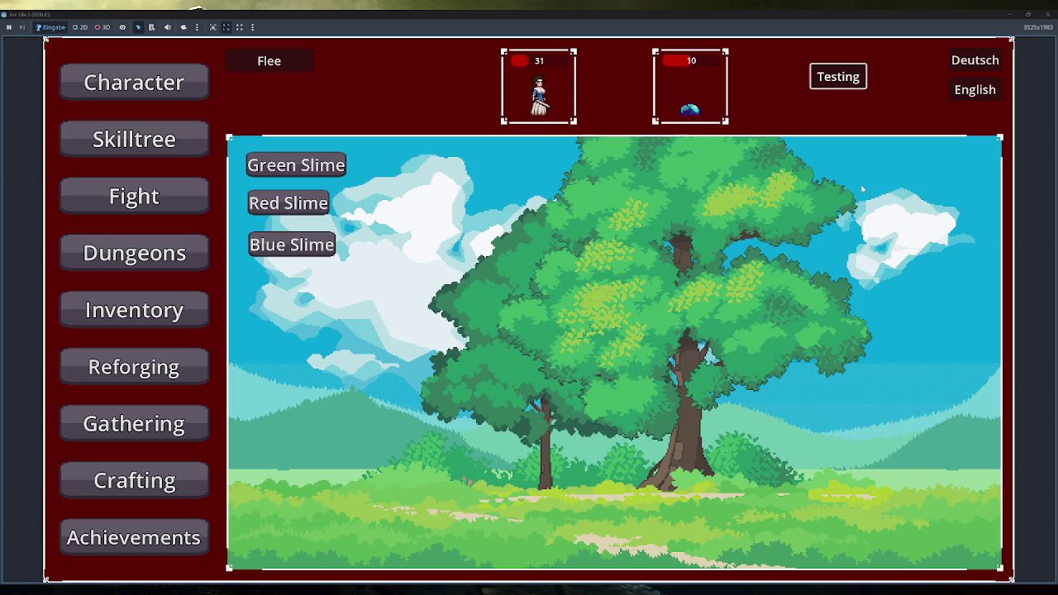
{"action": "left_click", "coordinate": [838, 76]}
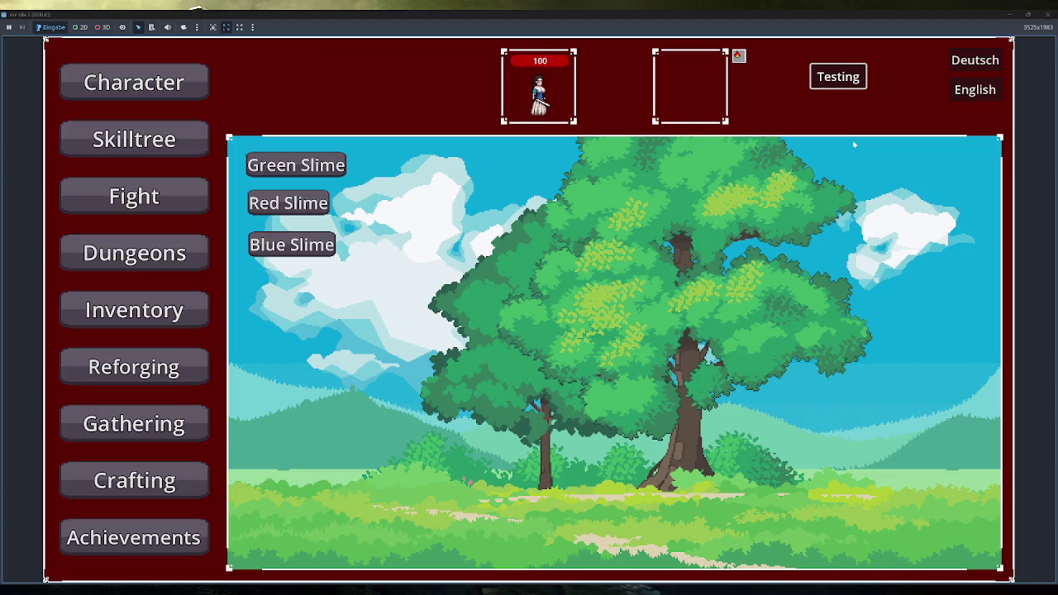
Apply test effects in a Green Slime fight until the debugger breaks at game.gd line 90
{"action": "double_click", "coordinate": [759, 17]}
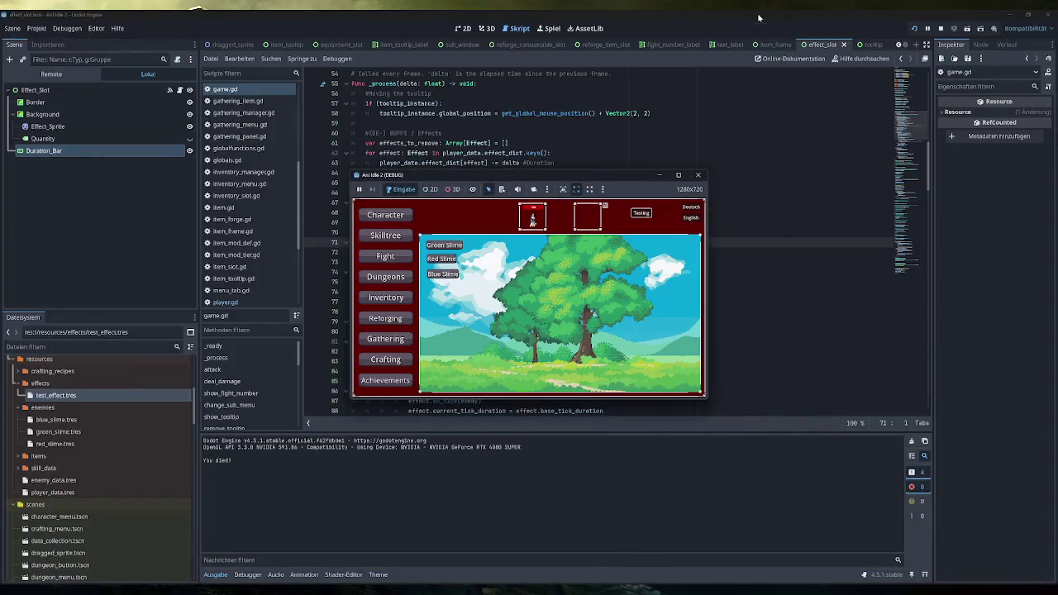
{"action": "double_click", "coordinate": [613, 175]}
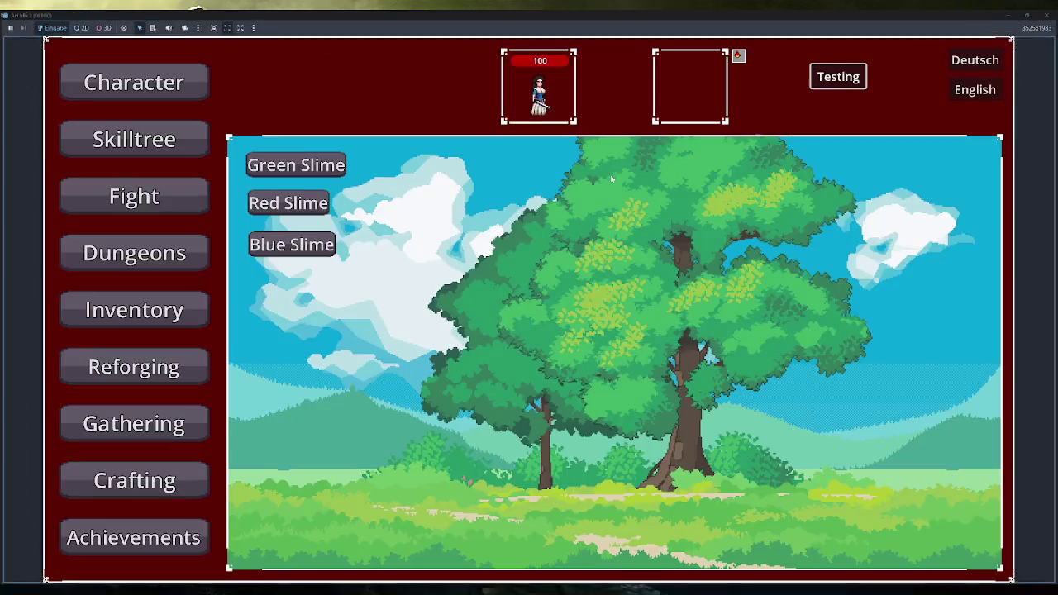
{"action": "mouse_move", "coordinate": [738, 56]}
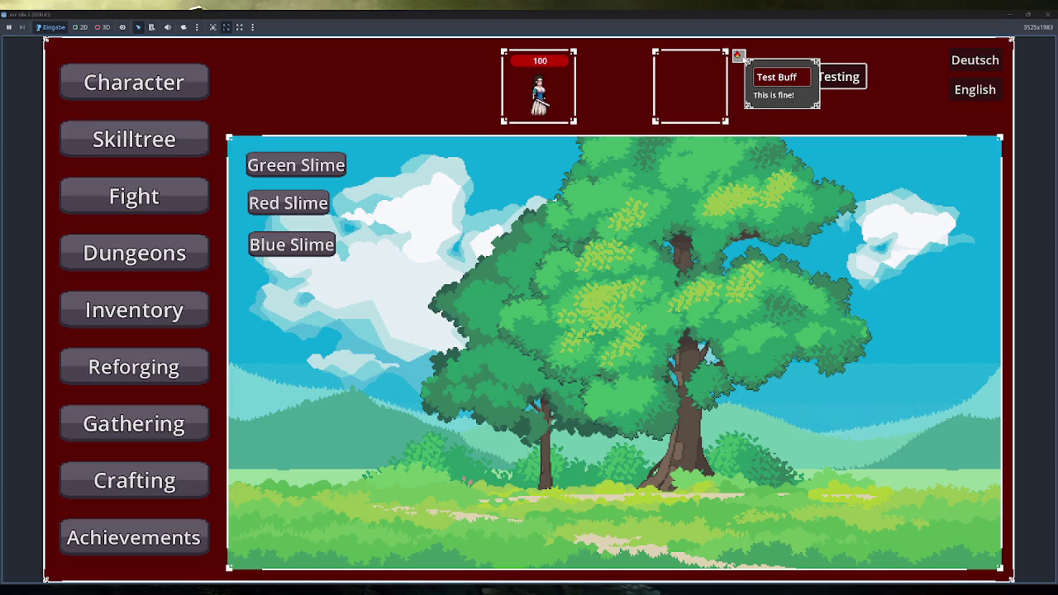
{"action": "left_click", "coordinate": [177, 196]}
{"action": "left_click", "coordinate": [286, 163]}
{"action": "left_click", "coordinate": [839, 77]}
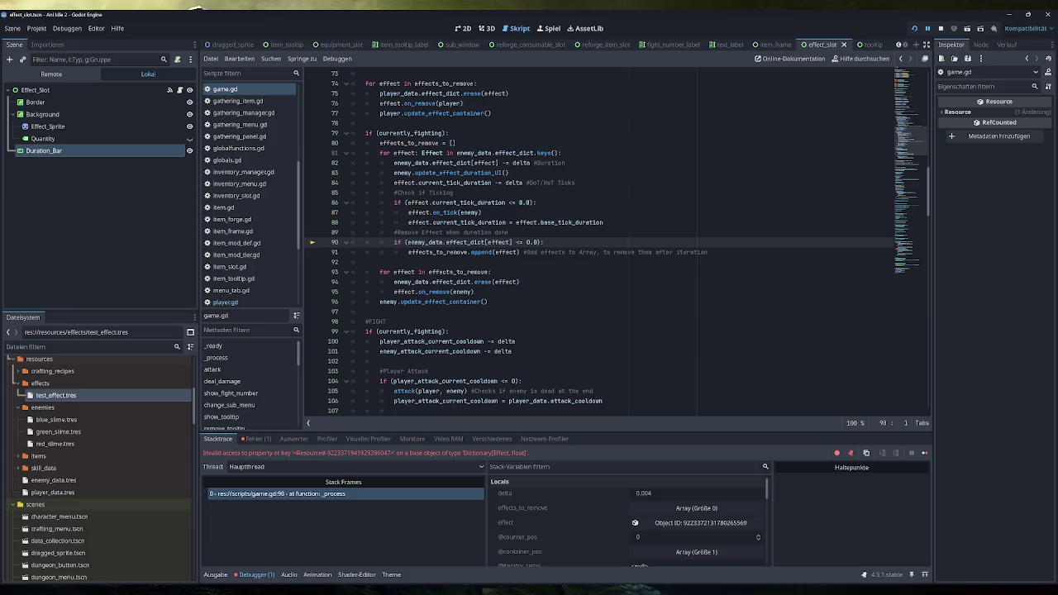
{"action": "left_click", "coordinate": [941, 28]}
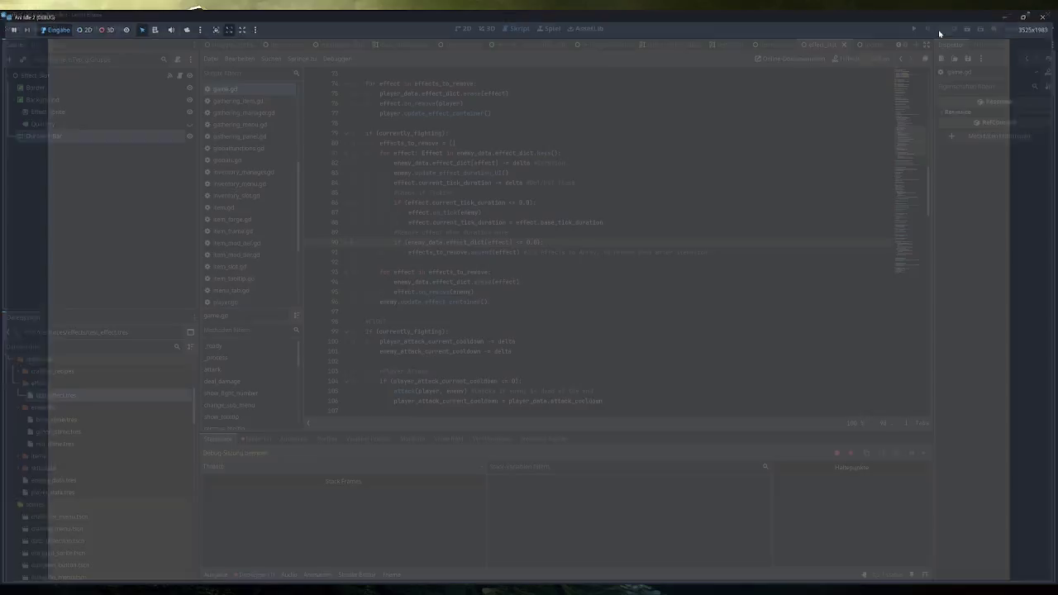
{"action": "left_click", "coordinate": [914, 28]}
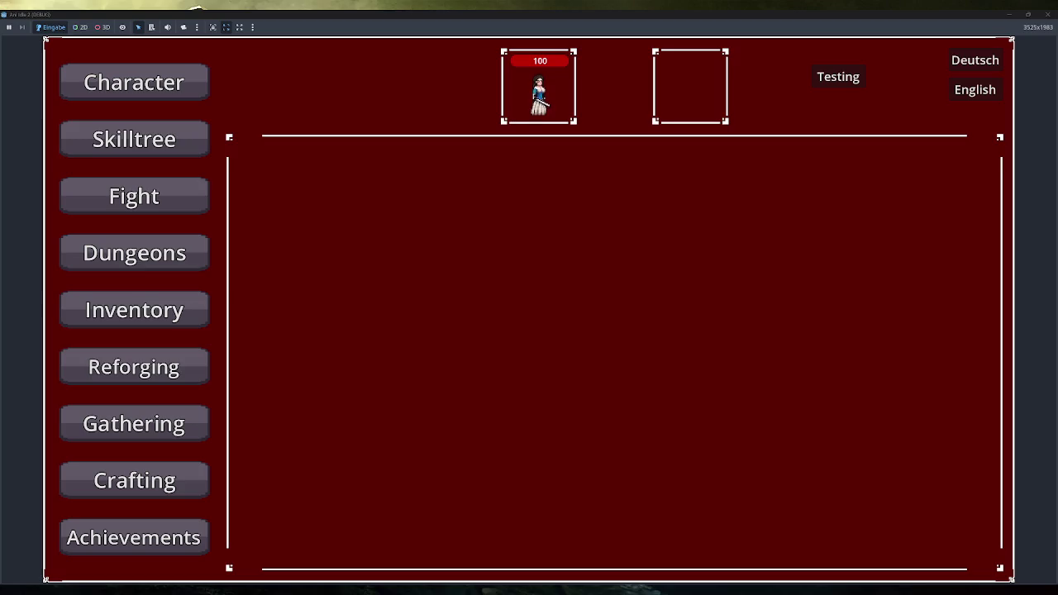
{"action": "left_click", "coordinate": [860, 77]}
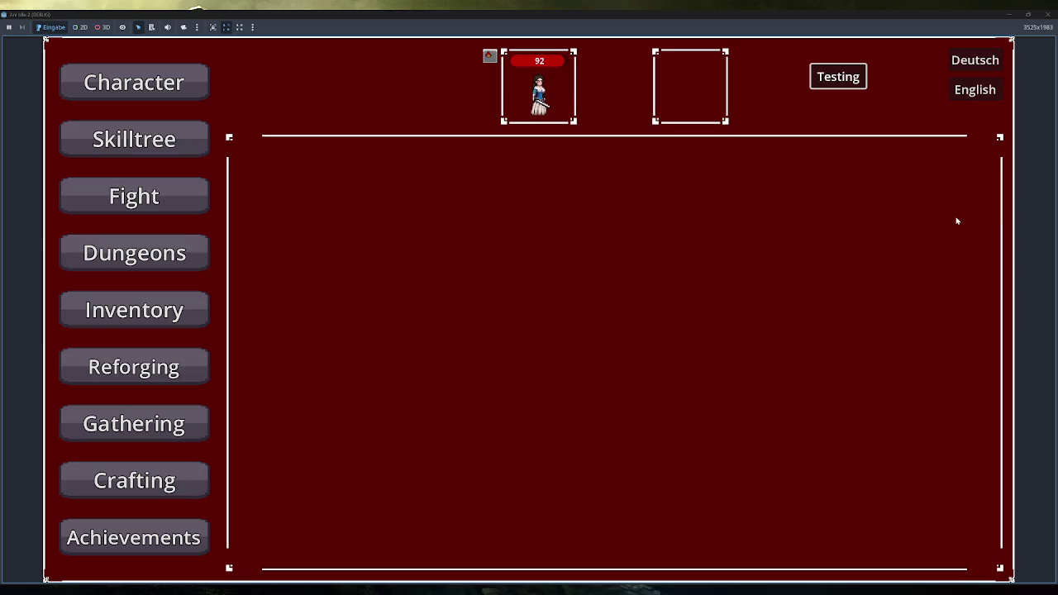
{"action": "left_click", "coordinate": [848, 76]}
{"action": "left_click", "coordinate": [199, 183]}
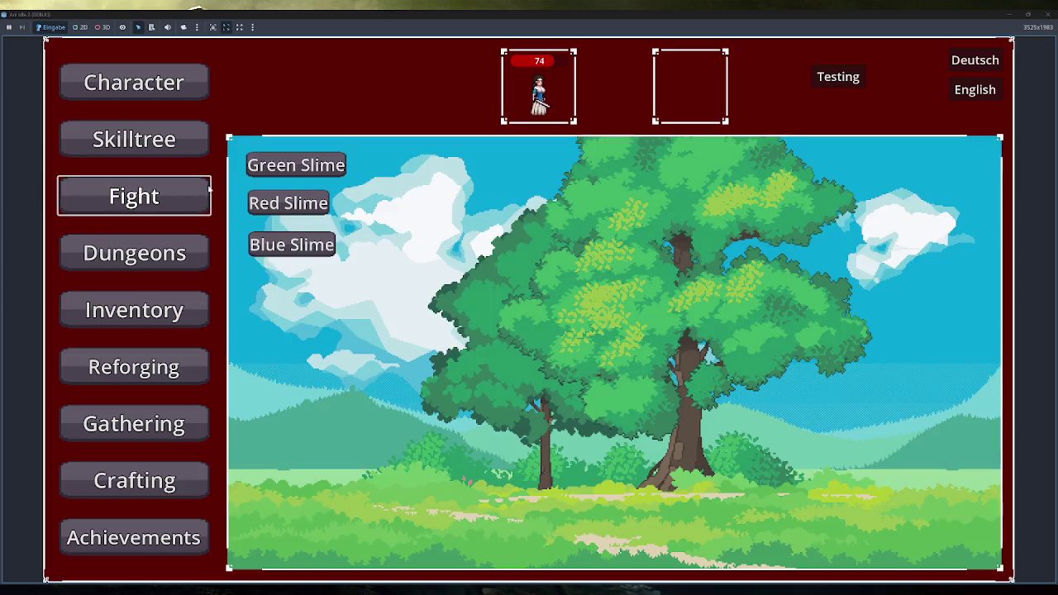
{"action": "left_click", "coordinate": [838, 88]}
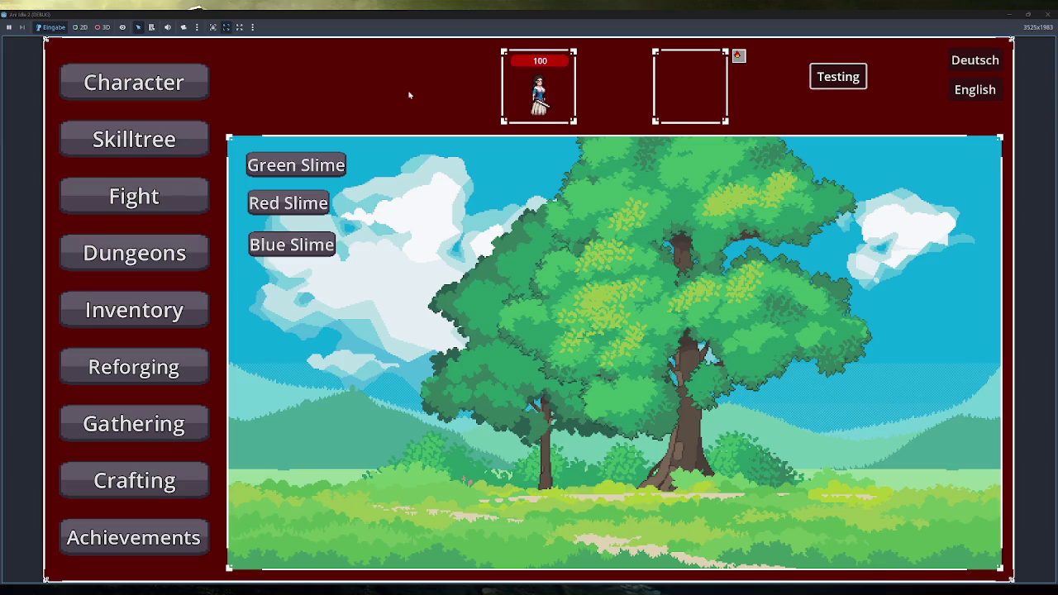
{"action": "left_click", "coordinate": [281, 165]}
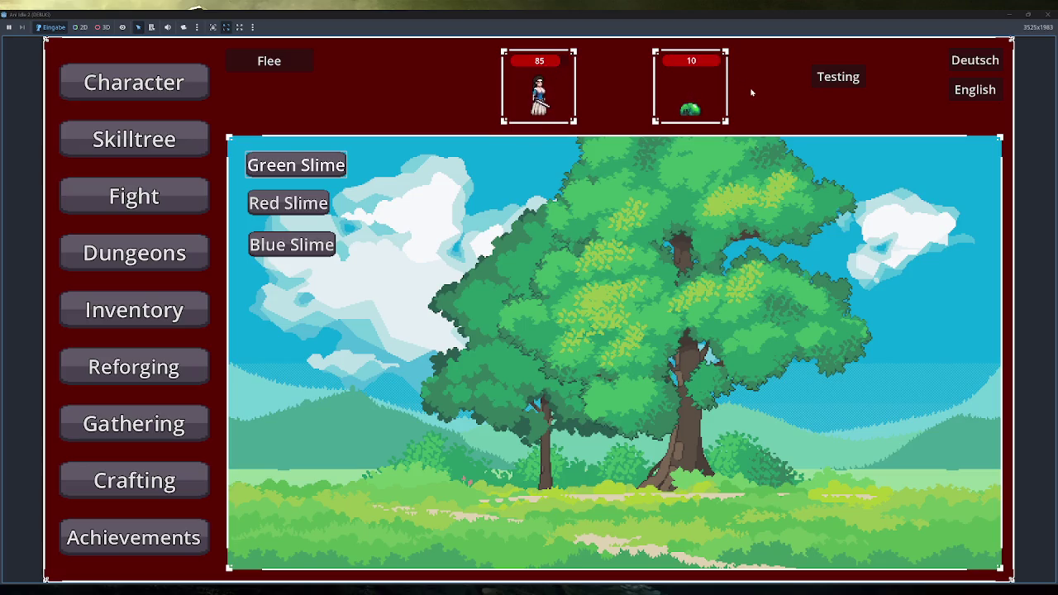
{"action": "left_click", "coordinate": [827, 76]}
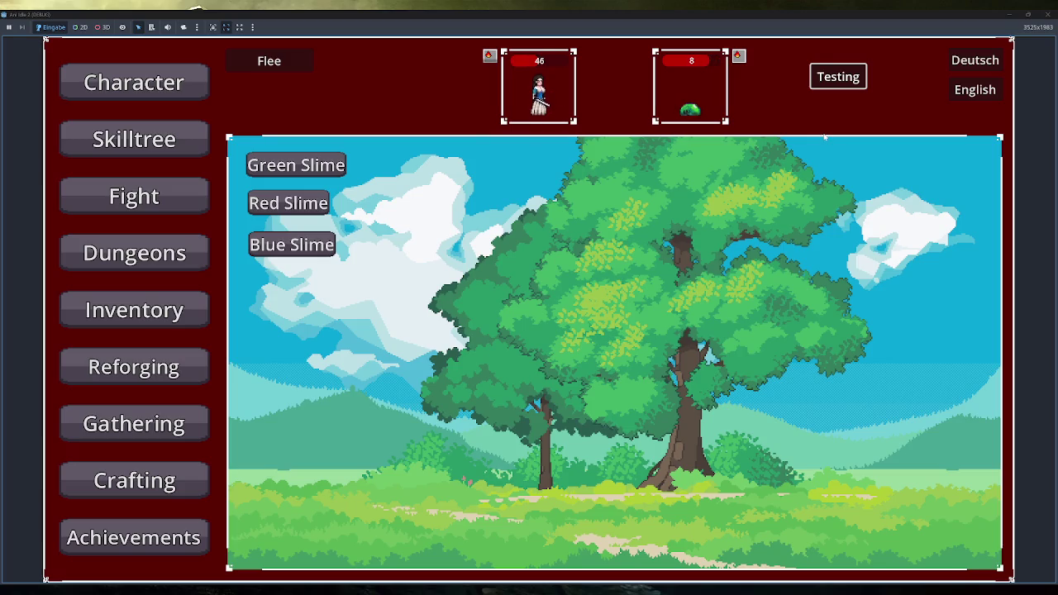
{"action": "left_click", "coordinate": [829, 83]}
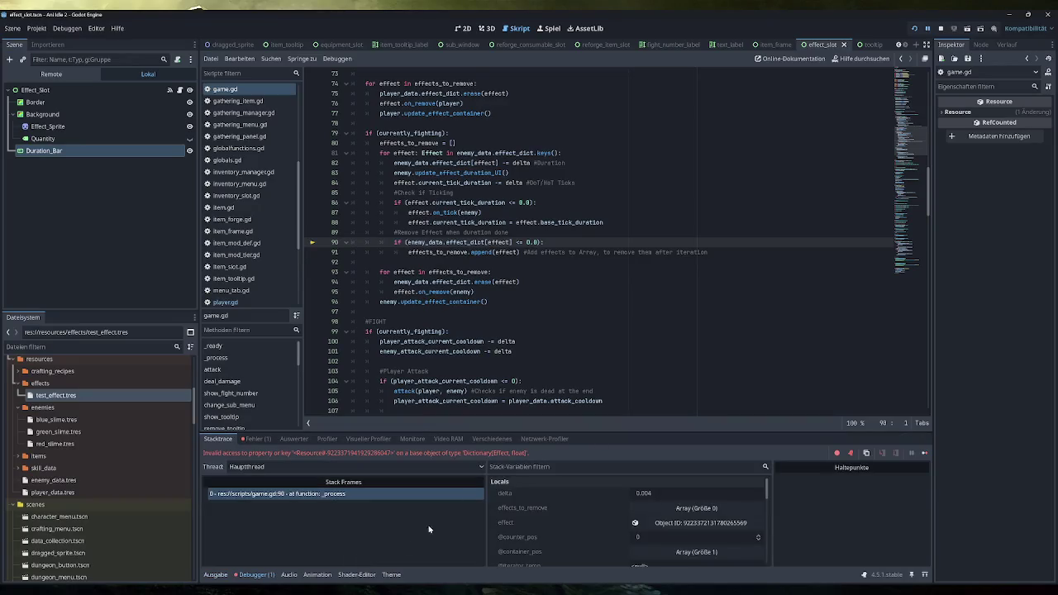
{"action": "key", "text": "F12"}
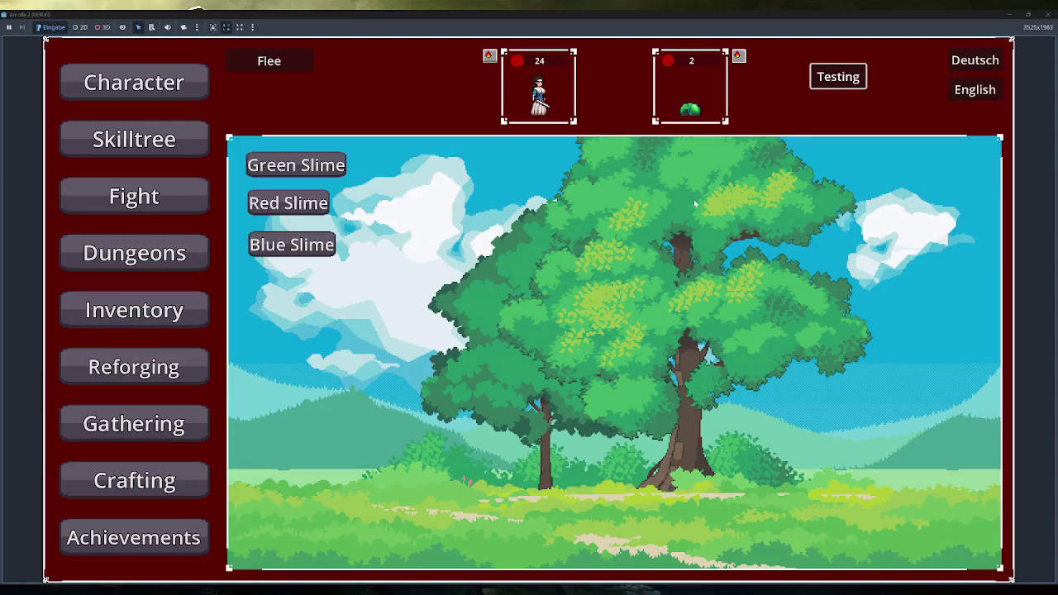
{"action": "left_click", "coordinate": [1009, 14]}
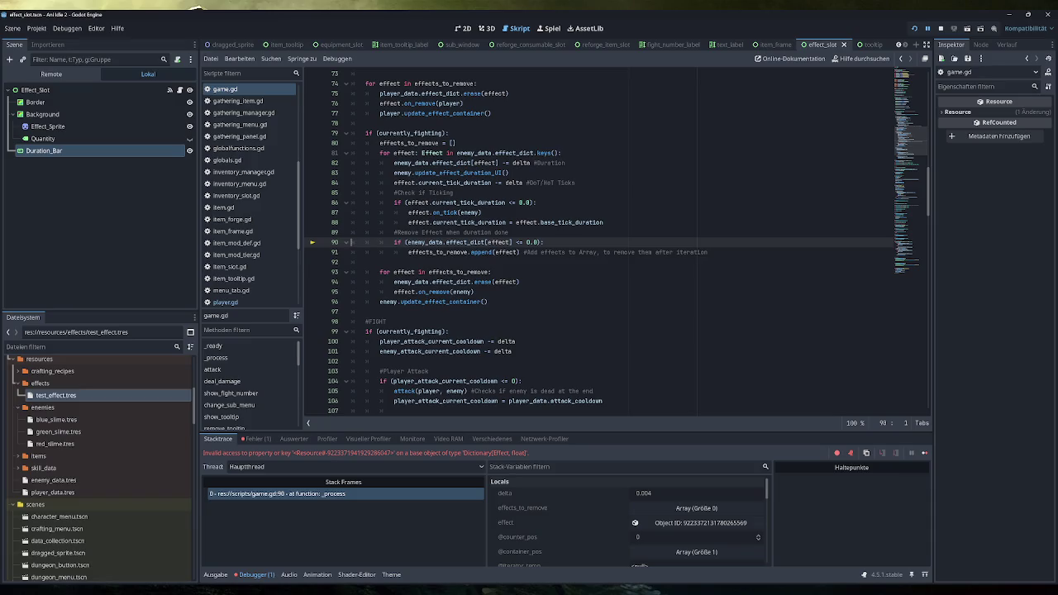
Stop the debug run that was paused on the line-90 effect-dictionary error
{"action": "scroll", "coordinate": [616, 241], "scroll_direction": "up", "scroll_amount": 1}
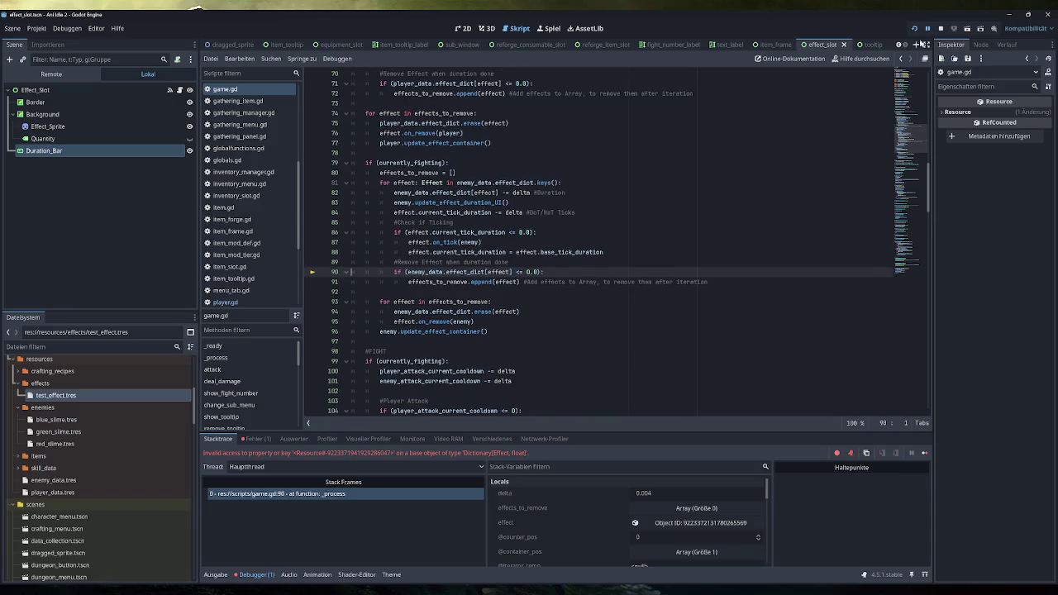
{"action": "left_click", "coordinate": [941, 28]}
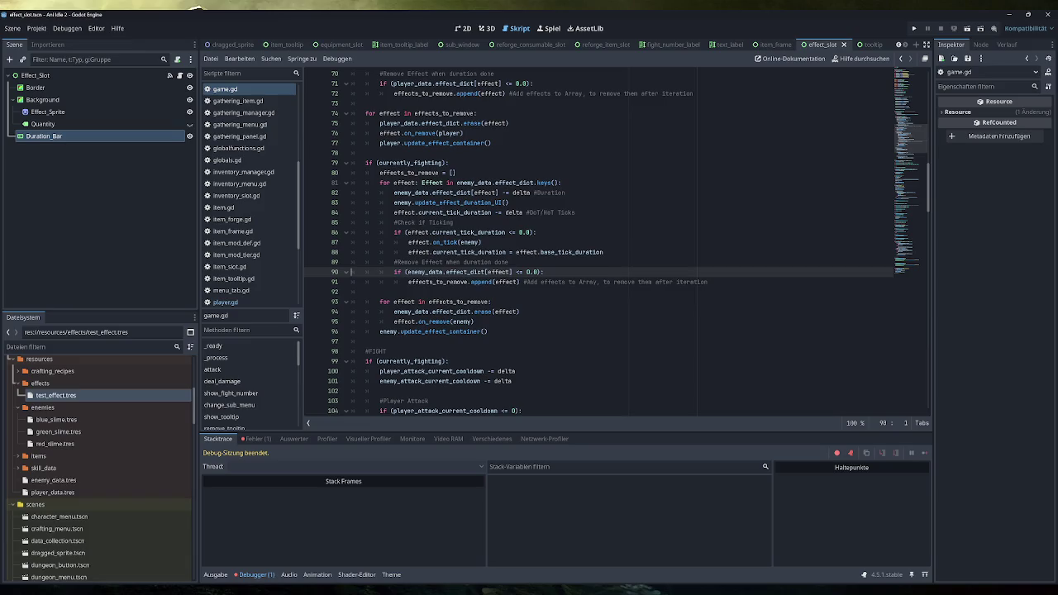
Review the enemy effect-clearing lines and the dungeon_fight block in enemy_died
{"action": "mouse_move", "coordinate": [483, 282]}
{"action": "scroll", "coordinate": [252, 207], "scroll_direction": "up", "scroll_amount": 3}
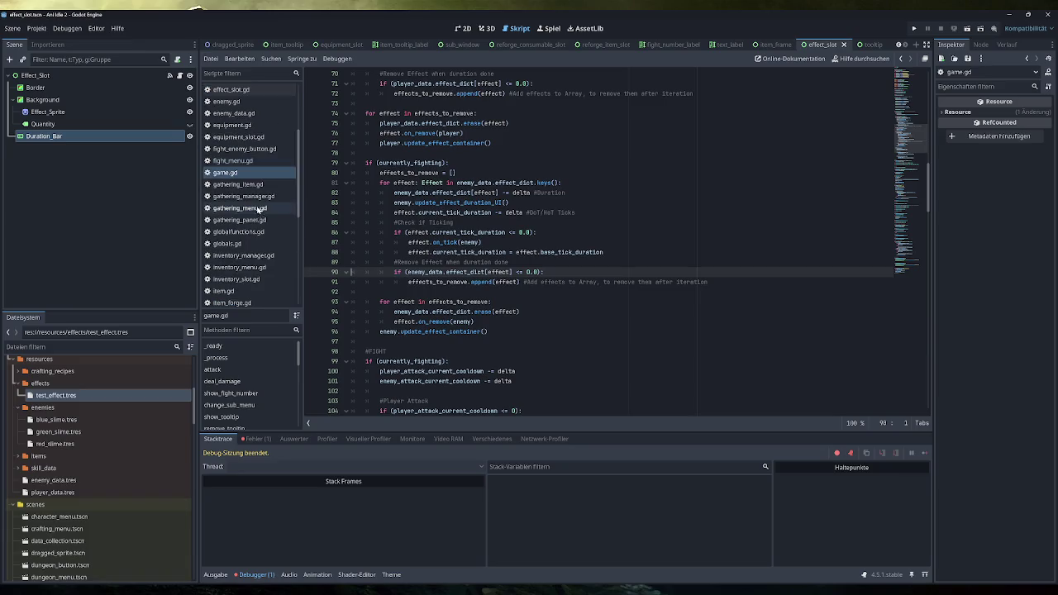
{"action": "scroll", "coordinate": [596, 248], "scroll_direction": "down", "scroll_amount": 4}
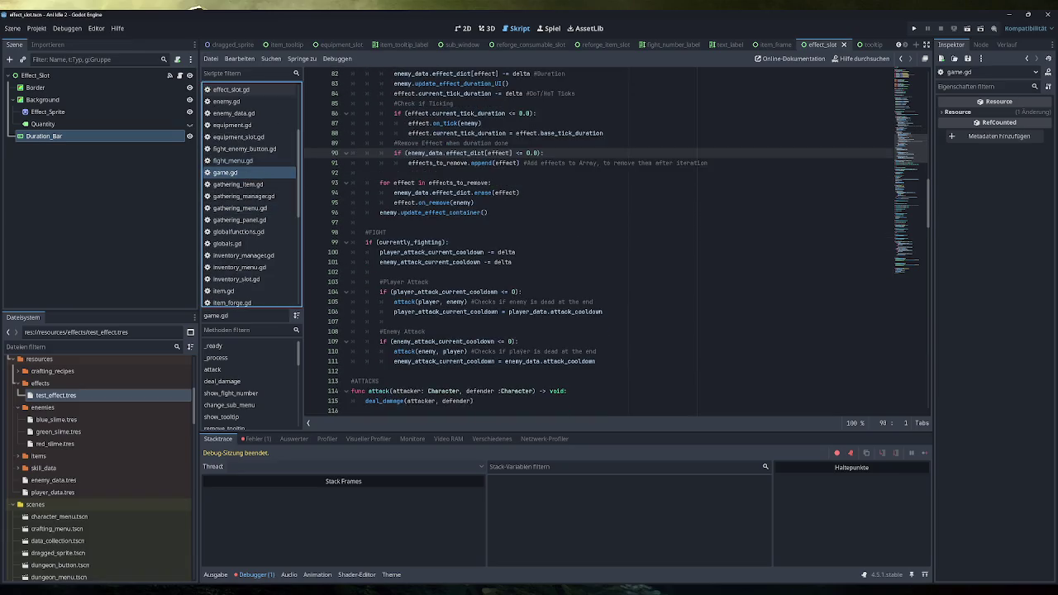
{"action": "scroll", "coordinate": [596, 248], "scroll_direction": "down", "scroll_amount": 8}
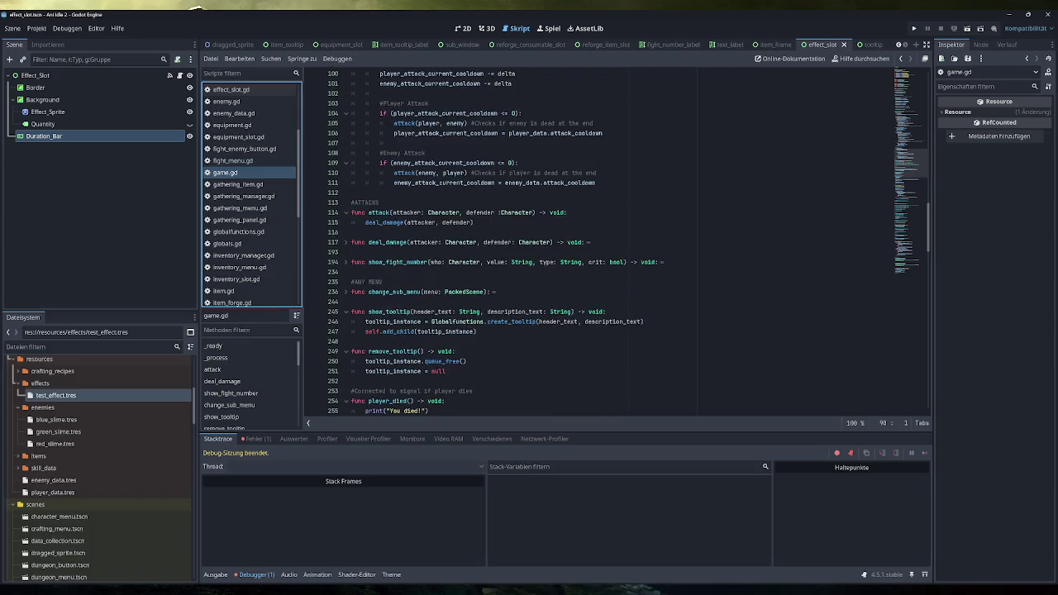
{"action": "scroll", "coordinate": [595, 249], "scroll_direction": "down", "scroll_amount": 8}
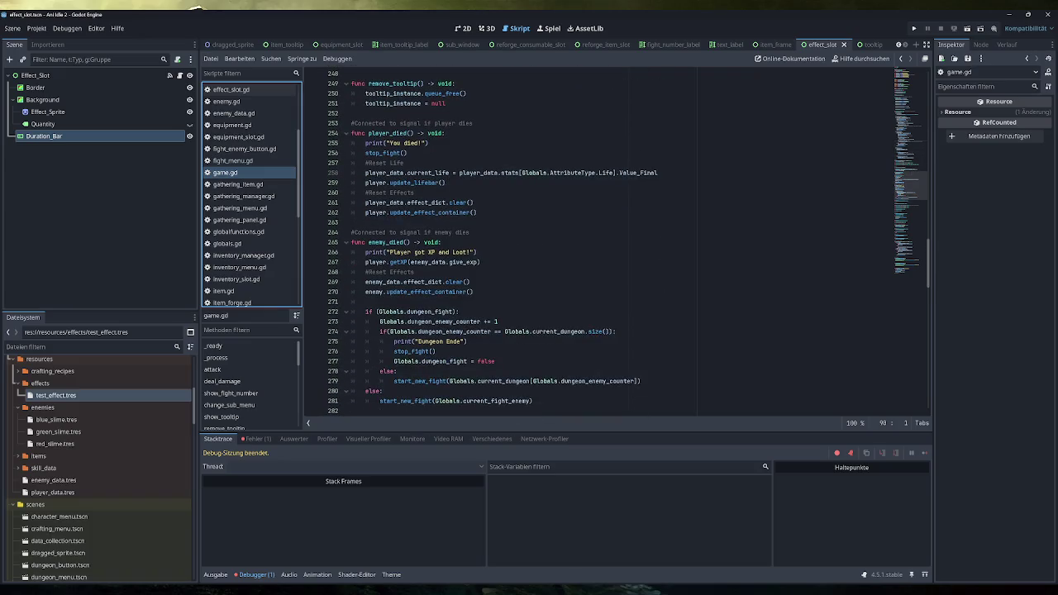
{"action": "scroll", "coordinate": [620, 244], "scroll_direction": "up", "scroll_amount": 3}
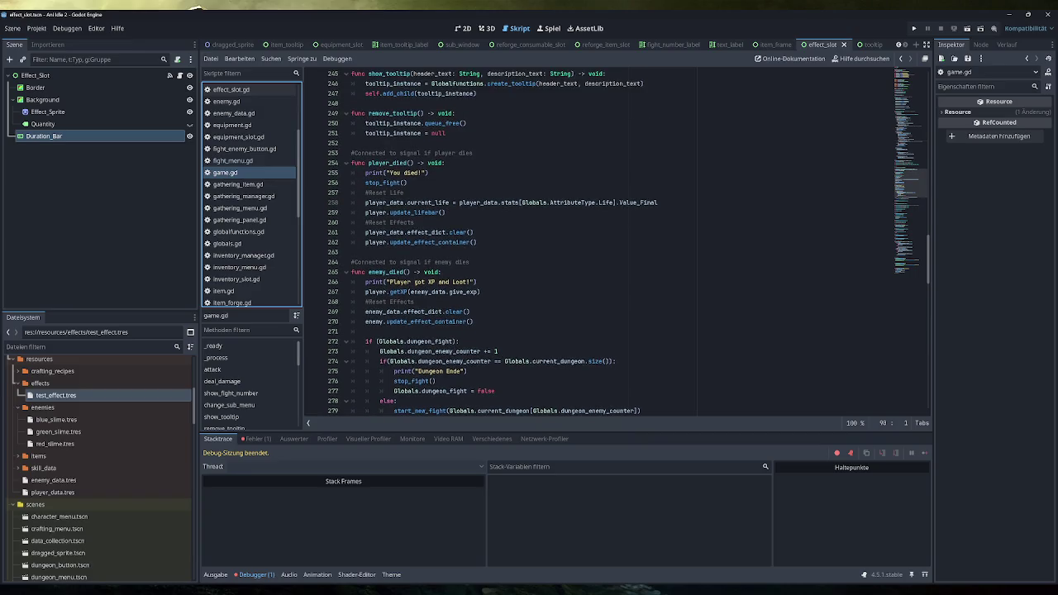
{"action": "left_click_drag", "start_coordinate": [477, 243], "coordinate": [366, 233]}
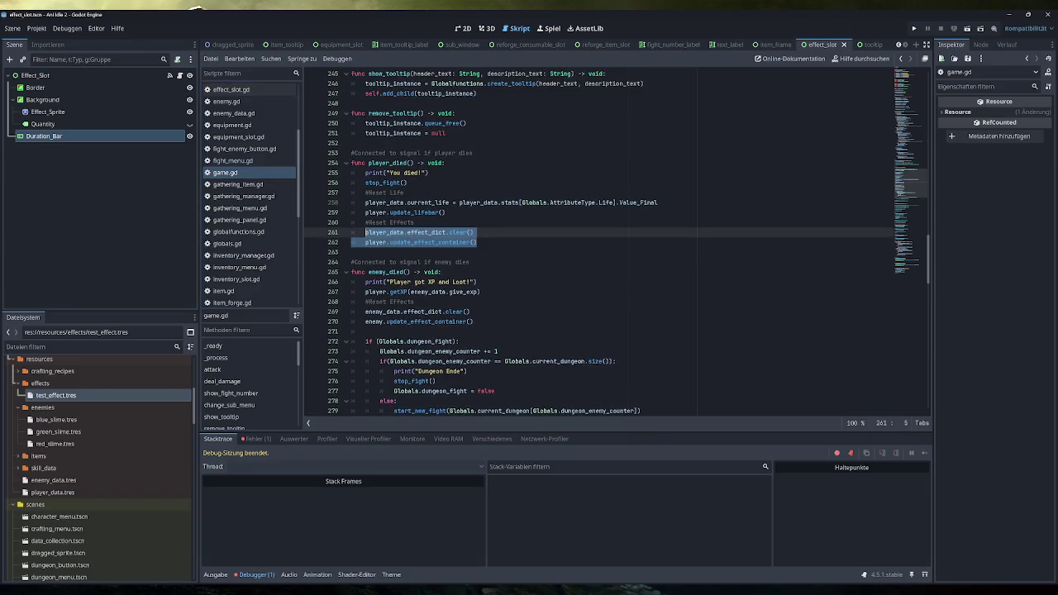
{"action": "scroll", "coordinate": [496, 248], "scroll_direction": "down", "scroll_amount": 3}
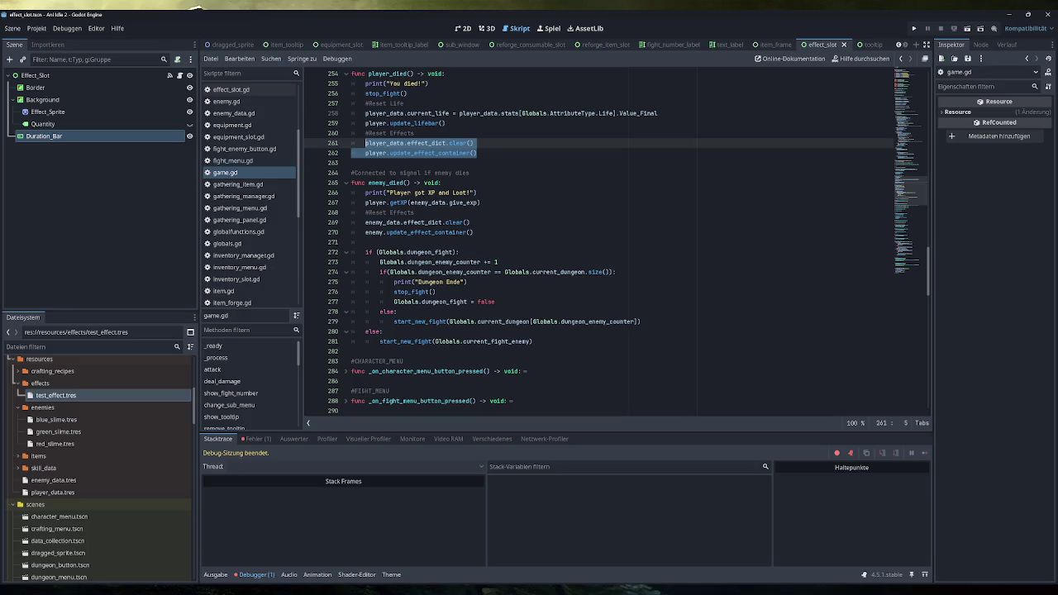
{"action": "mouse_move", "coordinate": [474, 233]}
{"action": "left_mouse_down"}
{"action": "mouse_move", "coordinate": [365, 232]}
{"action": "mouse_move", "coordinate": [367, 222]}
{"action": "left_mouse_up"}
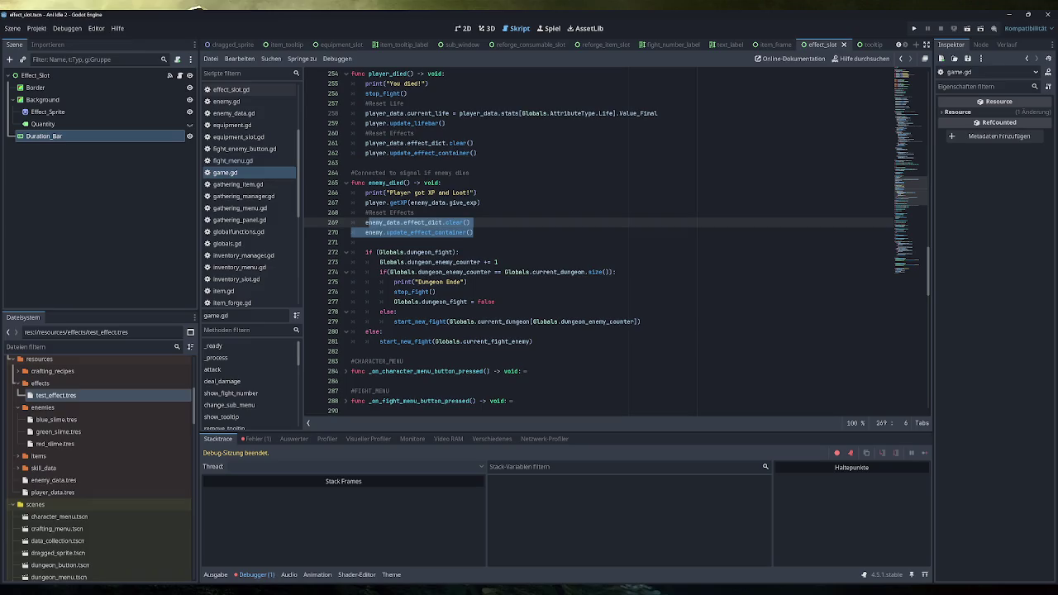
{"action": "left_click_drag", "start_coordinate": [532, 342], "coordinate": [365, 252]}
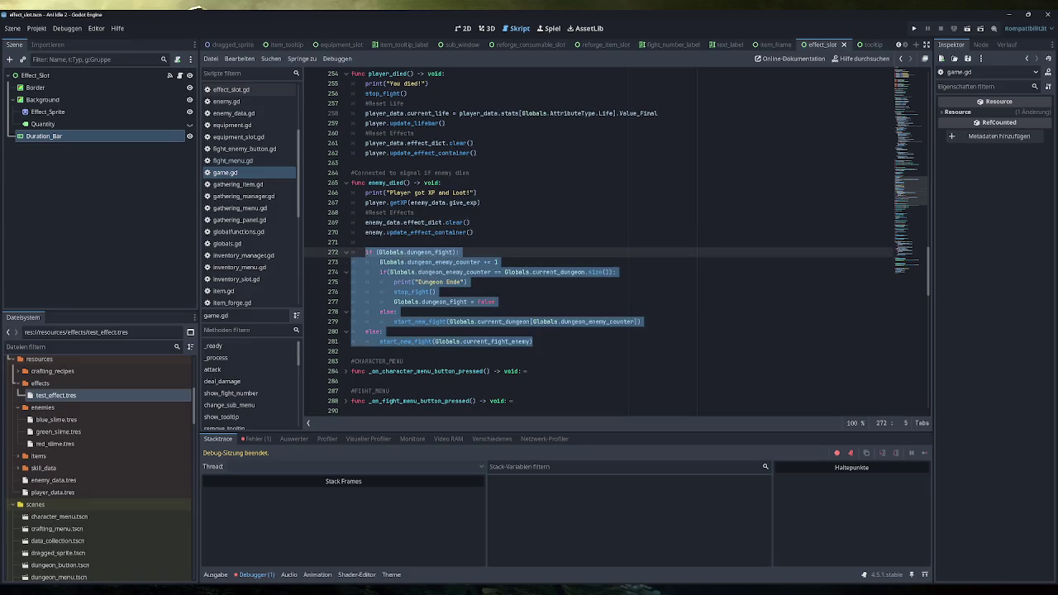
{"action": "left_click", "coordinate": [468, 282]}
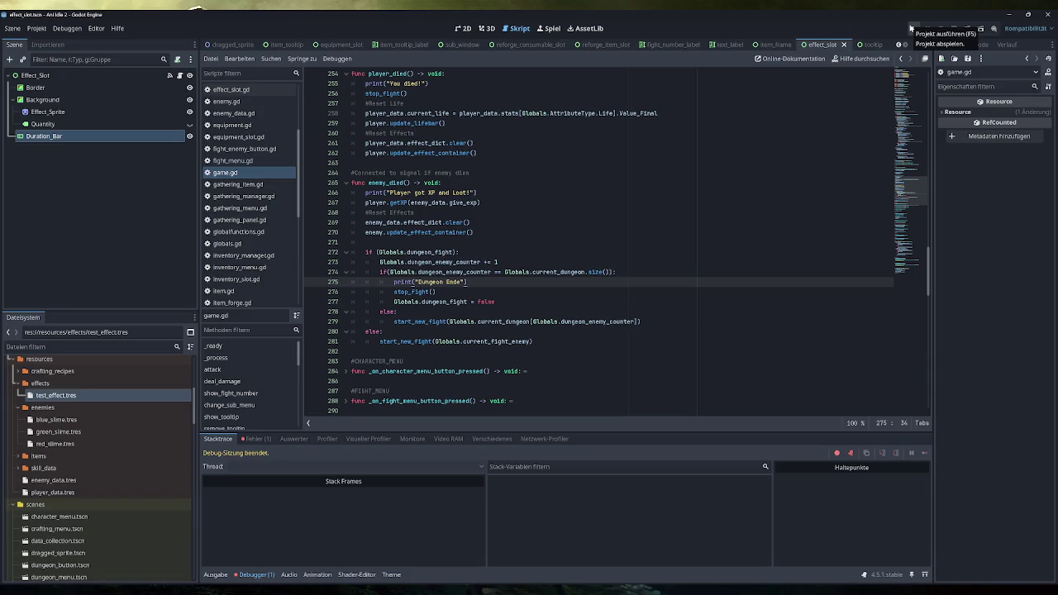
Copy enemy_data.effect_dict.clear() and enemy.update_effect_container() into player_died after line 262
{"action": "scroll", "coordinate": [599, 248], "scroll_direction": "up", "scroll_amount": 2}
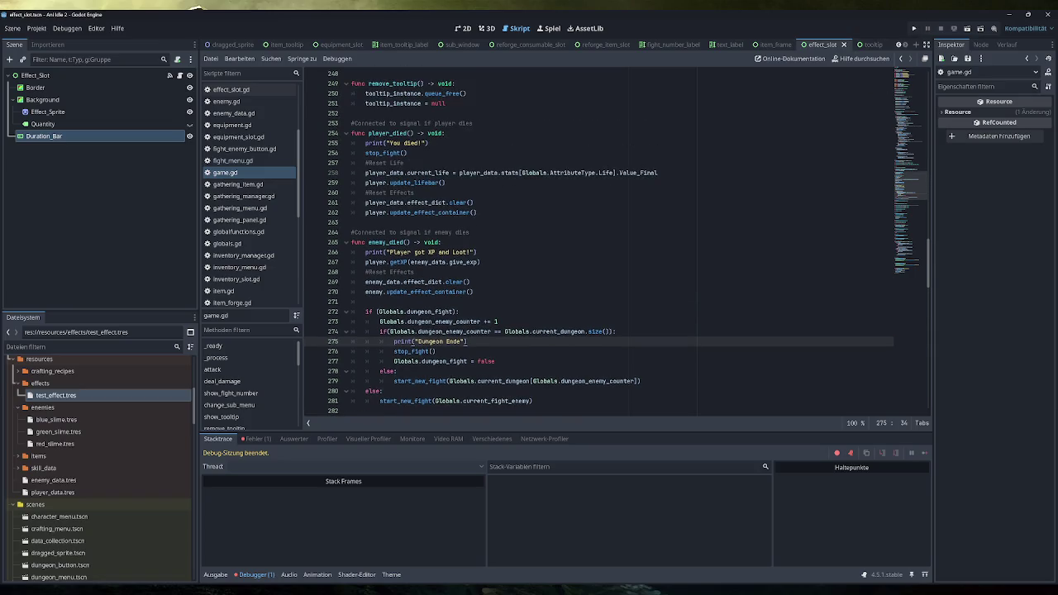
{"action": "mouse_move", "coordinate": [474, 292]}
{"action": "left_mouse_down"}
{"action": "mouse_move", "coordinate": [366, 292]}
{"action": "mouse_move", "coordinate": [366, 282]}
{"action": "left_mouse_up"}
{"action": "key", "text": "ctrl+c"}
{"action": "left_click", "coordinate": [478, 213]}
{"action": "key", "text": "Return"}
{"action": "key", "text": "ctrl+v"}
{"action": "key", "text": "Up"}
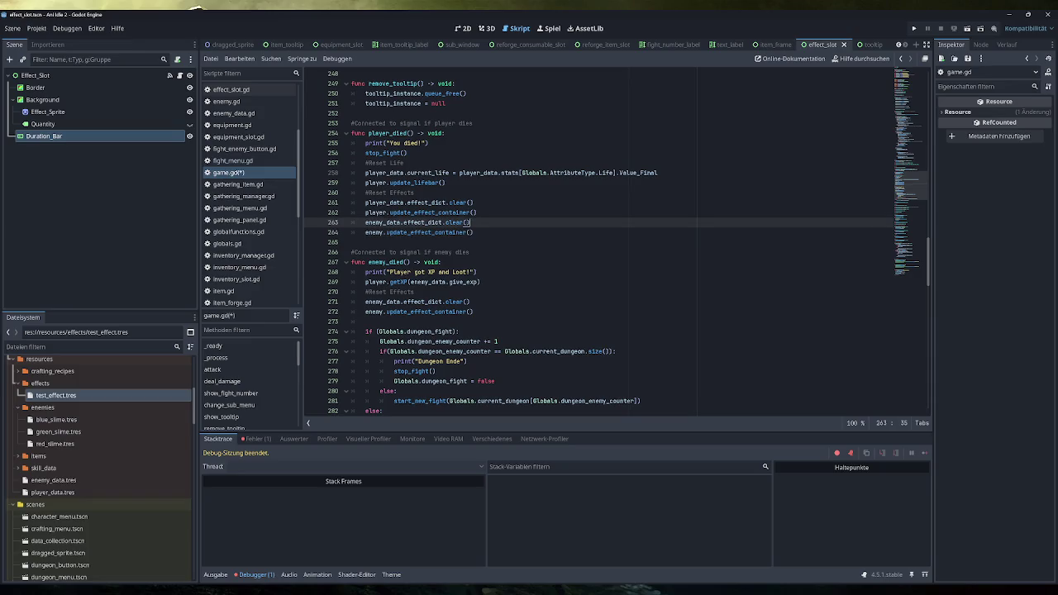
Run the game, start a Green Slime fight, then close the stalled game window
{"action": "left_click", "coordinate": [914, 28]}
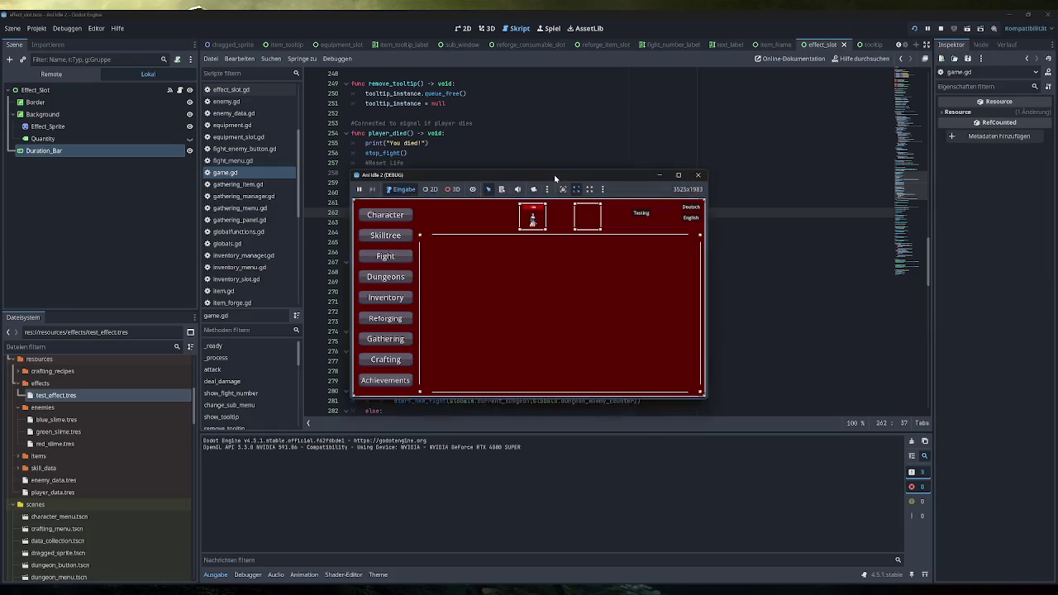
{"action": "double_click", "coordinate": [555, 176]}
{"action": "left_click", "coordinate": [165, 186]}
{"action": "left_click", "coordinate": [318, 174]}
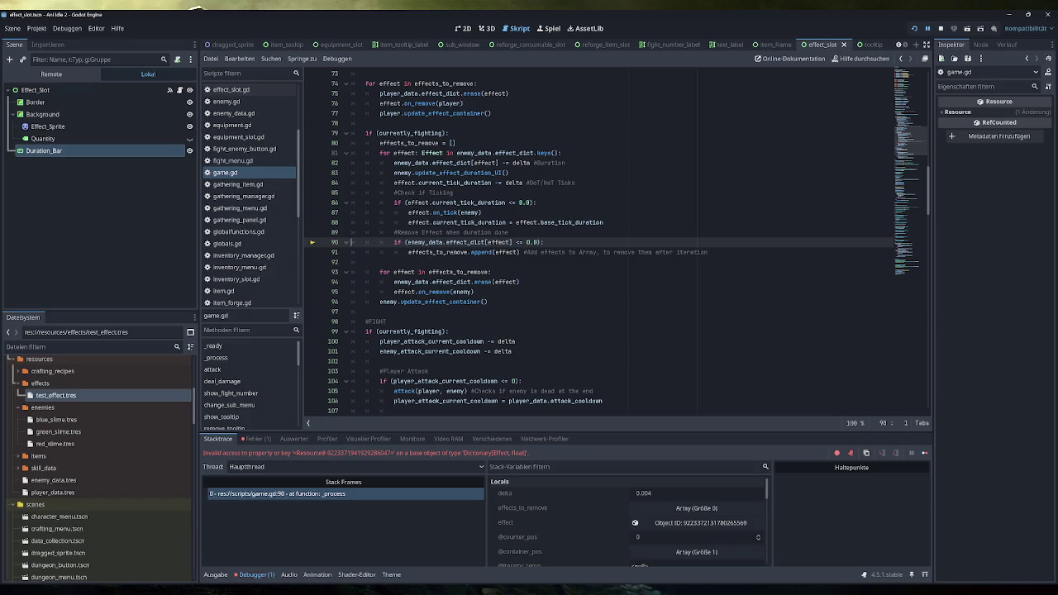
{"action": "mouse_move", "coordinate": [368, 579]}
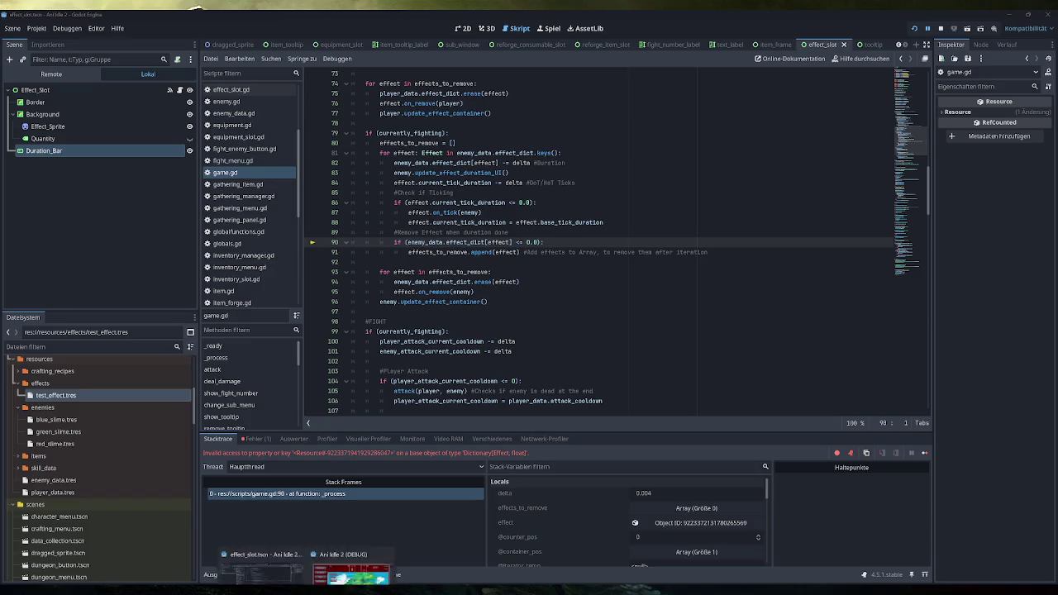
{"action": "left_click", "coordinate": [306, 550]}
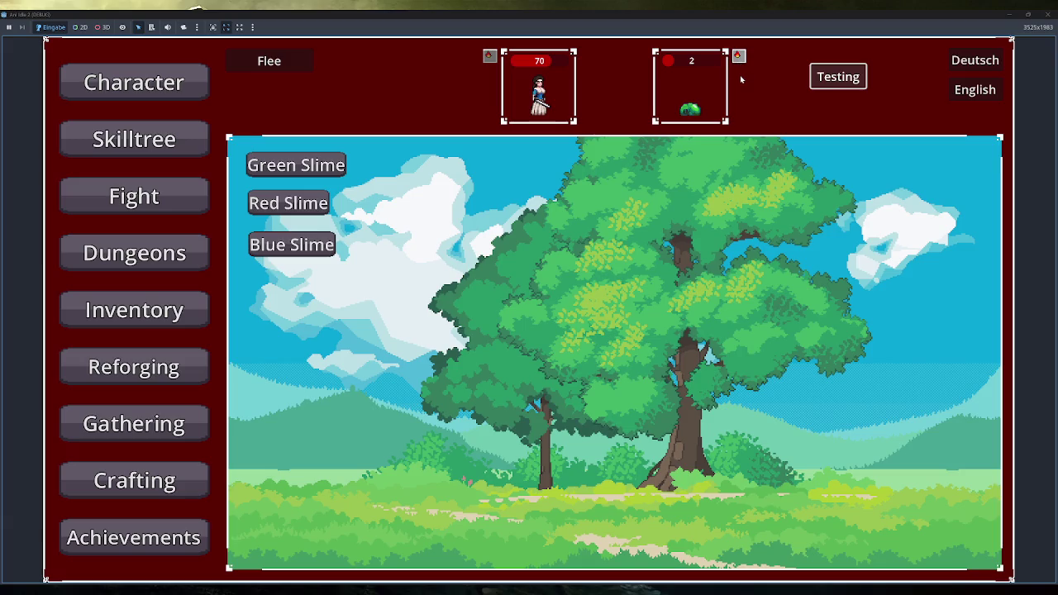
{"action": "left_click", "coordinate": [1046, 15]}
Rerun the game and fight the Green Slime with the Testing effects, closing once the player dies
{"action": "left_click", "coordinate": [917, 31]}
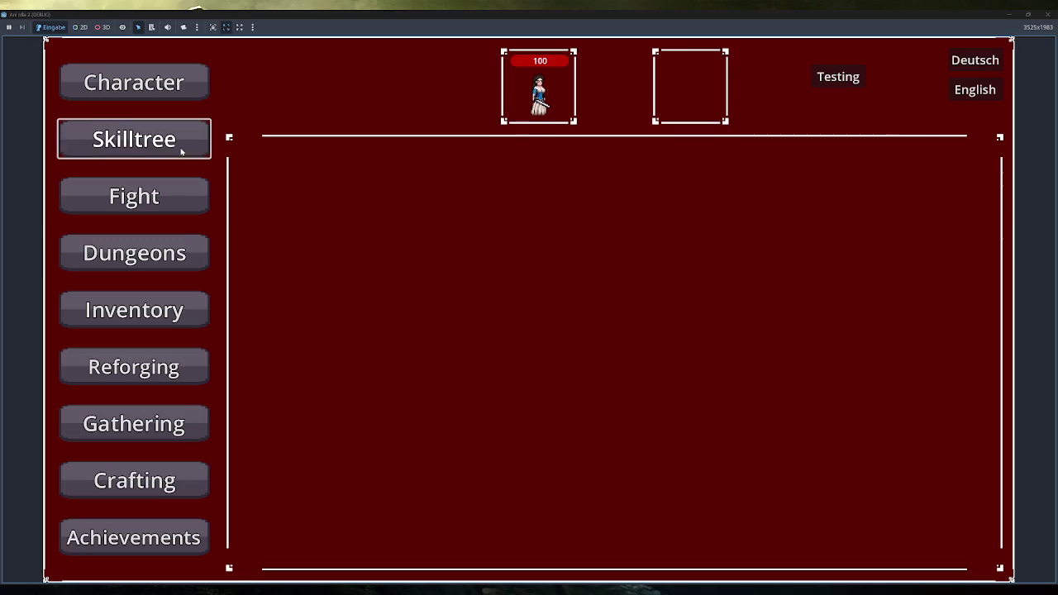
{"action": "left_click", "coordinate": [189, 196]}
{"action": "left_click", "coordinate": [296, 165]}
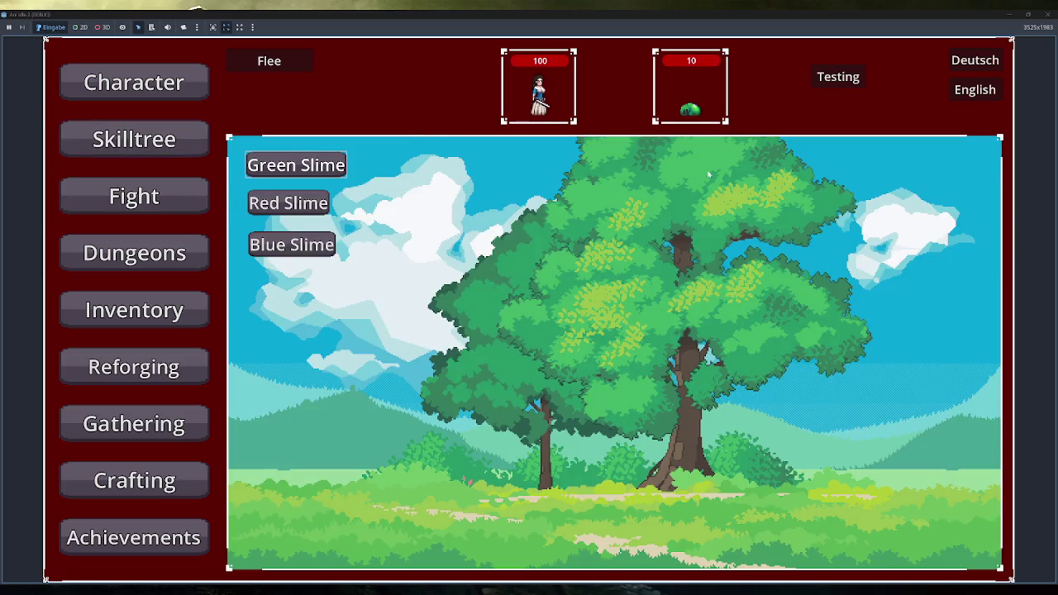
{"action": "left_click", "coordinate": [847, 82]}
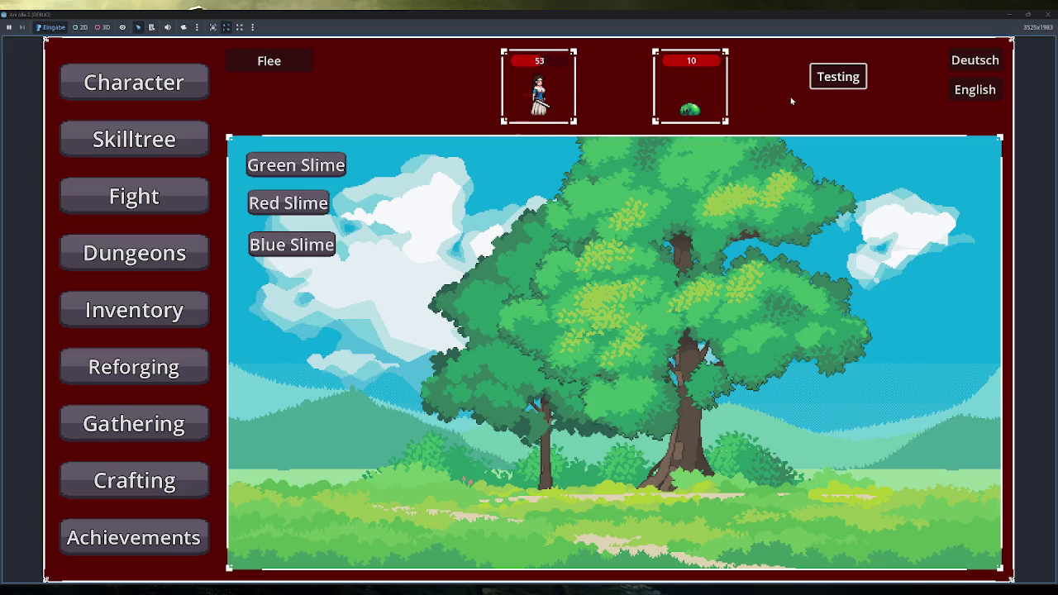
{"action": "left_click", "coordinate": [834, 79]}
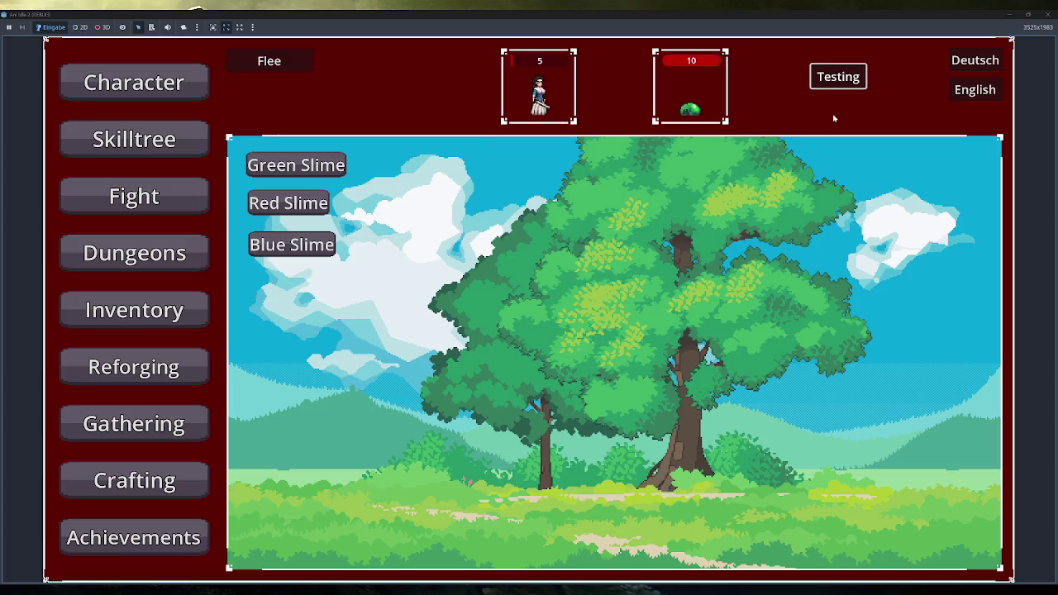
{"action": "left_click", "coordinate": [1048, 14]}
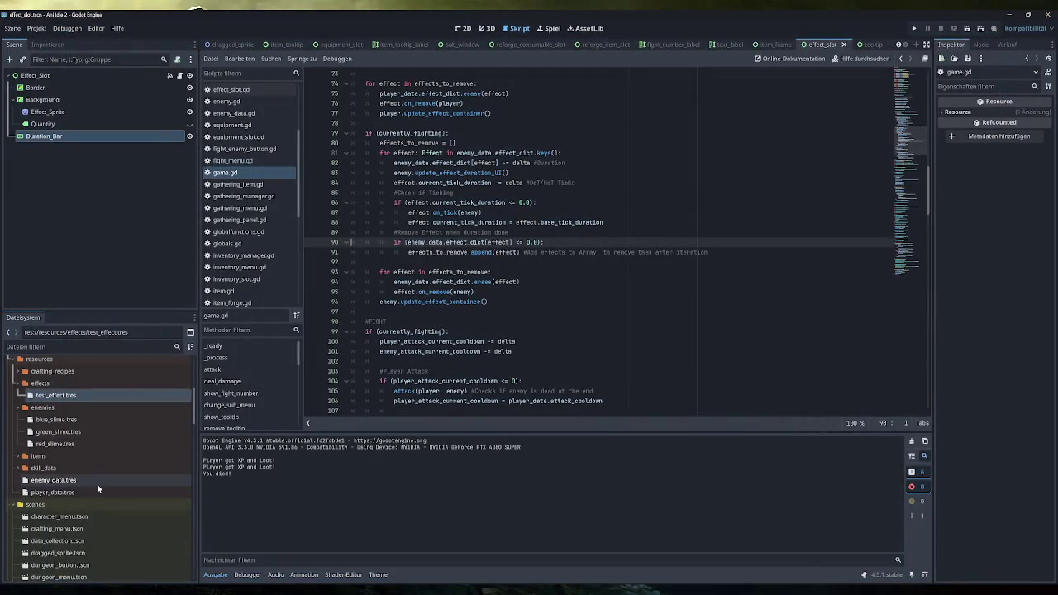
Set test_effect.tres Over Time Value to 1 and Base Duration to 4.0, and save
{"action": "double_click", "coordinate": [55, 395]}
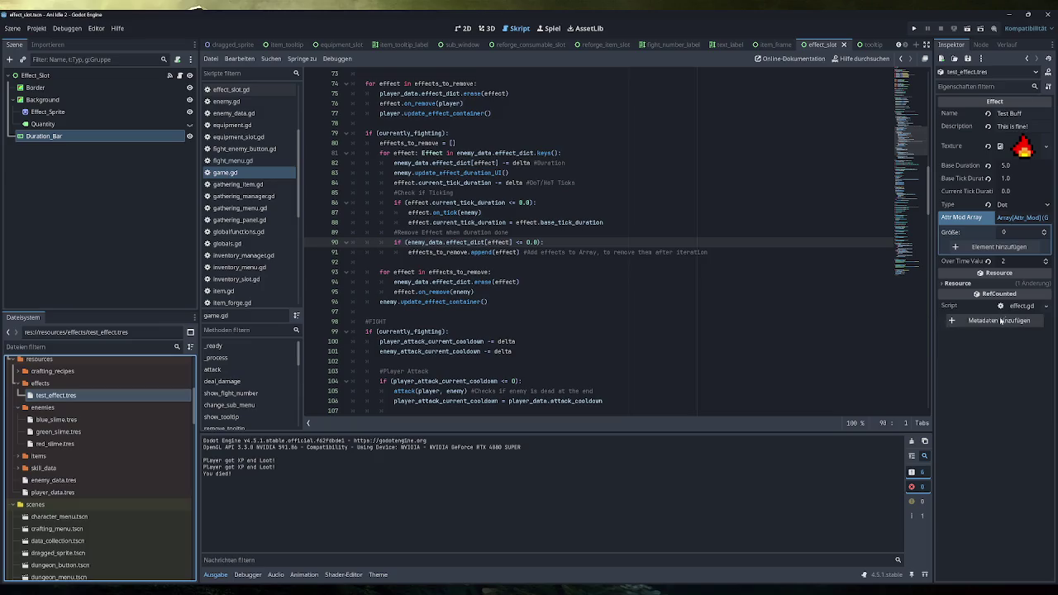
{"action": "left_click", "coordinate": [1019, 262]}
{"action": "type", "text": "1"}
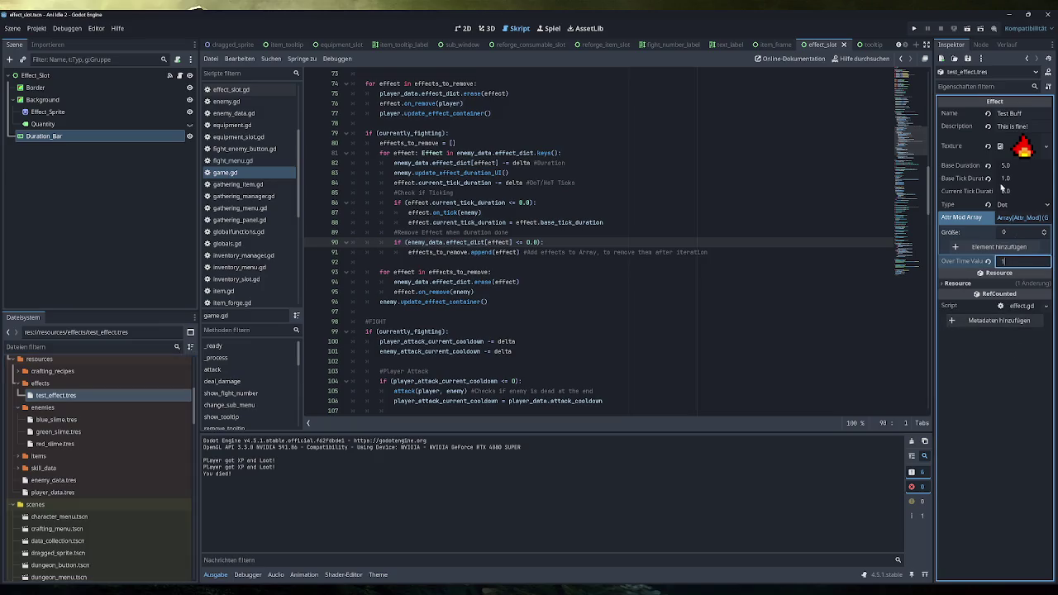
{"action": "left_click", "coordinate": [1015, 168]}
{"action": "type", "text": "4"}
{"action": "key", "text": "Return"}
{"action": "key", "text": "ctrl+s"}
Run the game maximized and start a fight against the Green Slime
{"action": "left_click", "coordinate": [914, 28]}
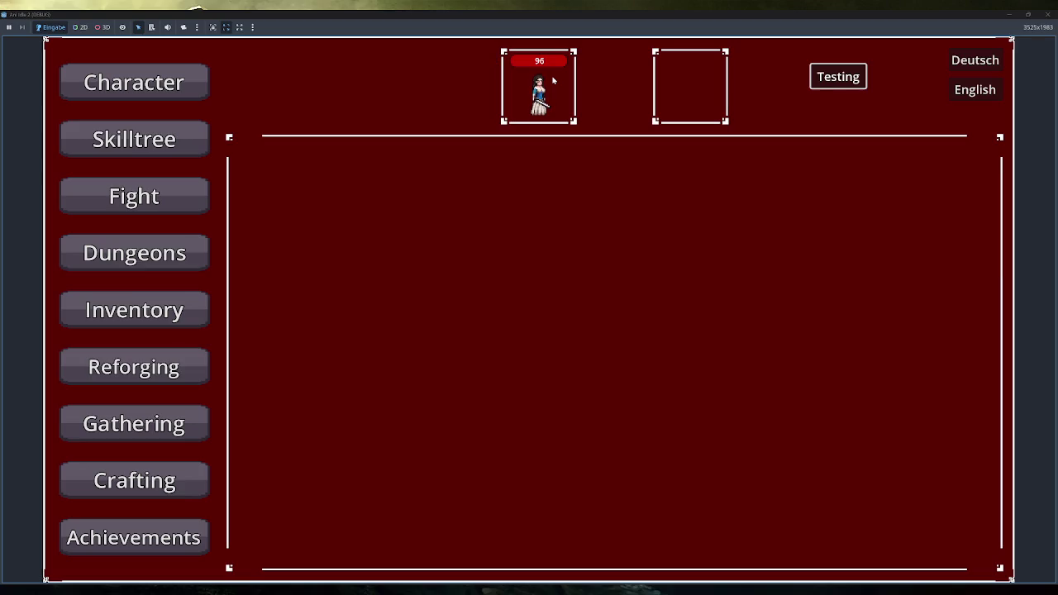
{"action": "left_click", "coordinate": [160, 196]}
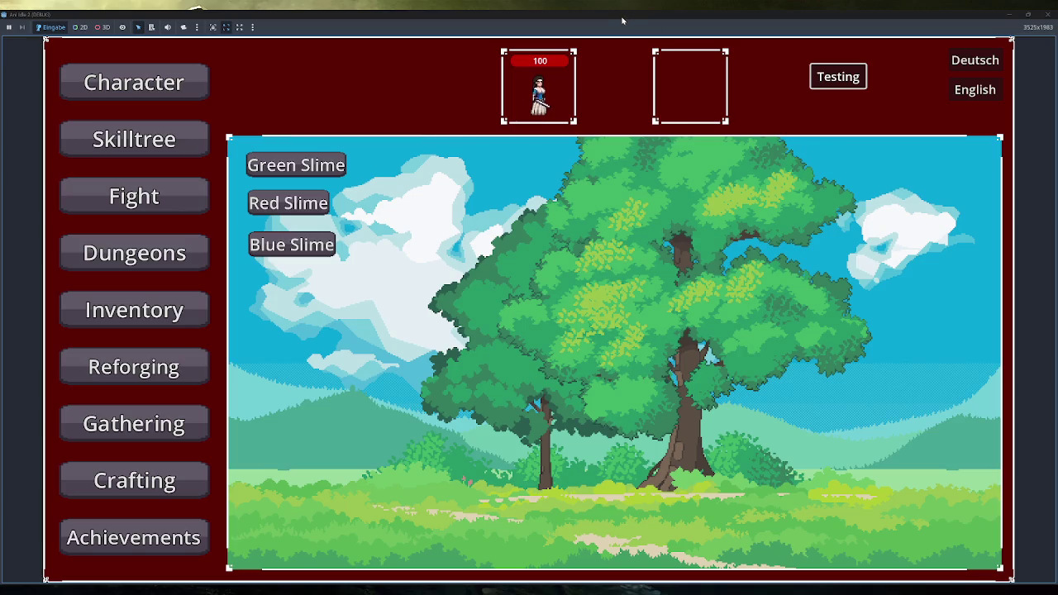
{"action": "left_click_drag", "start_coordinate": [623, 20], "coordinate": [609, 174]}
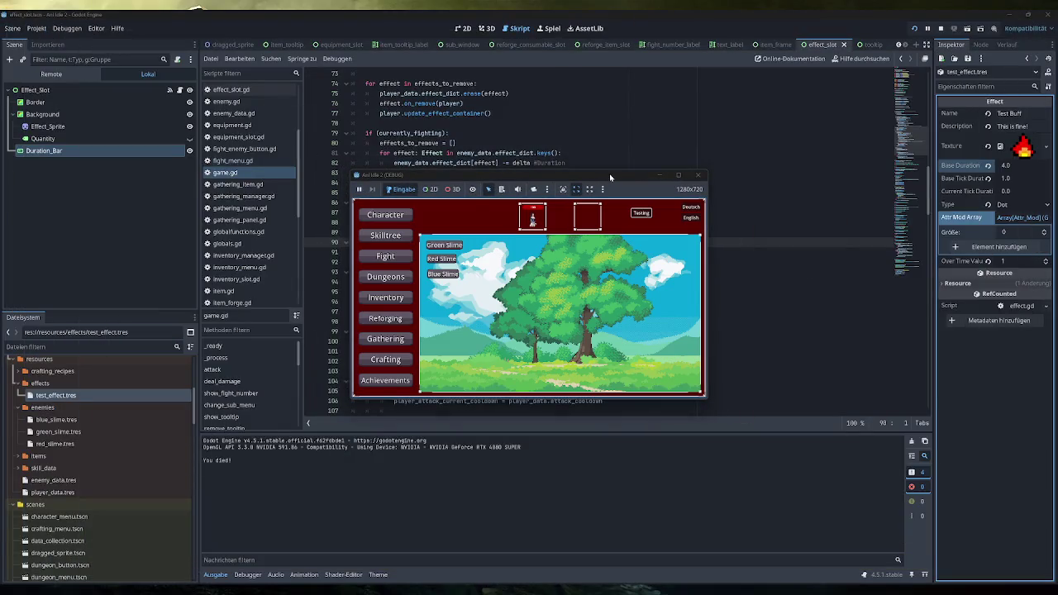
{"action": "double_click", "coordinate": [609, 174]}
{"action": "left_click", "coordinate": [296, 165]}
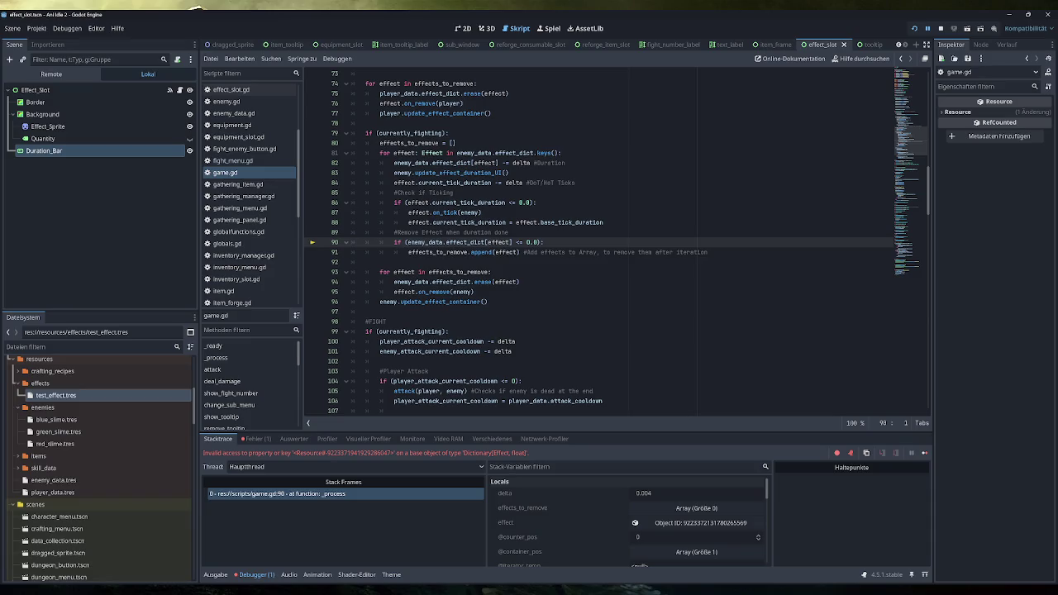
Select the effect_dict lookup in line 90's condition and browse game.gd's code
{"action": "left_click", "coordinate": [544, 243]}
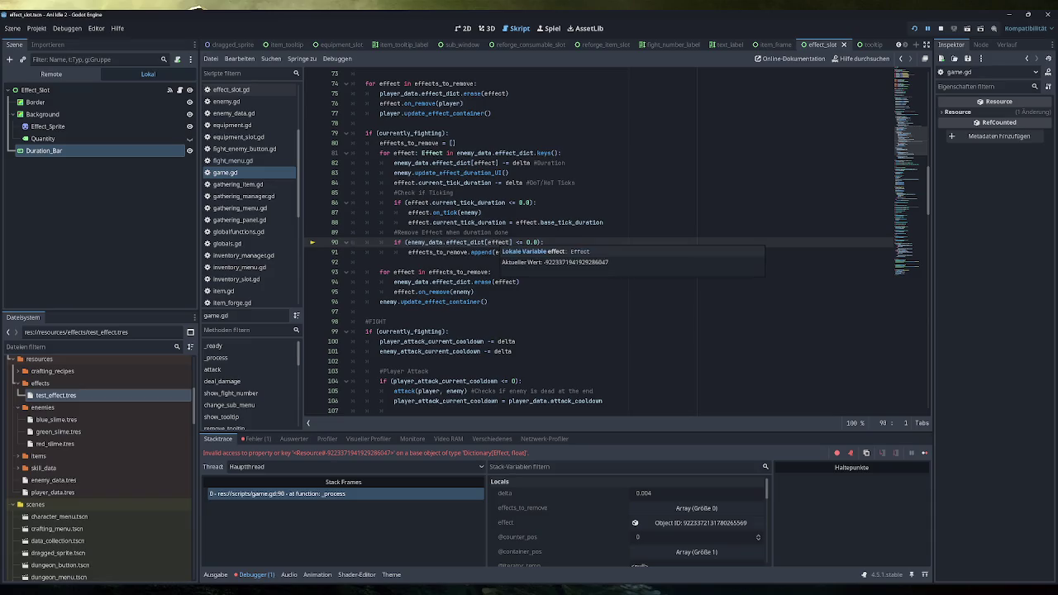
{"action": "left_click_drag", "start_coordinate": [545, 242], "coordinate": [448, 243]}
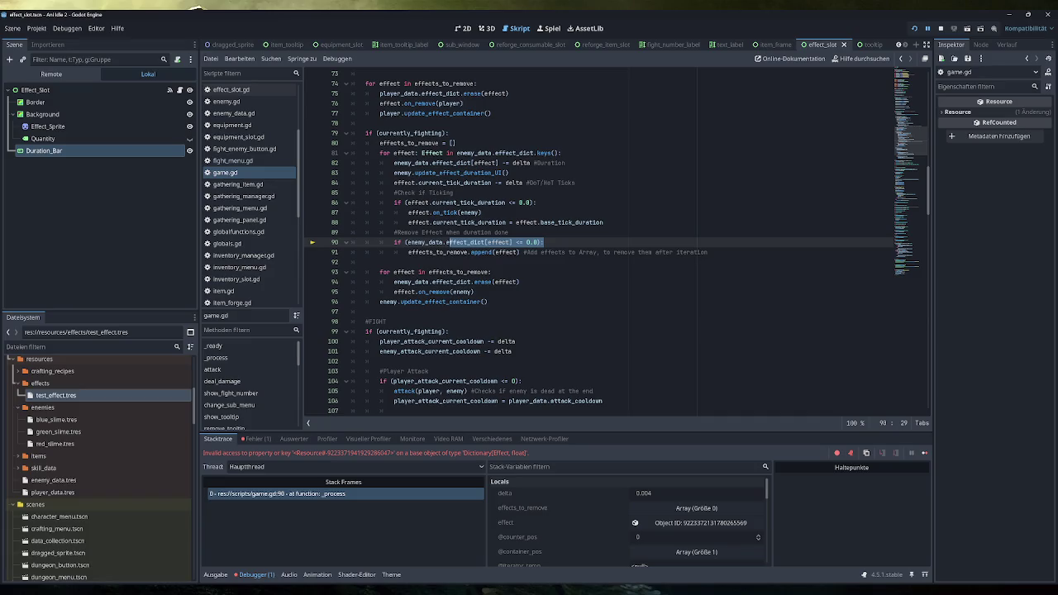
{"action": "scroll", "coordinate": [599, 242], "scroll_direction": "up", "scroll_amount": 5}
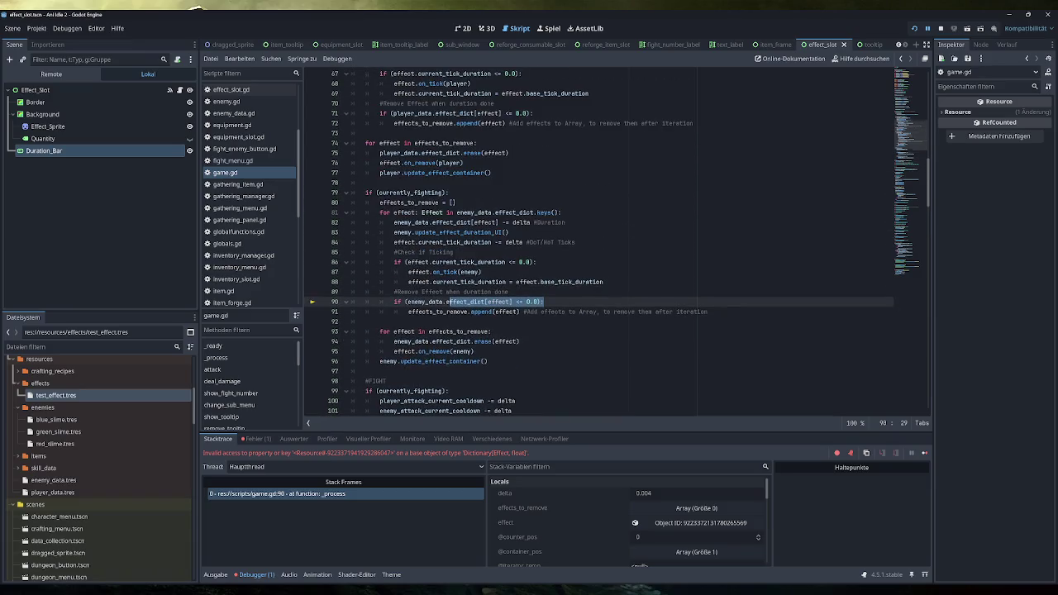
{"action": "scroll", "coordinate": [599, 241], "scroll_direction": "down", "scroll_amount": 4}
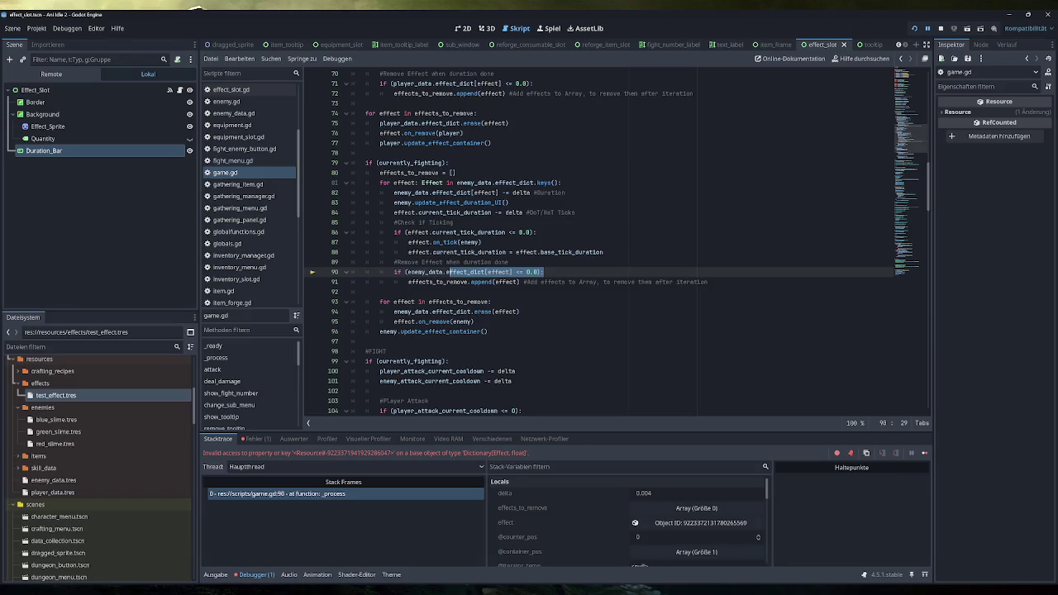
{"action": "scroll", "coordinate": [600, 242], "scroll_direction": "down", "scroll_amount": 7}
{"action": "scroll", "coordinate": [599, 241], "scroll_direction": "down", "scroll_amount": 1}
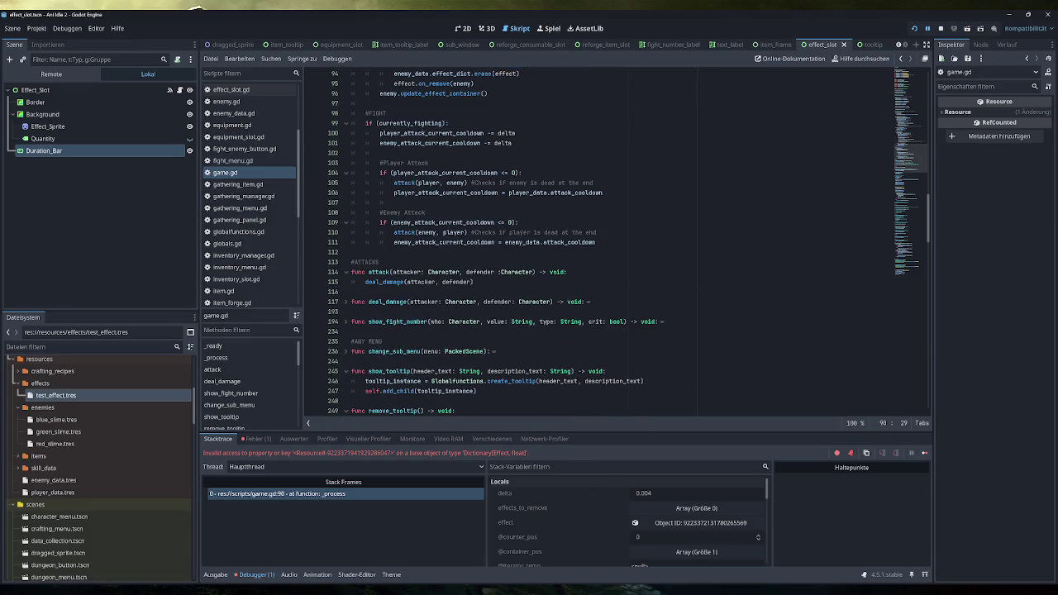
{"action": "scroll", "coordinate": [599, 241], "scroll_direction": "down", "scroll_amount": 3}
{"action": "scroll", "coordinate": [600, 241], "scroll_direction": "down", "scroll_amount": 9}
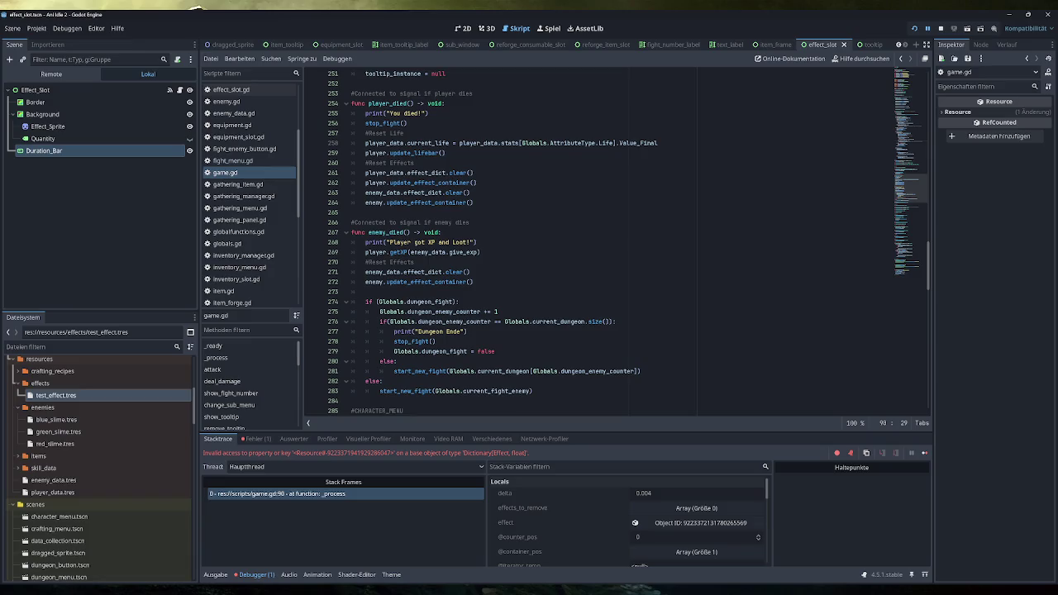
{"action": "scroll", "coordinate": [599, 241], "scroll_direction": "up", "scroll_amount": 10}
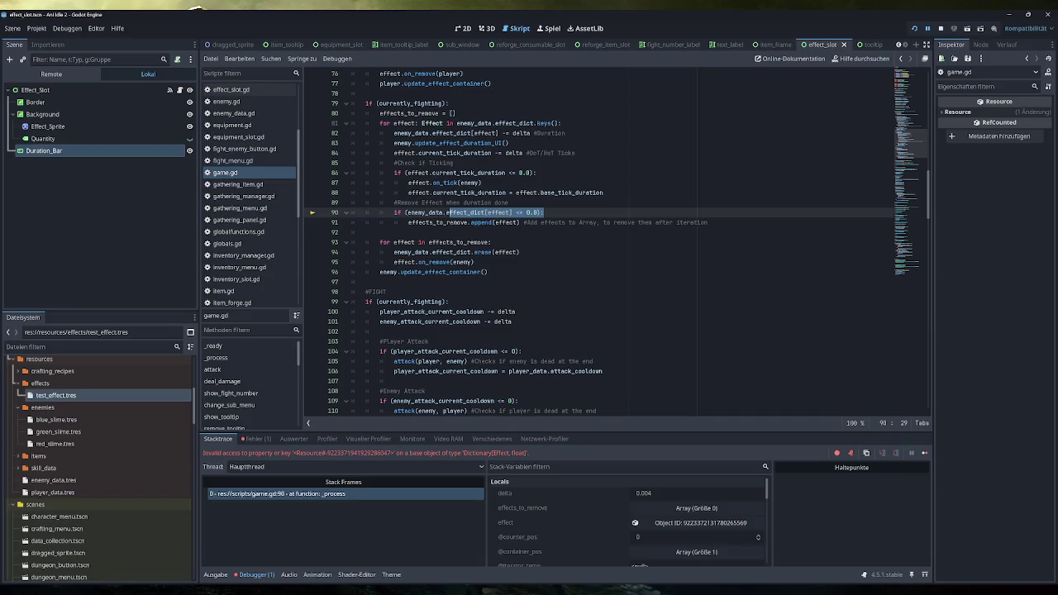
{"action": "scroll", "coordinate": [616, 242], "scroll_direction": "down", "scroll_amount": 2}
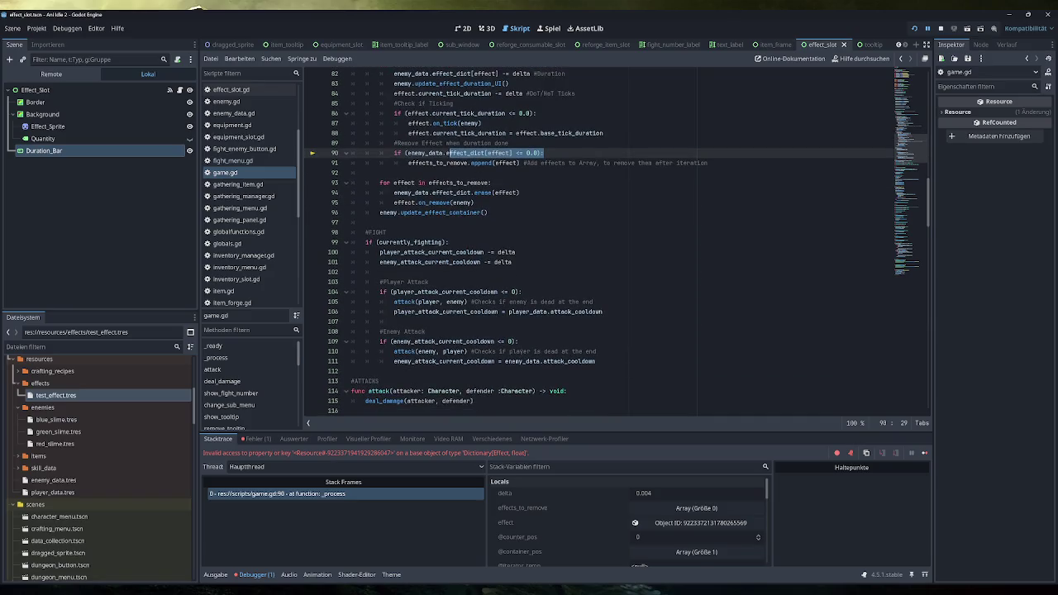
{"action": "scroll", "coordinate": [343, 282], "scroll_direction": "down", "scroll_amount": 4}
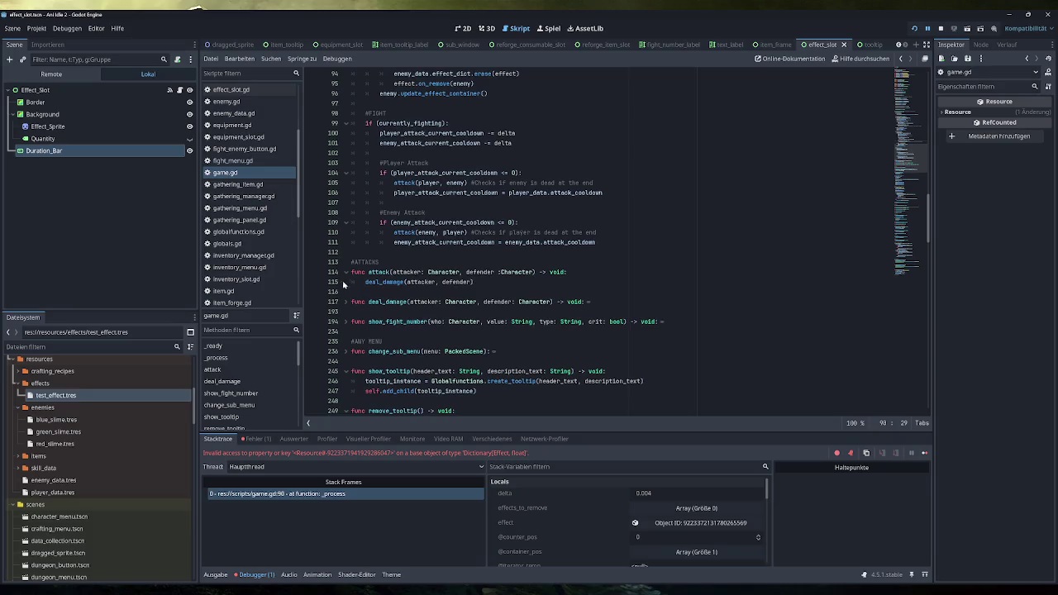
Collapse the attack function and inspect deal_damage before folding it again
{"action": "left_click", "coordinate": [343, 275]}
{"action": "left_click", "coordinate": [346, 294]}
{"action": "scroll", "coordinate": [346, 294], "scroll_direction": "down", "scroll_amount": 6}
{"action": "scroll", "coordinate": [599, 243], "scroll_direction": "down", "scroll_amount": 19}
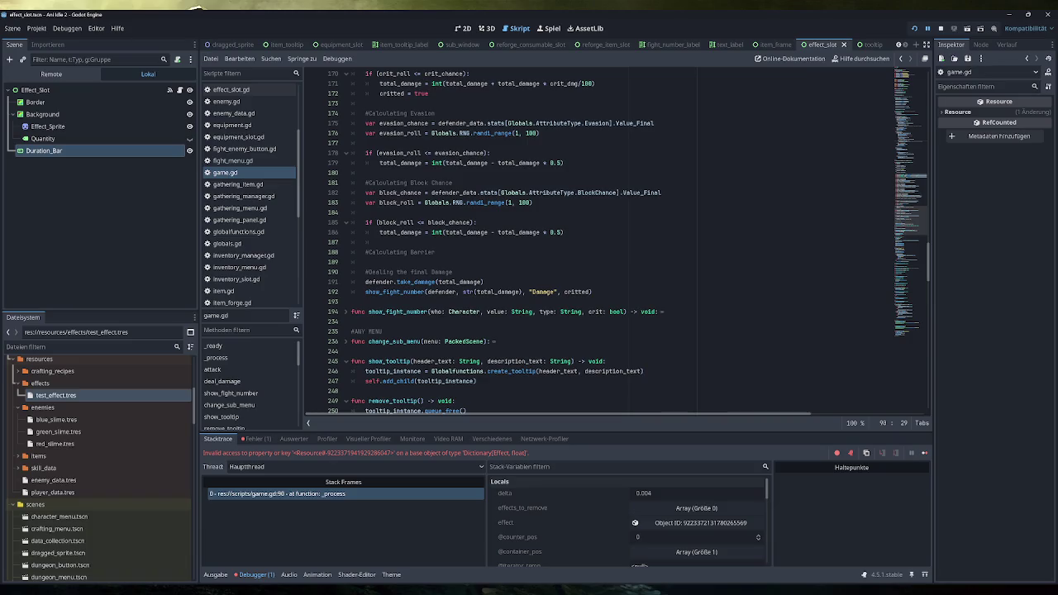
{"action": "scroll", "coordinate": [612, 242], "scroll_direction": "up", "scroll_amount": 2}
{"action": "scroll", "coordinate": [629, 240], "scroll_direction": "up", "scroll_amount": 10}
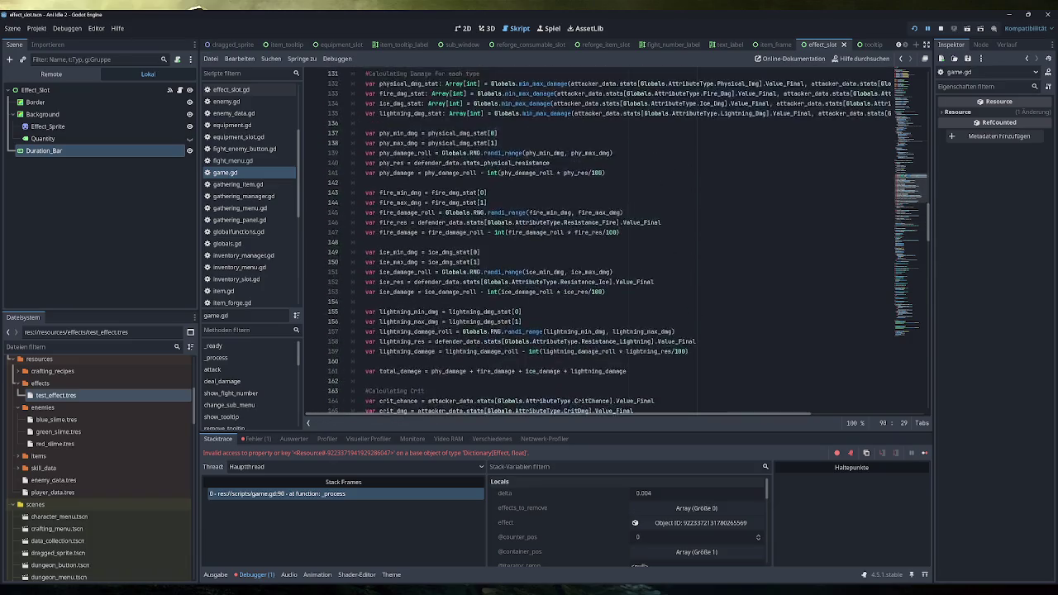
{"action": "left_click", "coordinate": [345, 173]}
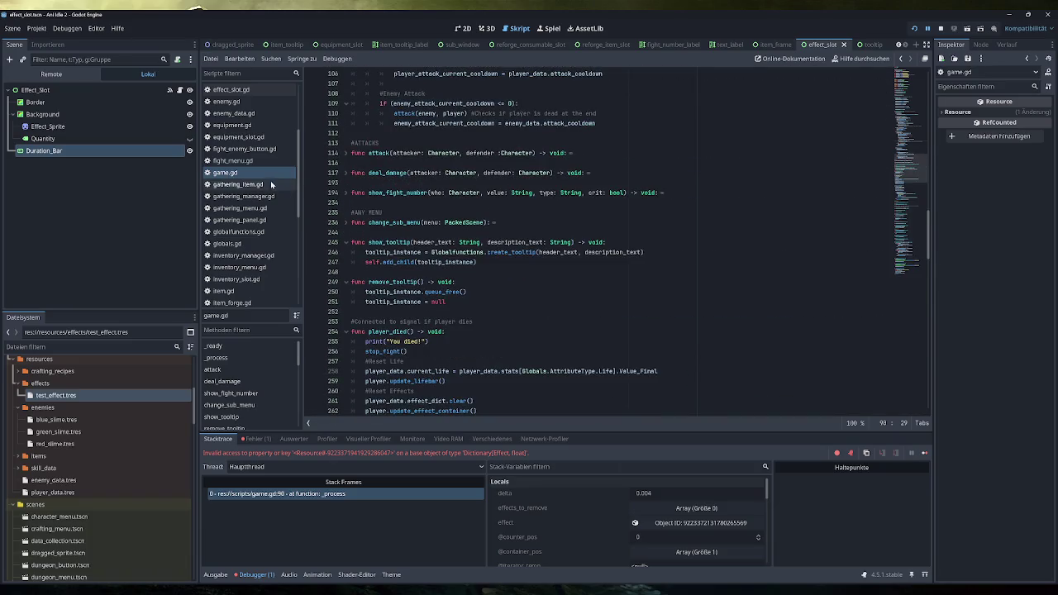
{"action": "scroll", "coordinate": [264, 252], "scroll_direction": "down", "scroll_amount": 4}
Look through the player.gd script, then go back to game.gd
{"action": "left_click", "coordinate": [263, 247]}
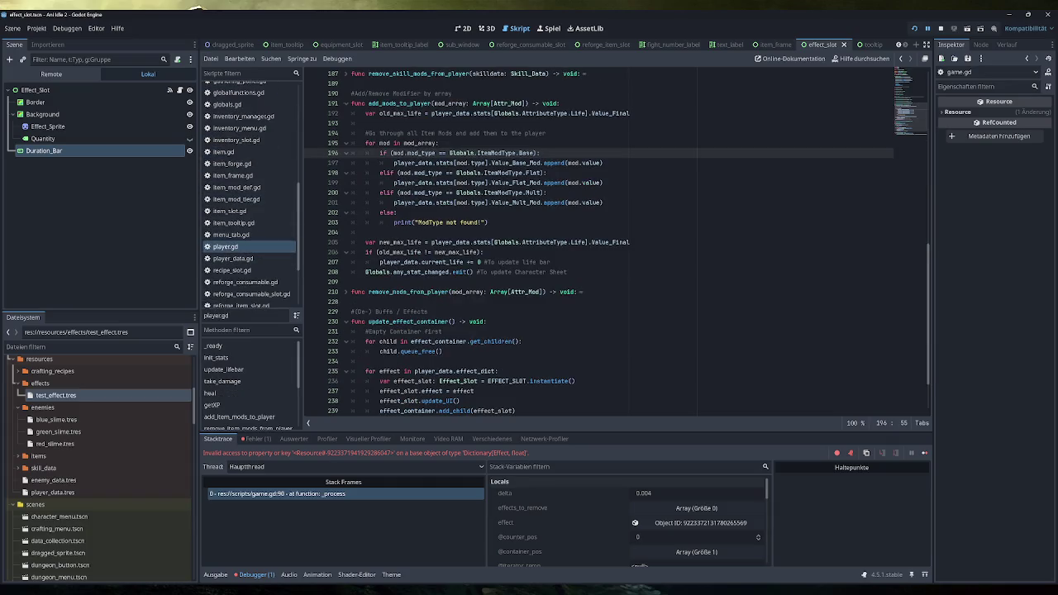
{"action": "scroll", "coordinate": [617, 248], "scroll_direction": "down", "scroll_amount": 2}
{"action": "scroll", "coordinate": [616, 249], "scroll_direction": "up", "scroll_amount": 11}
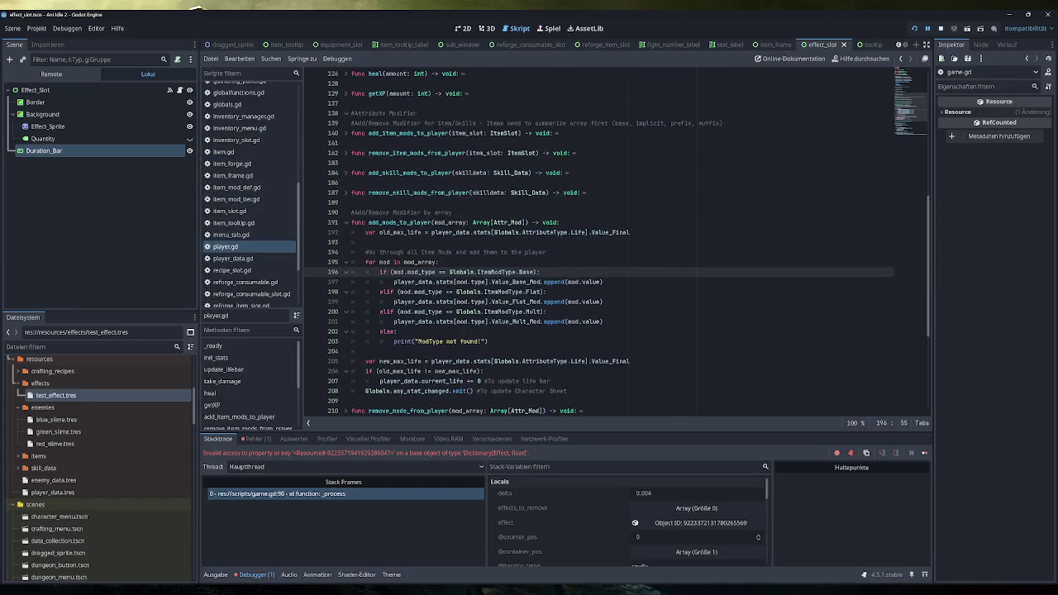
{"action": "scroll", "coordinate": [616, 248], "scroll_direction": "up", "scroll_amount": 2}
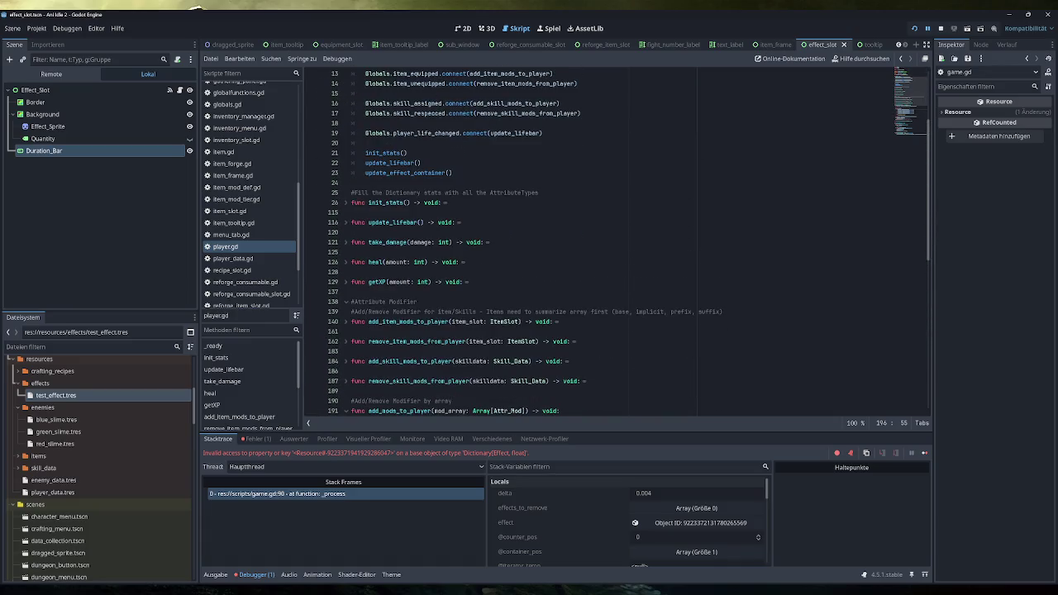
{"action": "scroll", "coordinate": [616, 248], "scroll_direction": "down", "scroll_amount": 6}
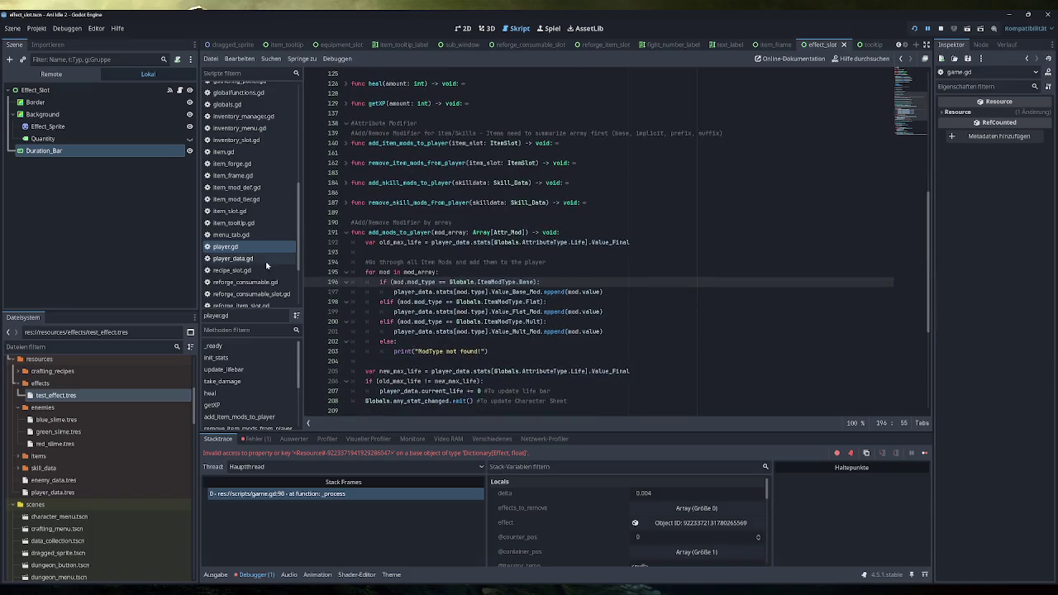
{"action": "scroll", "coordinate": [245, 272], "scroll_direction": "up", "scroll_amount": 3}
{"action": "left_click", "coordinate": [245, 146]}
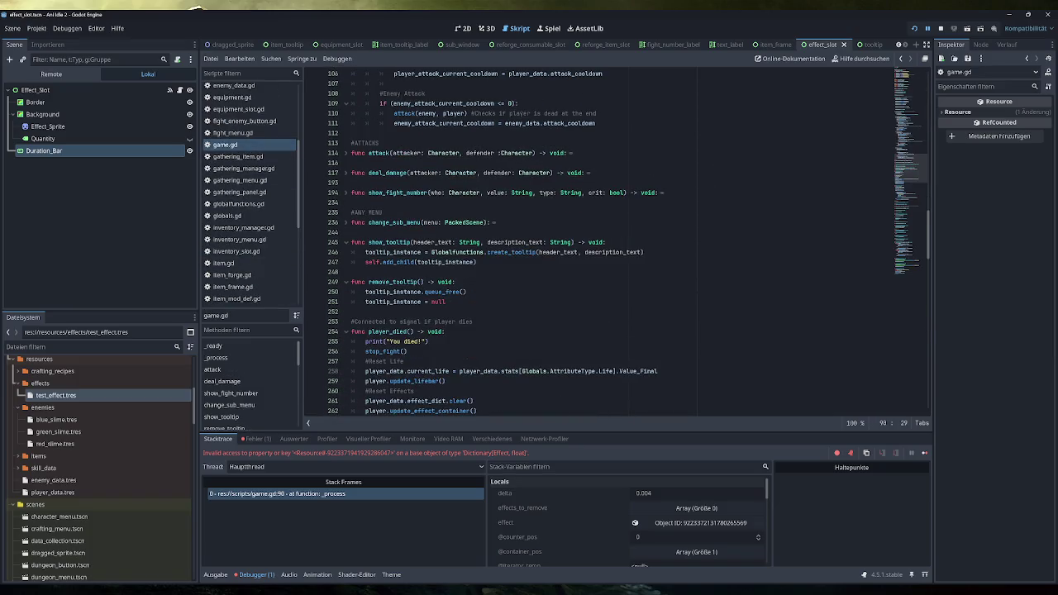
Search game.gd for enemy_died and step through matches to the first one on line 46
{"action": "double_click", "coordinate": [387, 331]}
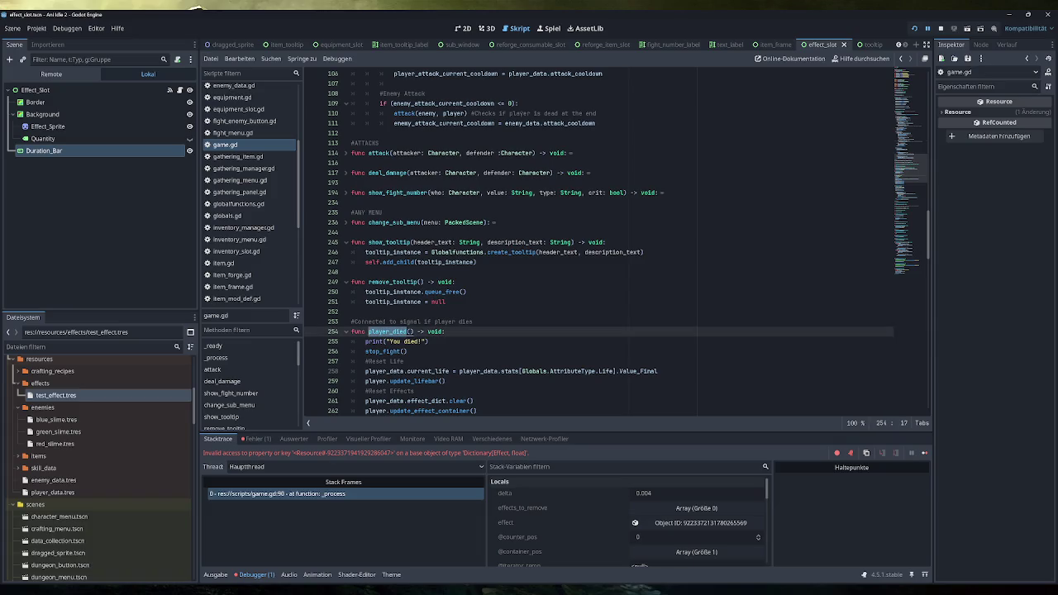
{"action": "key", "text": "ctrl+f"}
{"action": "type", "text": "player"}
{"action": "type", "text": "enemy_died"}
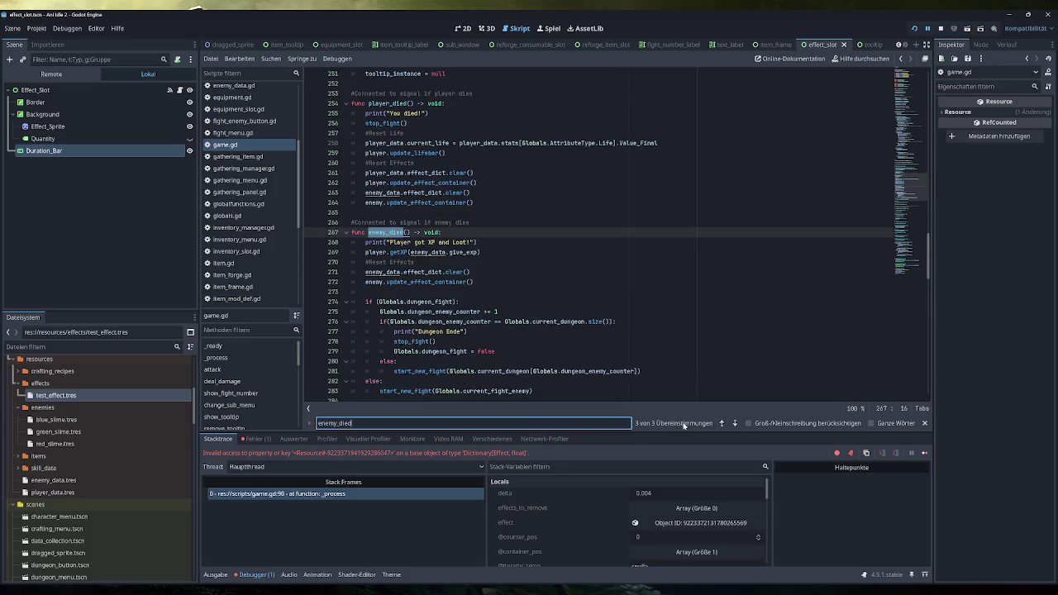
{"action": "left_click", "coordinate": [722, 424]}
{"action": "left_click", "coordinate": [722, 424]}
{"action": "left_click", "coordinate": [723, 424]}
{"action": "left_click", "coordinate": [723, 425]}
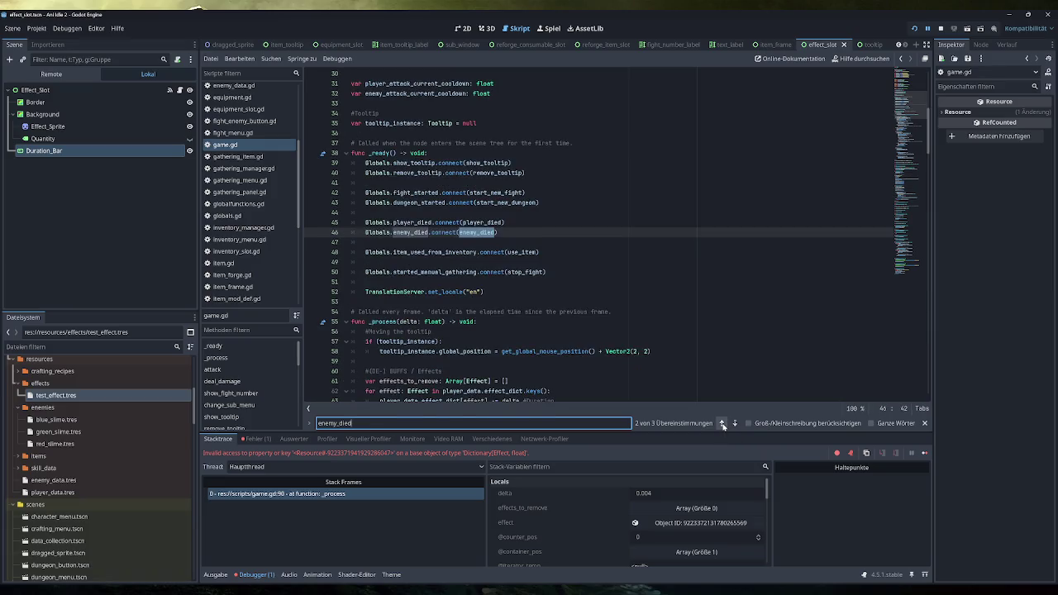
{"action": "left_click", "coordinate": [723, 423]}
{"action": "scroll", "coordinate": [246, 165], "scroll_direction": "up", "scroll_amount": 3}
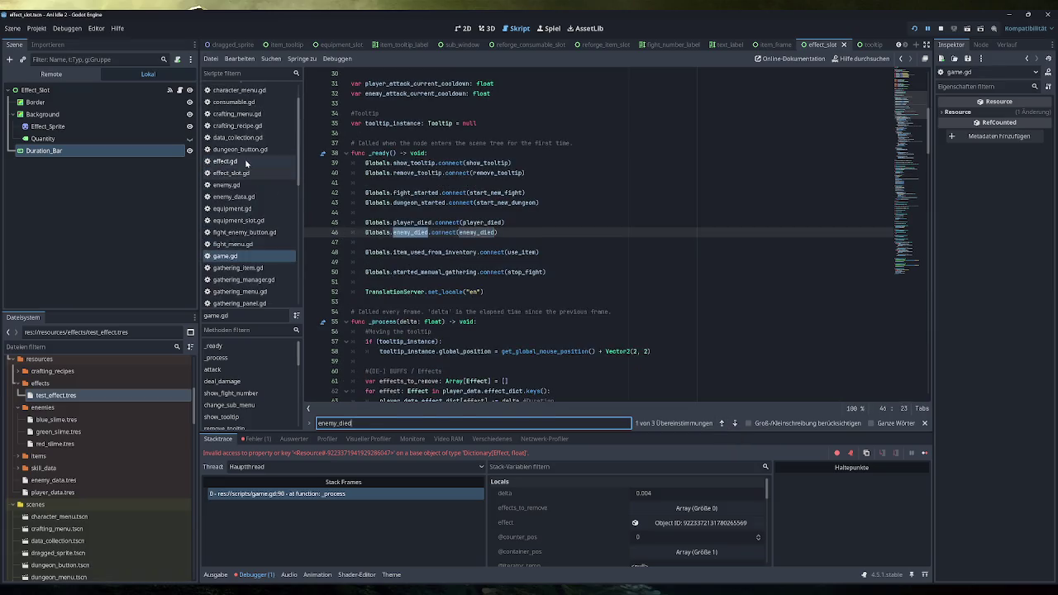
Check enemy.gd and enemy_data.gd, locate the enemy_died emit in take_damage, then return to game.gd
{"action": "left_click", "coordinate": [226, 184]}
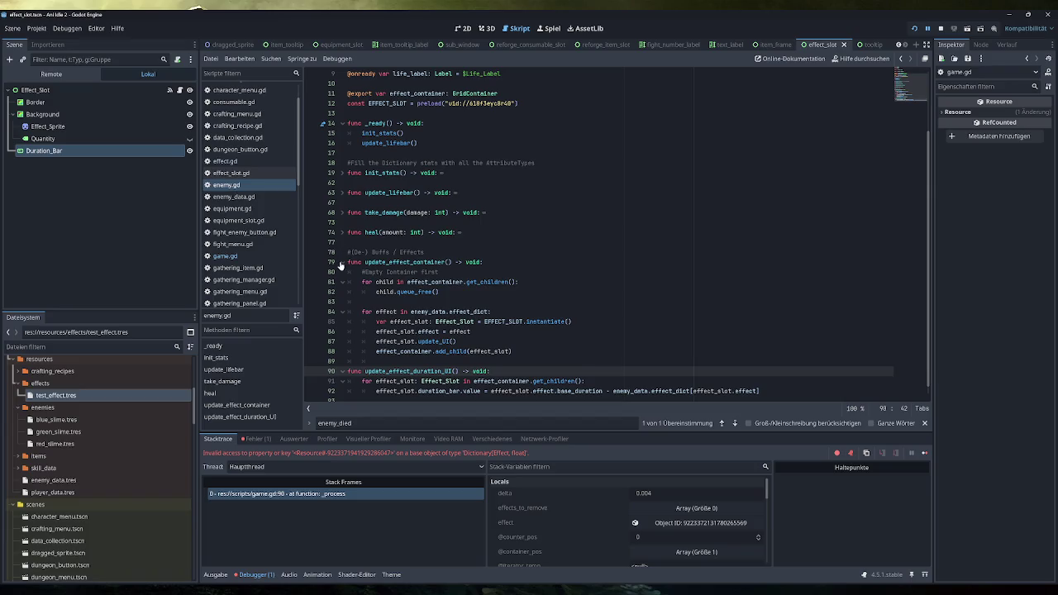
{"action": "left_click", "coordinate": [343, 262]}
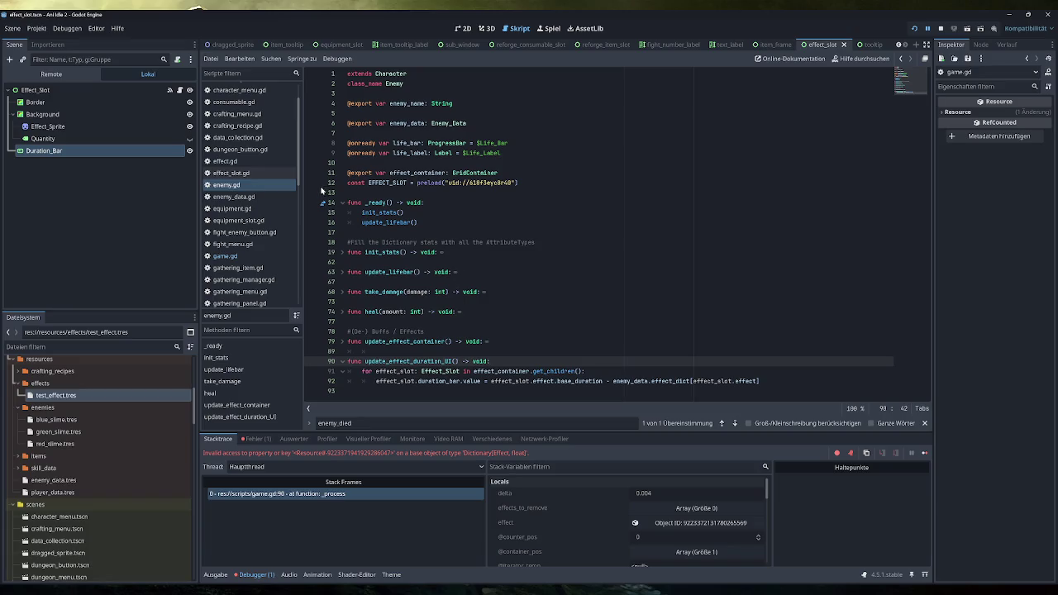
{"action": "left_click", "coordinate": [256, 199]}
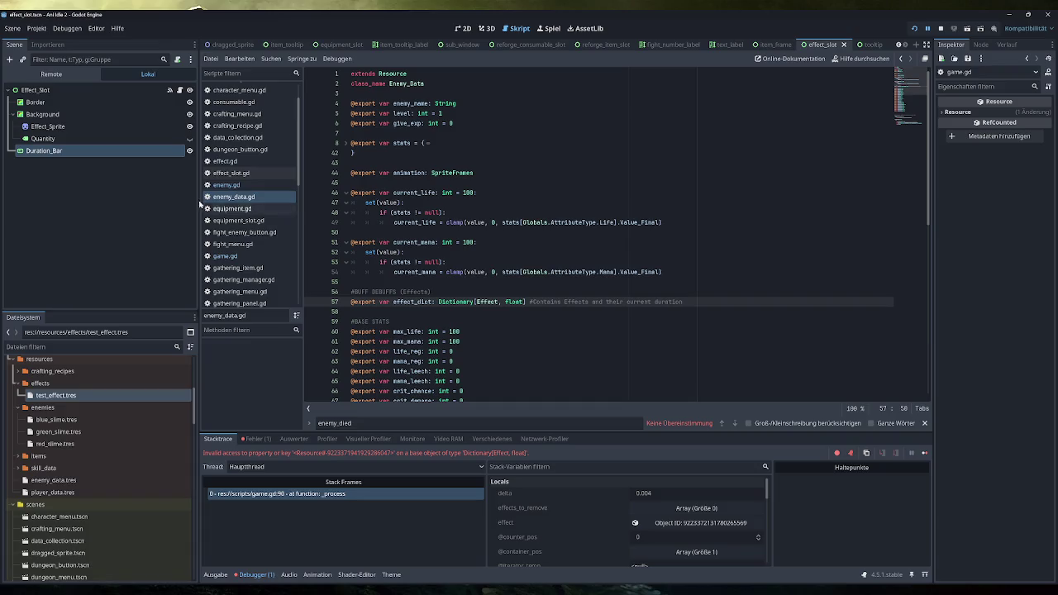
{"action": "left_click", "coordinate": [232, 185]}
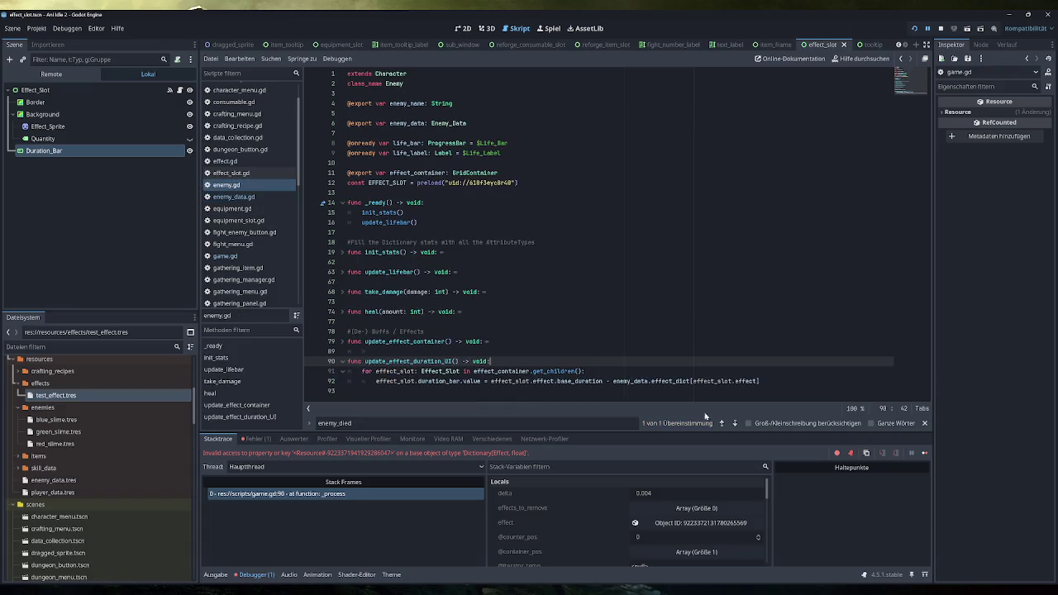
{"action": "left_click", "coordinate": [721, 423]}
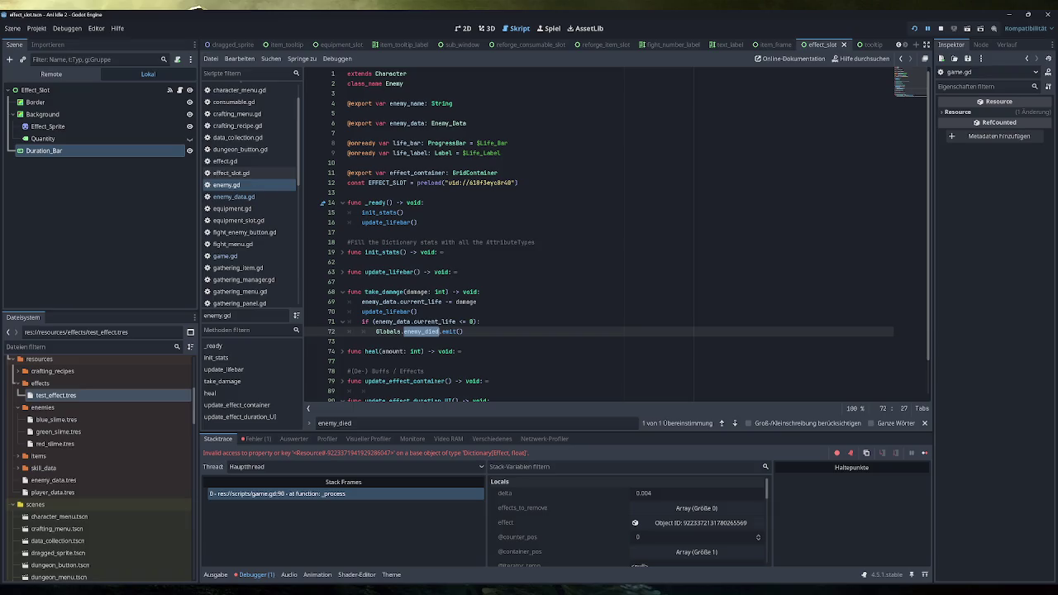
{"action": "left_click", "coordinate": [464, 332]}
{"action": "left_click", "coordinate": [225, 255]}
{"action": "scroll", "coordinate": [595, 240], "scroll_direction": "down", "scroll_amount": 8}
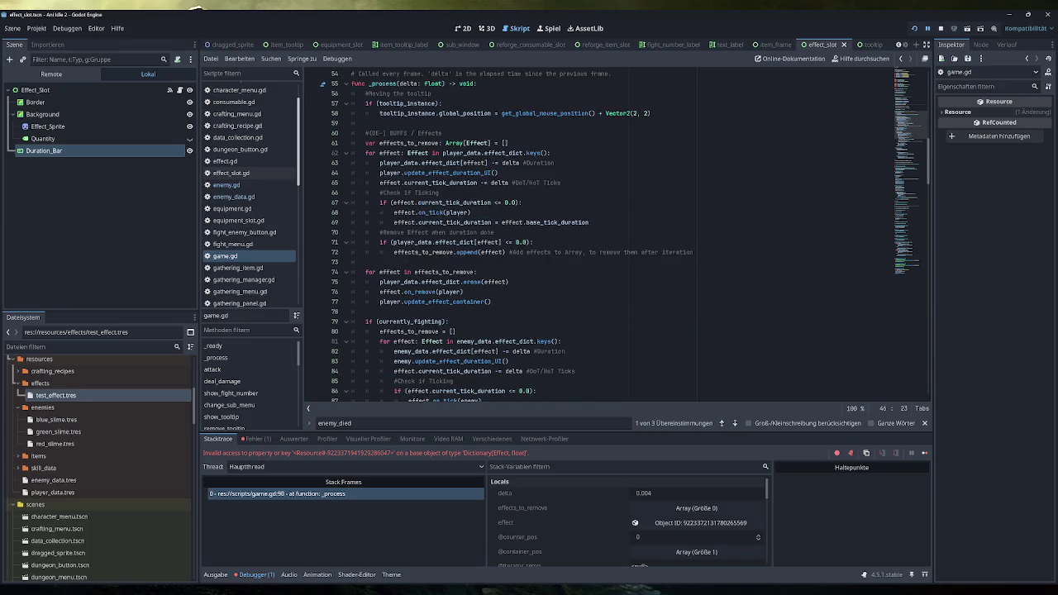
{"action": "mouse_move", "coordinate": [571, 252]}
{"action": "left_click_drag", "start_coordinate": [589, 222], "coordinate": [393, 223]}
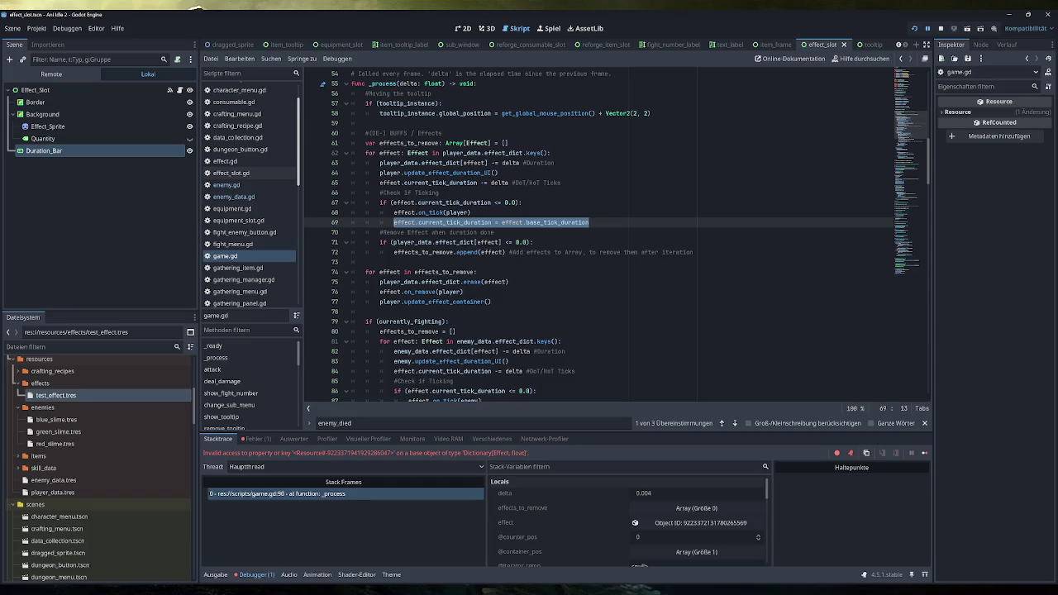
{"action": "mouse_move", "coordinate": [492, 252]}
{"action": "scroll", "coordinate": [492, 253], "scroll_direction": "down", "scroll_amount": 5}
{"action": "left_click", "coordinate": [506, 262]}
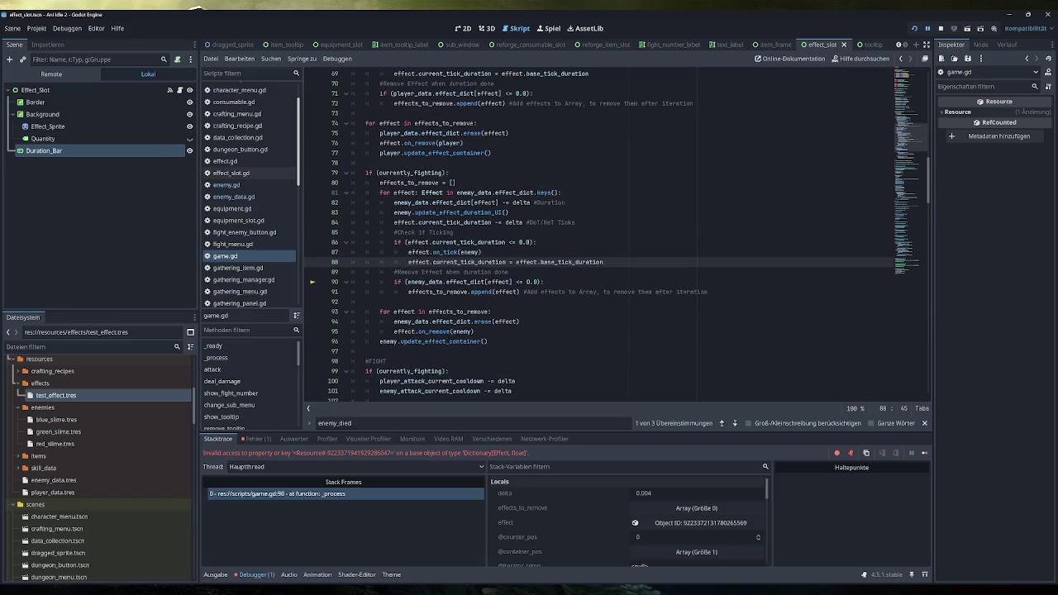
{"action": "key", "text": "Up"}
{"action": "key", "text": "shift+Home"}
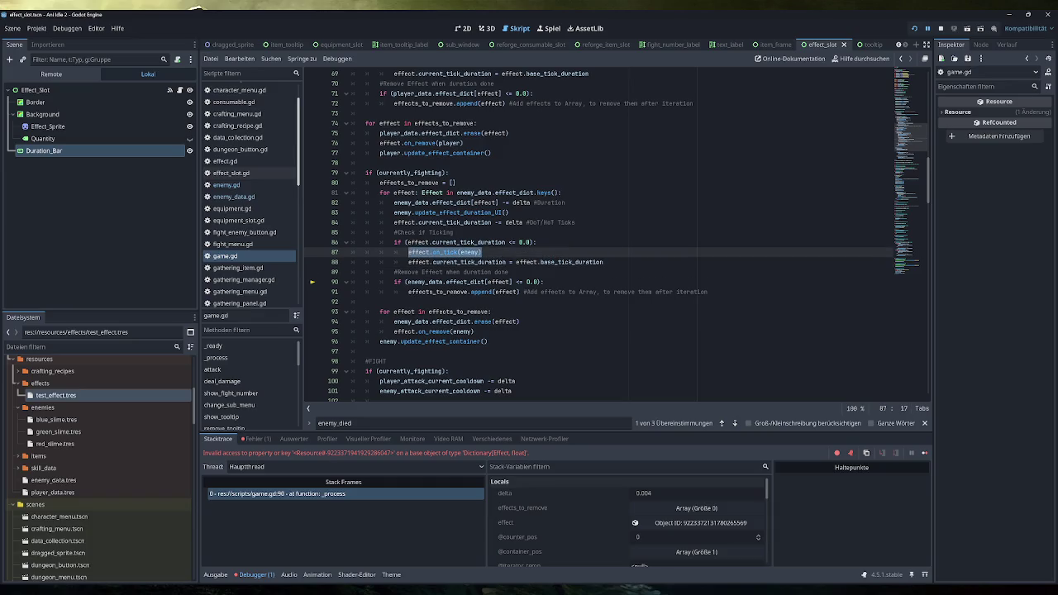
{"action": "mouse_move", "coordinate": [318, 575]}
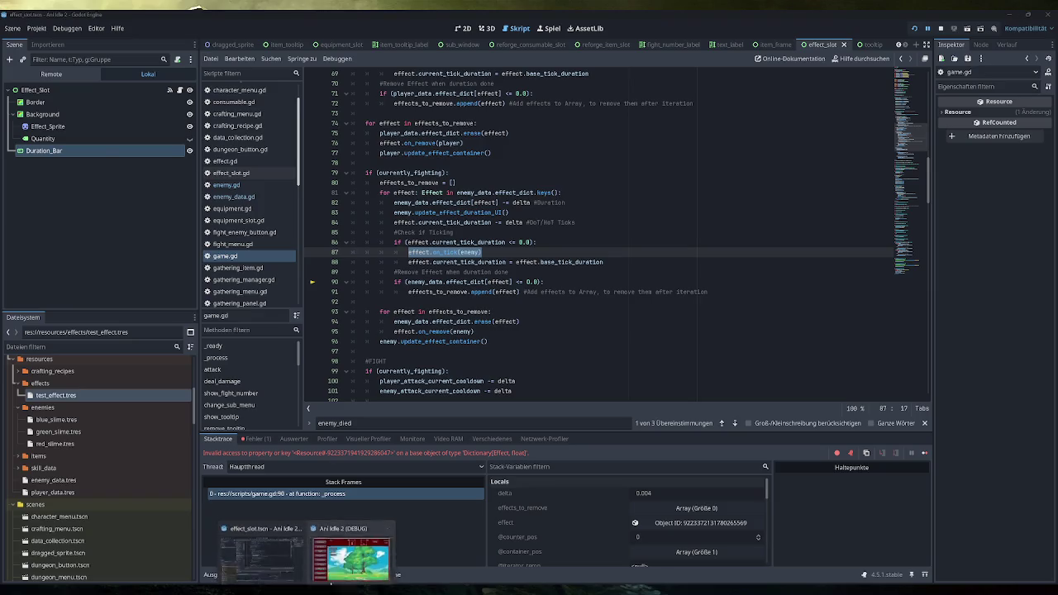
{"action": "left_click", "coordinate": [348, 561]}
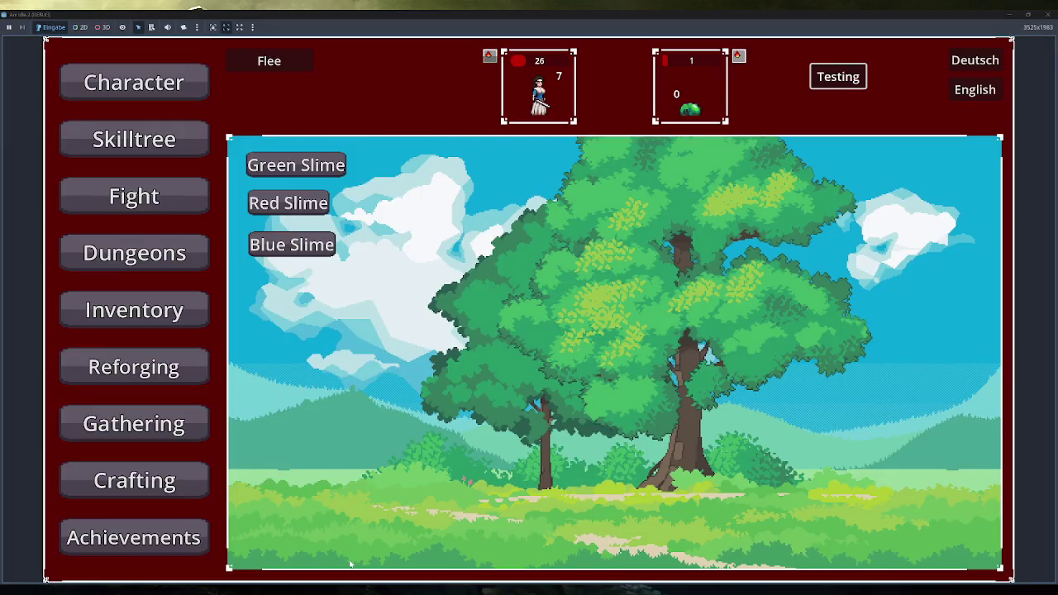
{"action": "mouse_move", "coordinate": [308, 590]}
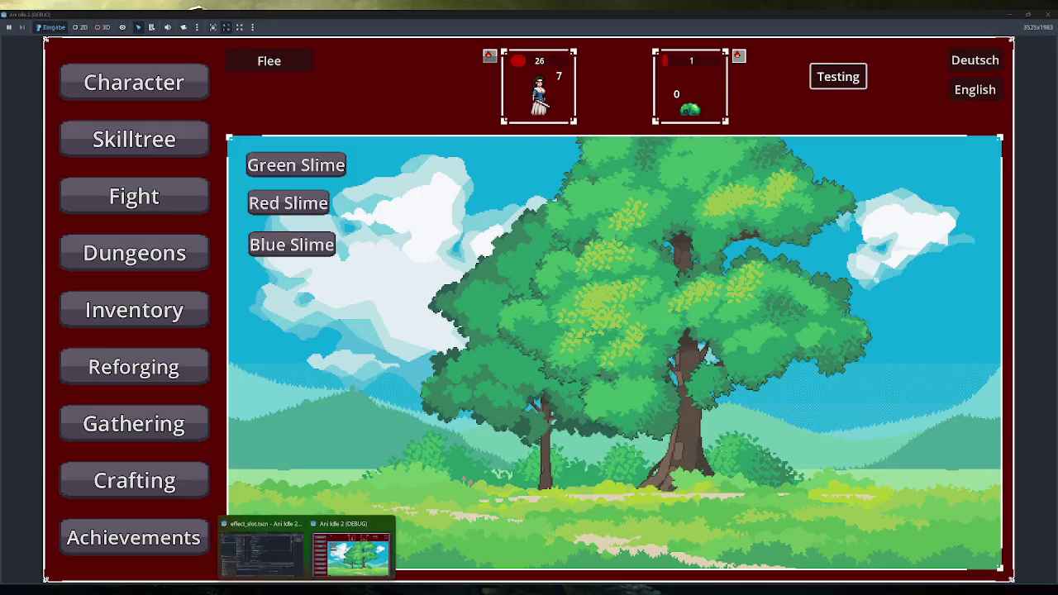
{"action": "left_click", "coordinate": [261, 552]}
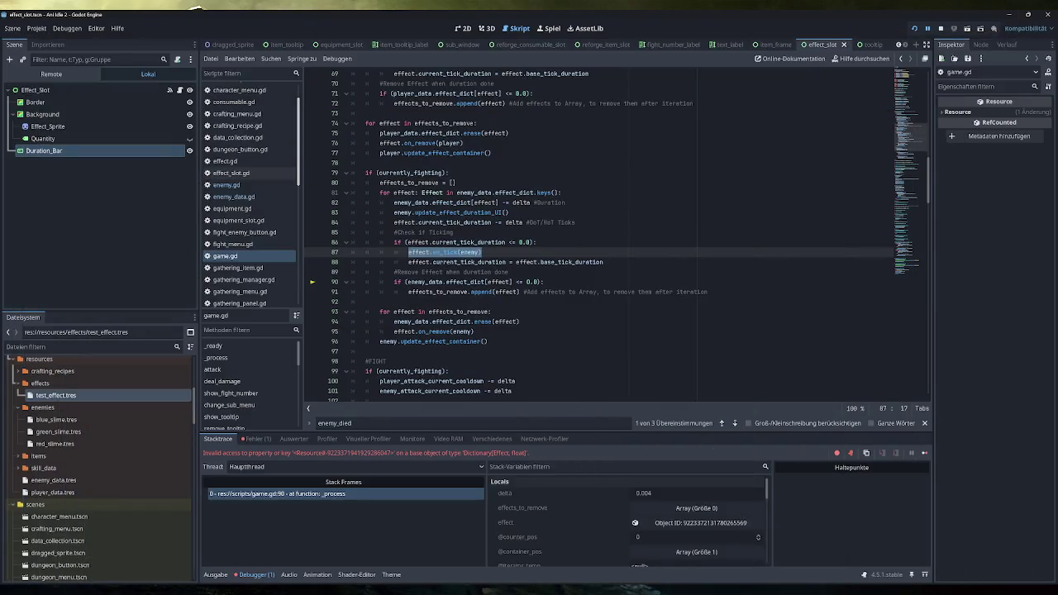
{"action": "mouse_move", "coordinate": [526, 262]}
{"action": "scroll", "coordinate": [263, 245], "scroll_direction": "down", "scroll_amount": 5}
{"action": "scroll", "coordinate": [263, 246], "scroll_direction": "up", "scroll_amount": 5}
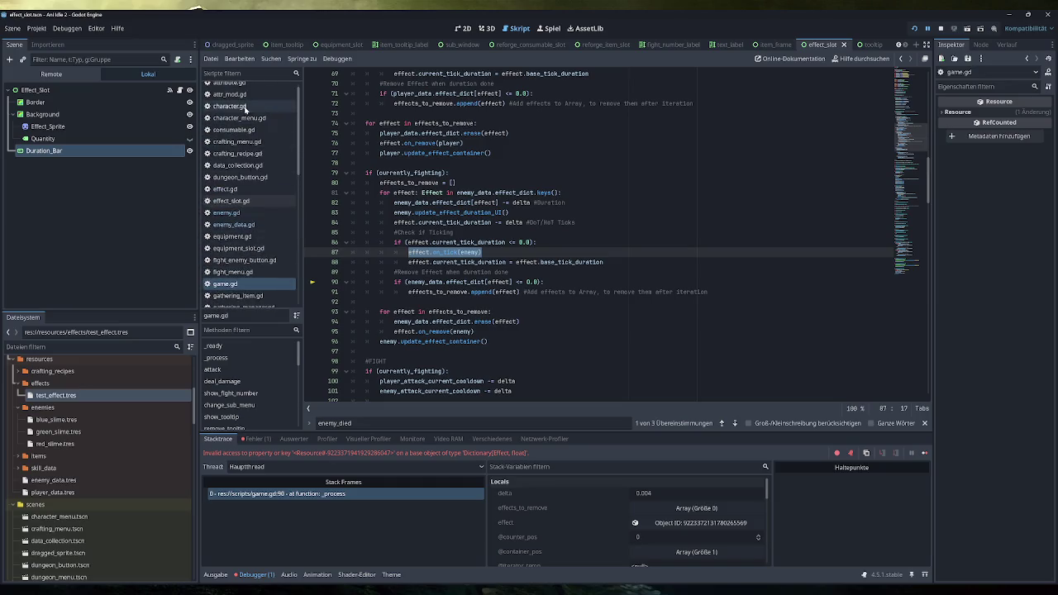
{"action": "left_click", "coordinate": [248, 196]}
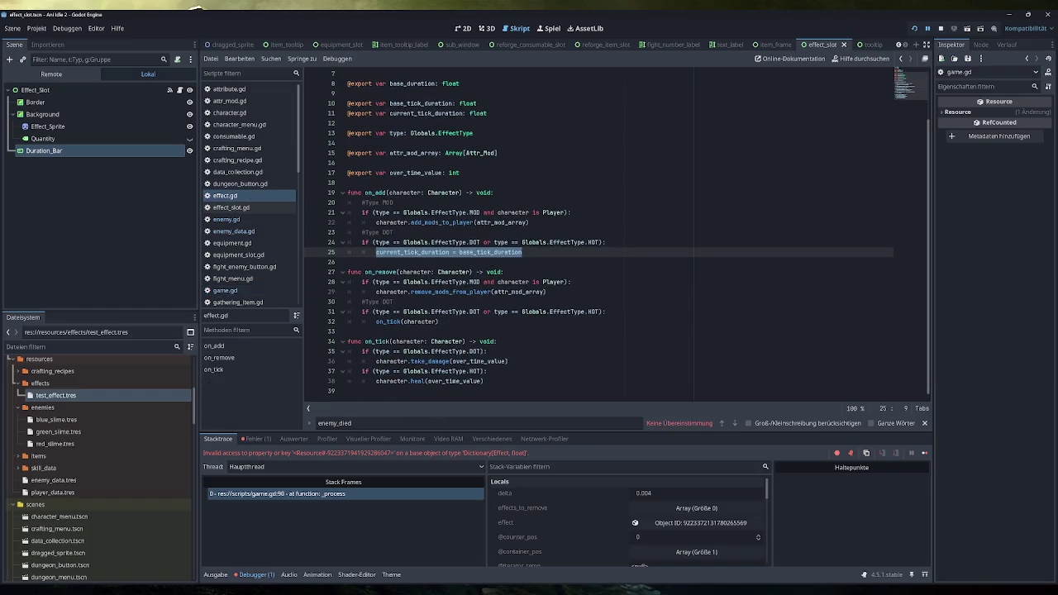
{"action": "left_click_drag", "start_coordinate": [375, 361], "coordinate": [507, 362]}
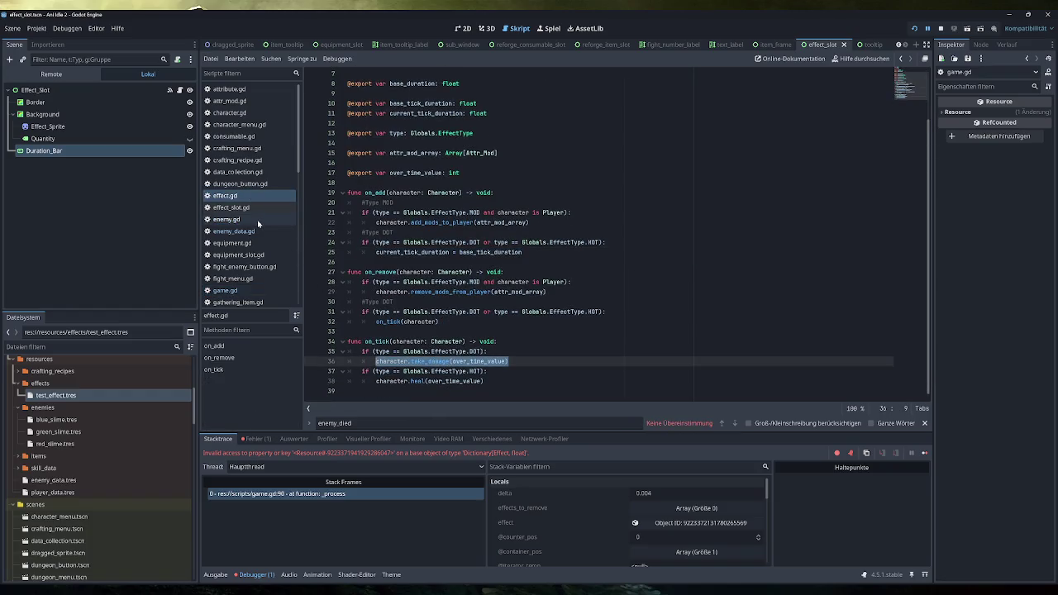
{"action": "left_click", "coordinate": [236, 293]}
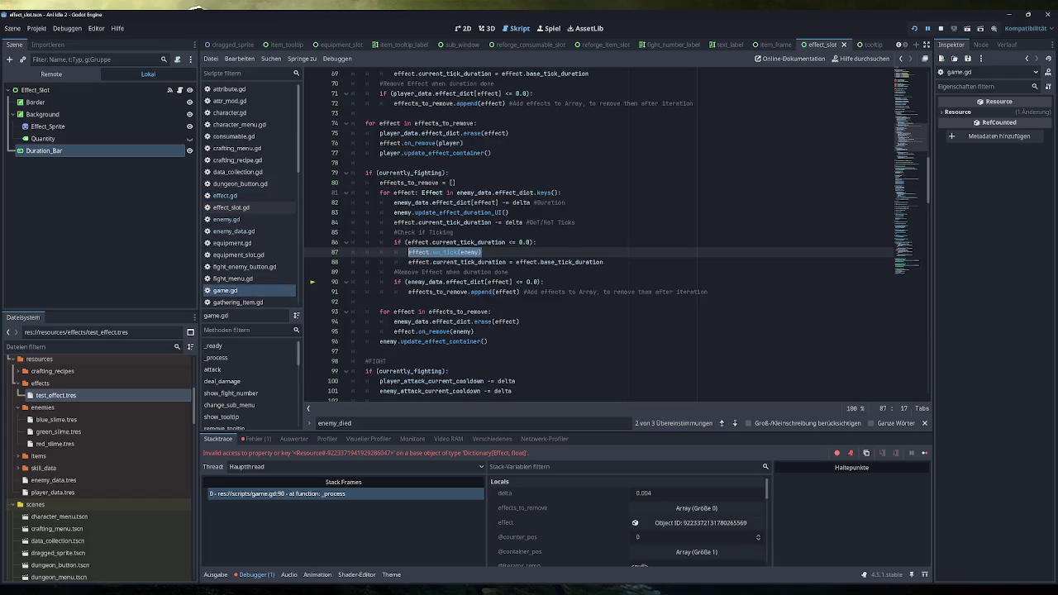
{"action": "mouse_move", "coordinate": [470, 252]}
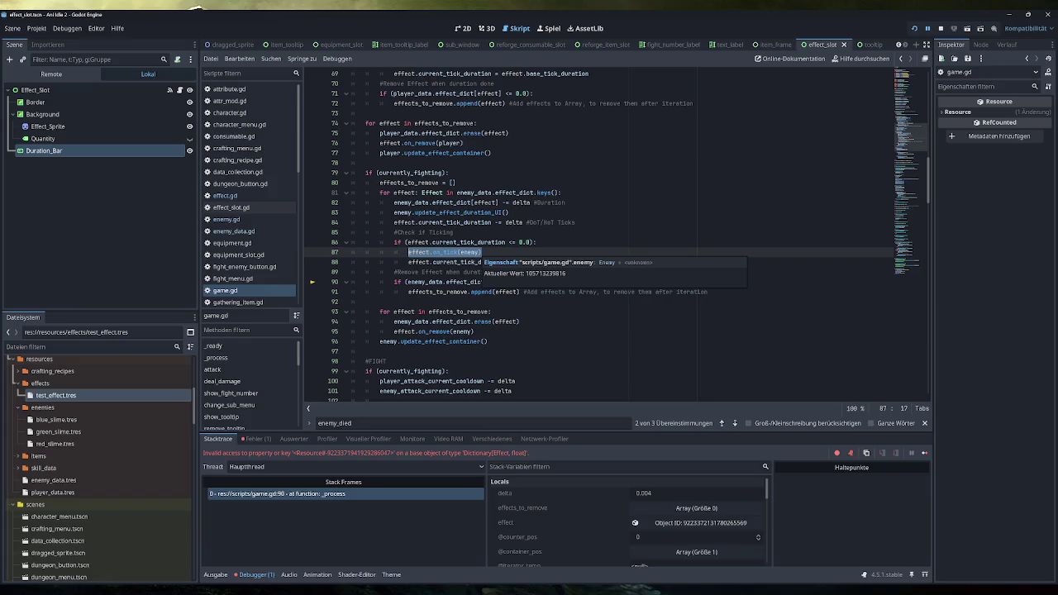
{"action": "scroll", "coordinate": [596, 240], "scroll_direction": "down", "scroll_amount": 10}
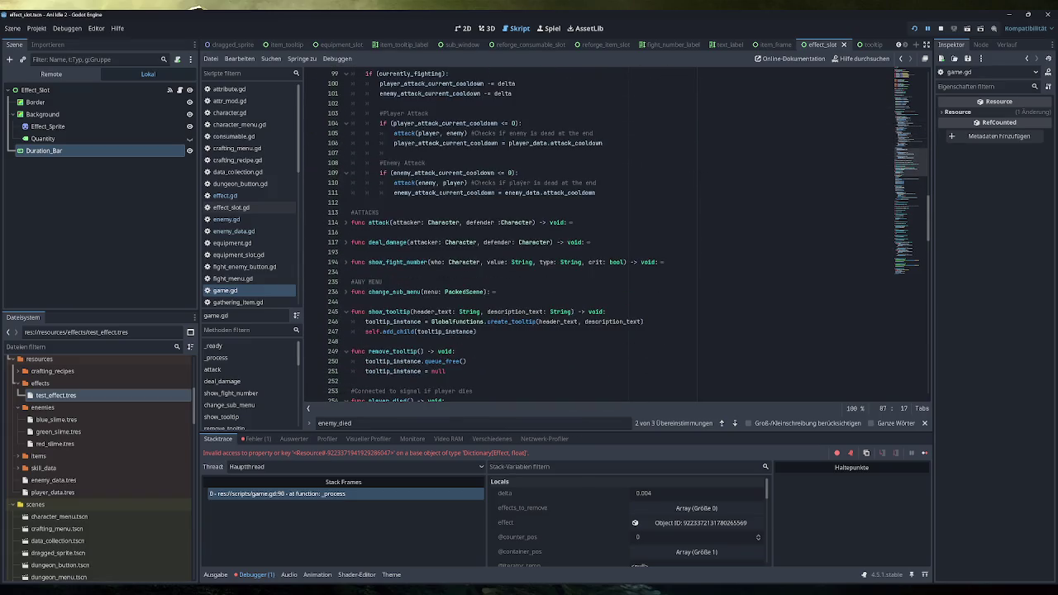
{"action": "scroll", "coordinate": [629, 239], "scroll_direction": "down", "scroll_amount": 20}
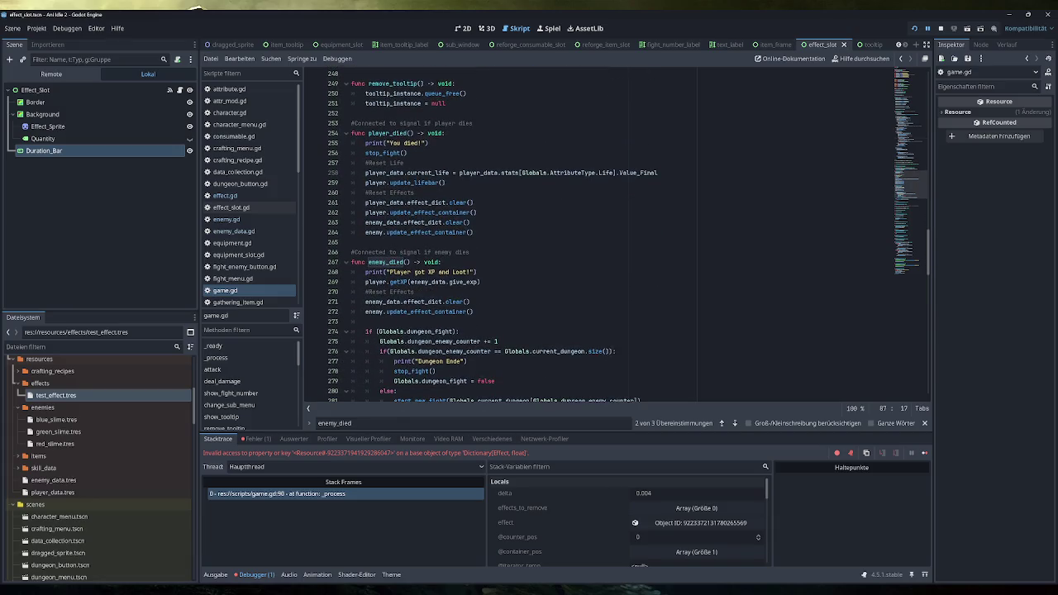
{"action": "scroll", "coordinate": [612, 240], "scroll_direction": "up", "scroll_amount": 20}
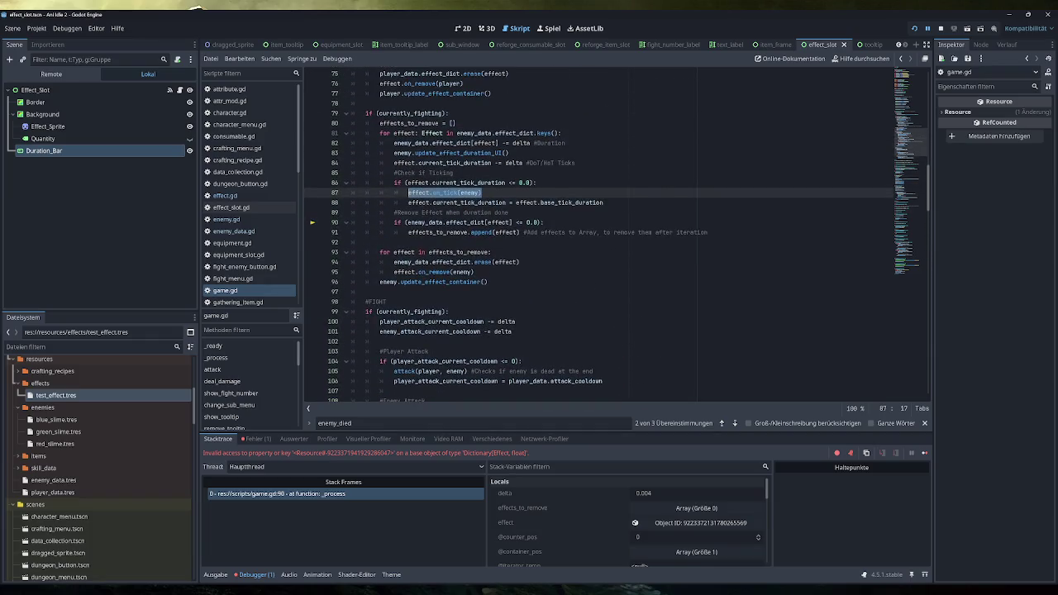
{"action": "left_click_drag", "start_coordinate": [543, 222], "coordinate": [394, 222]}
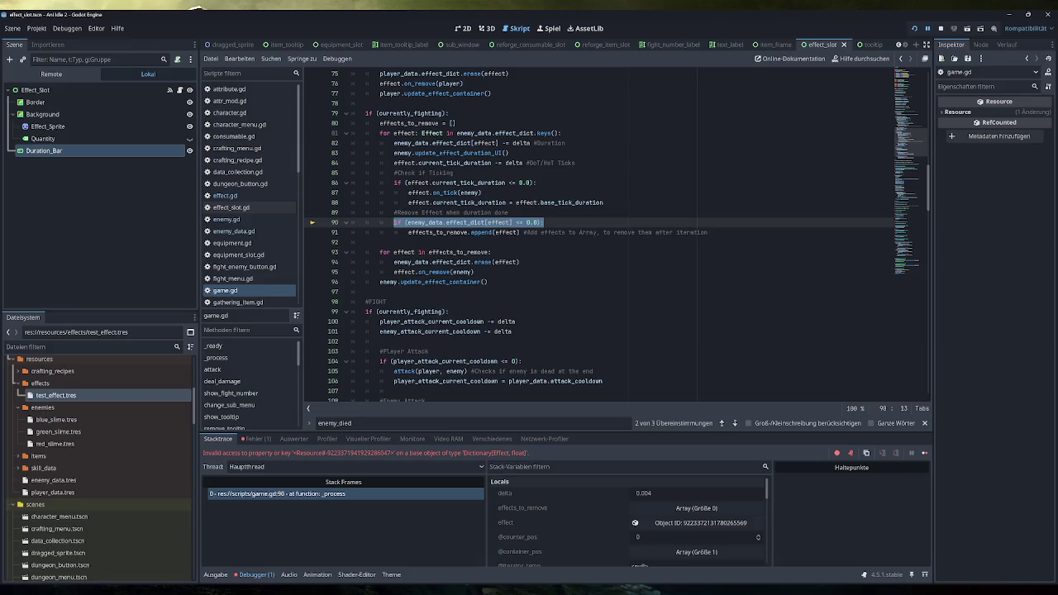
Give Test Buff Over Time Value 20 and Base Duration 6.0, then run and stop the game
{"action": "mouse_move", "coordinate": [423, 224]}
{"action": "left_click", "coordinate": [915, 28]}
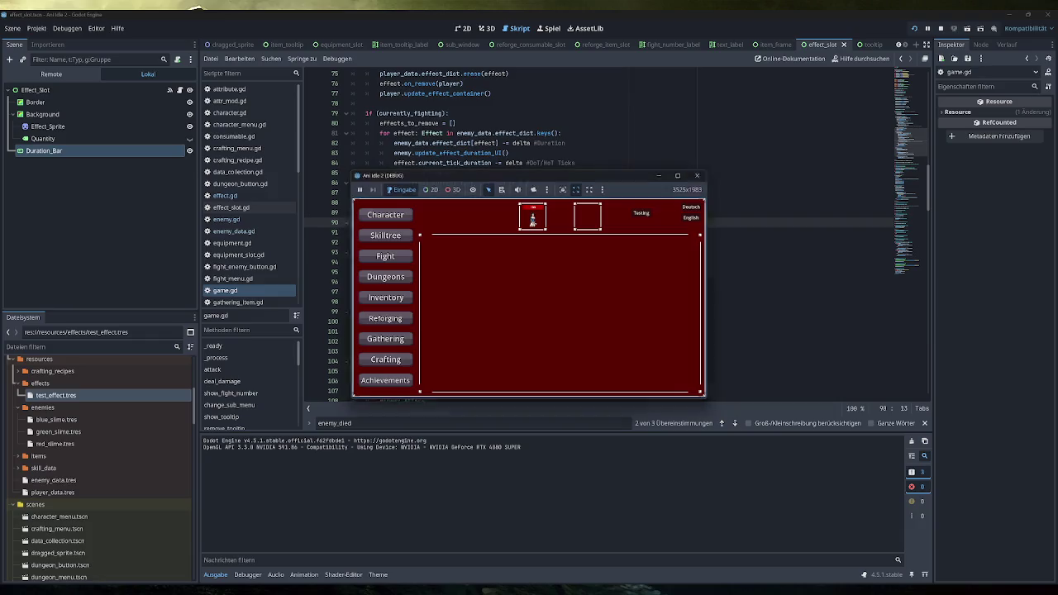
{"action": "left_click", "coordinate": [701, 176]}
{"action": "left_click", "coordinate": [74, 396]}
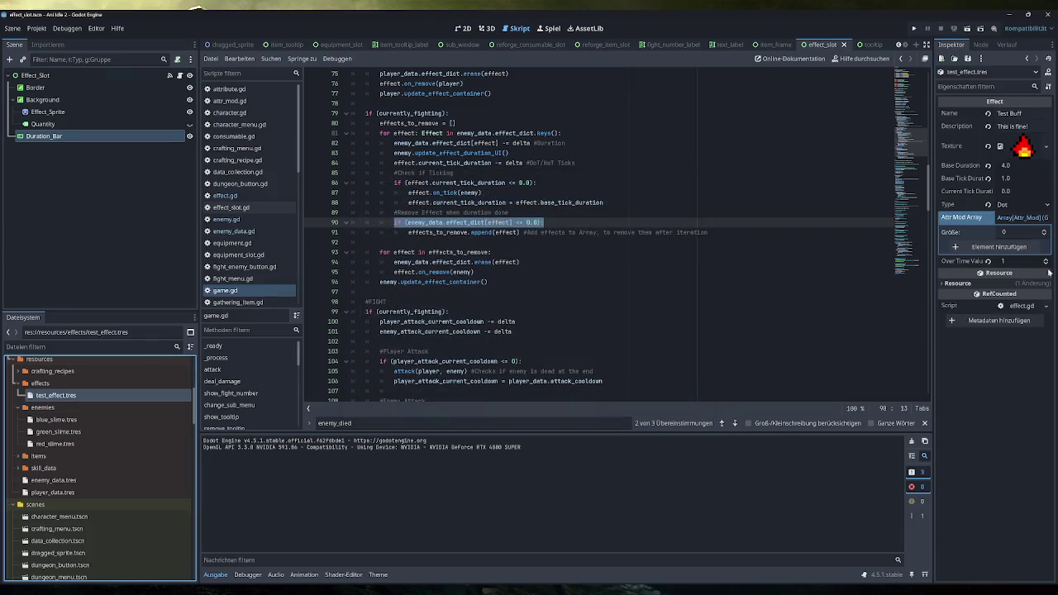
{"action": "left_click", "coordinate": [1023, 261]}
{"action": "type", "text": "20"}
{"action": "left_click", "coordinate": [1017, 166]}
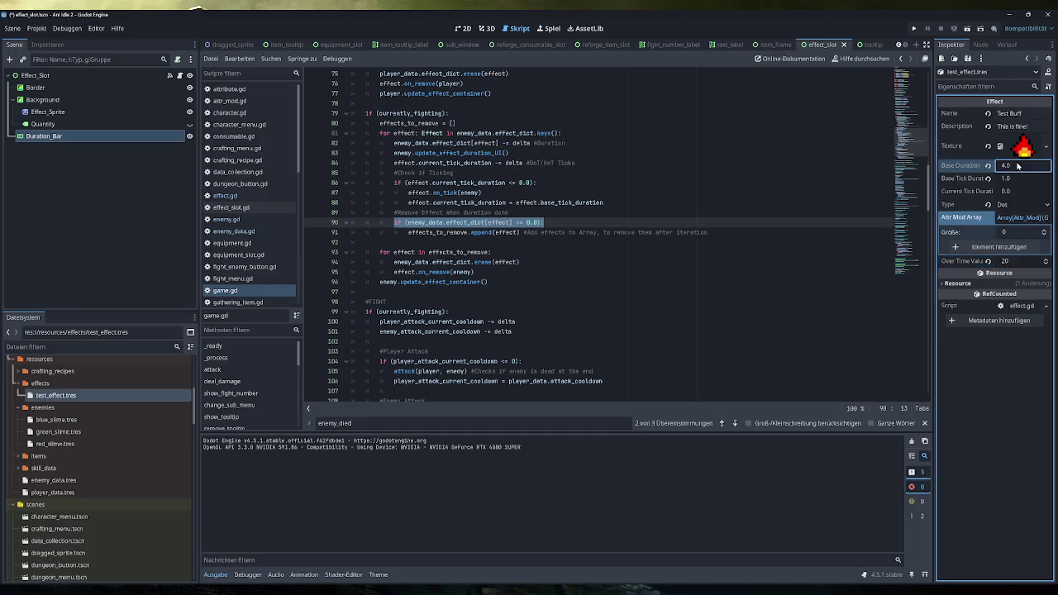
{"action": "type", "text": "6.0"}
{"action": "left_click", "coordinate": [914, 28]}
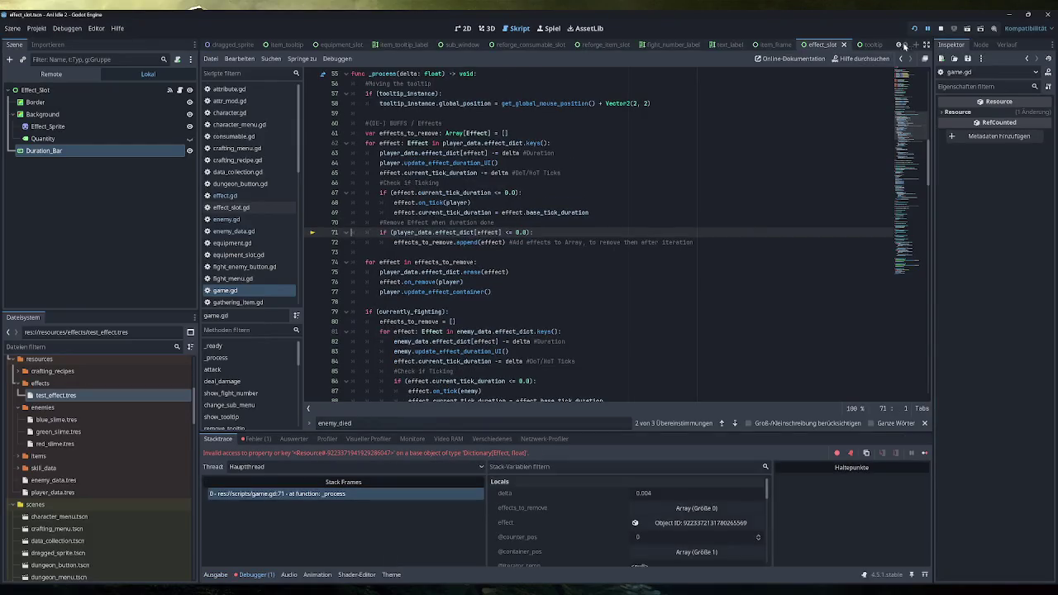
{"action": "left_click", "coordinate": [940, 28]}
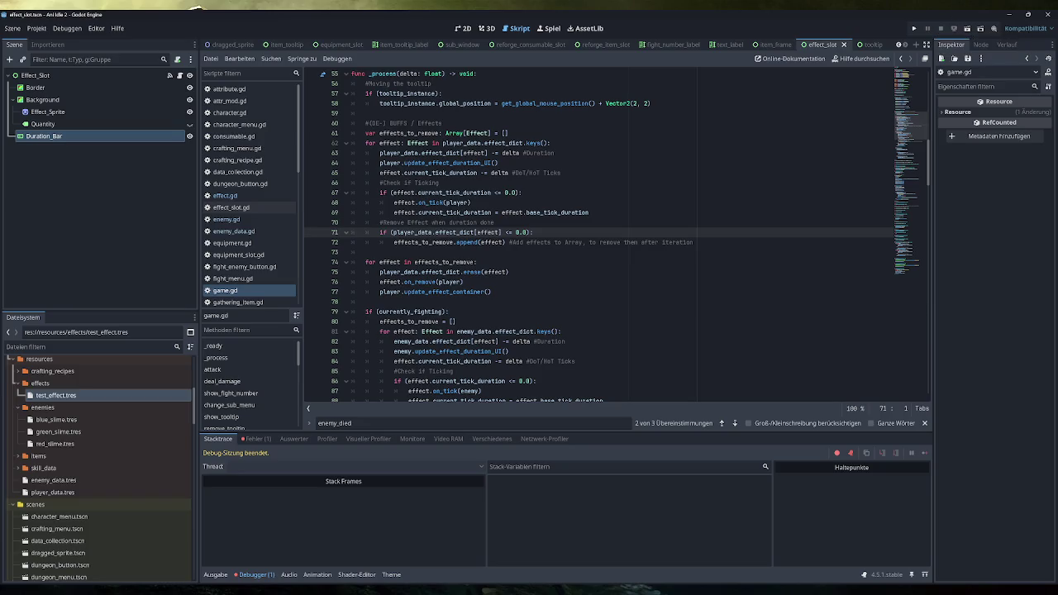
{"action": "left_click_drag", "start_coordinate": [471, 203], "coordinate": [350, 203]}
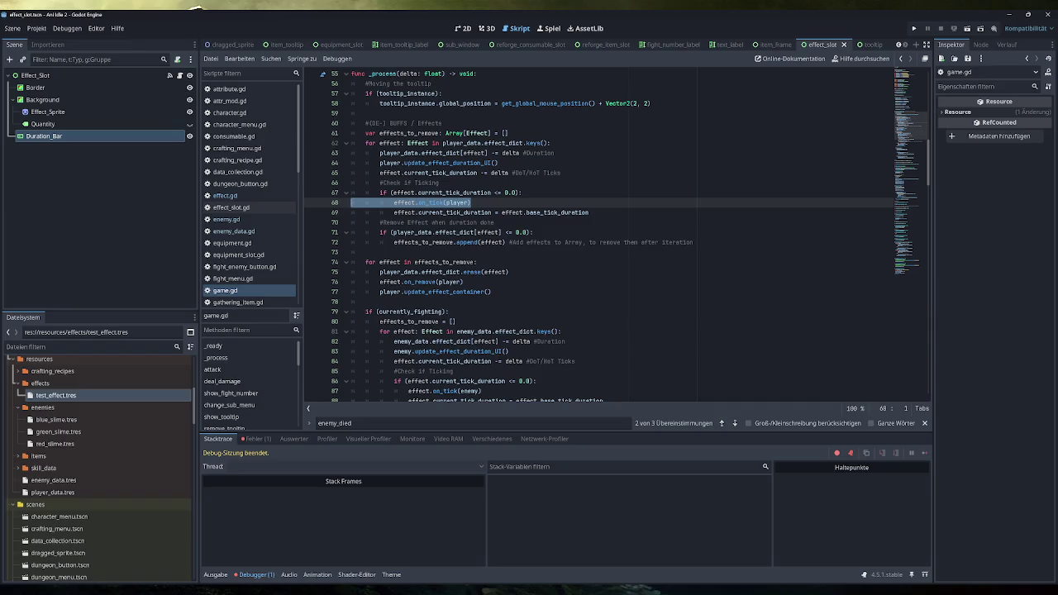
{"action": "left_click_drag", "start_coordinate": [531, 232], "coordinate": [367, 232]}
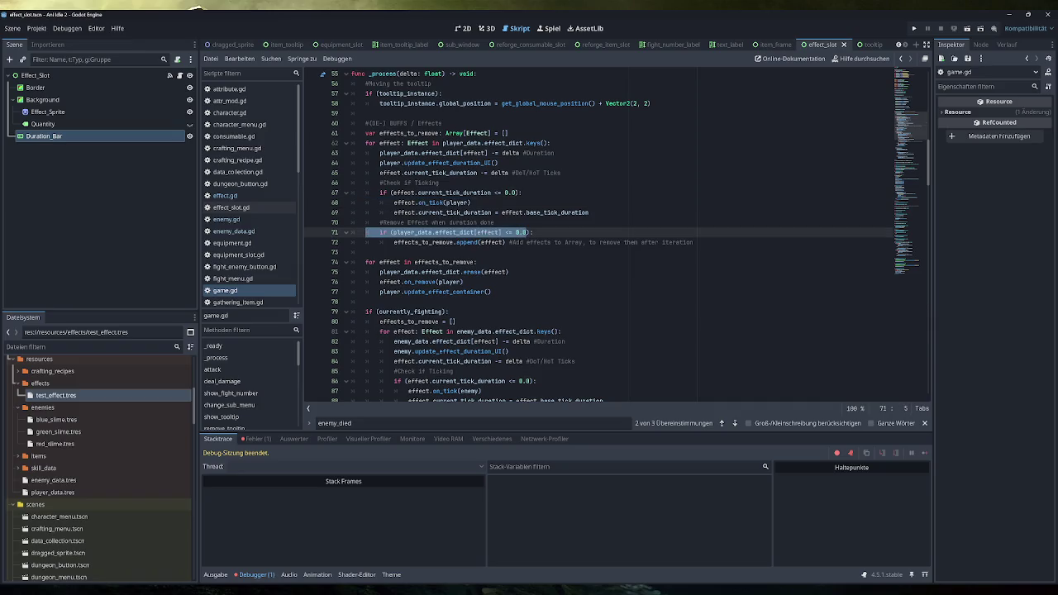
{"action": "left_click_drag", "start_coordinate": [550, 143], "coordinate": [366, 143]}
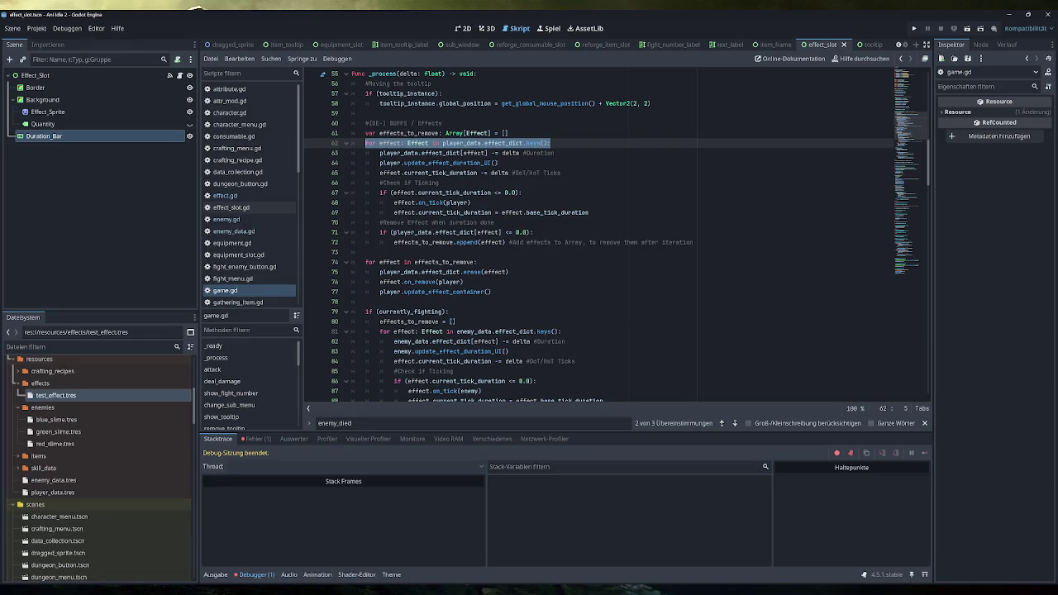
{"action": "mouse_move", "coordinate": [473, 195]}
{"action": "left_click_drag", "start_coordinate": [693, 242], "coordinate": [380, 233]}
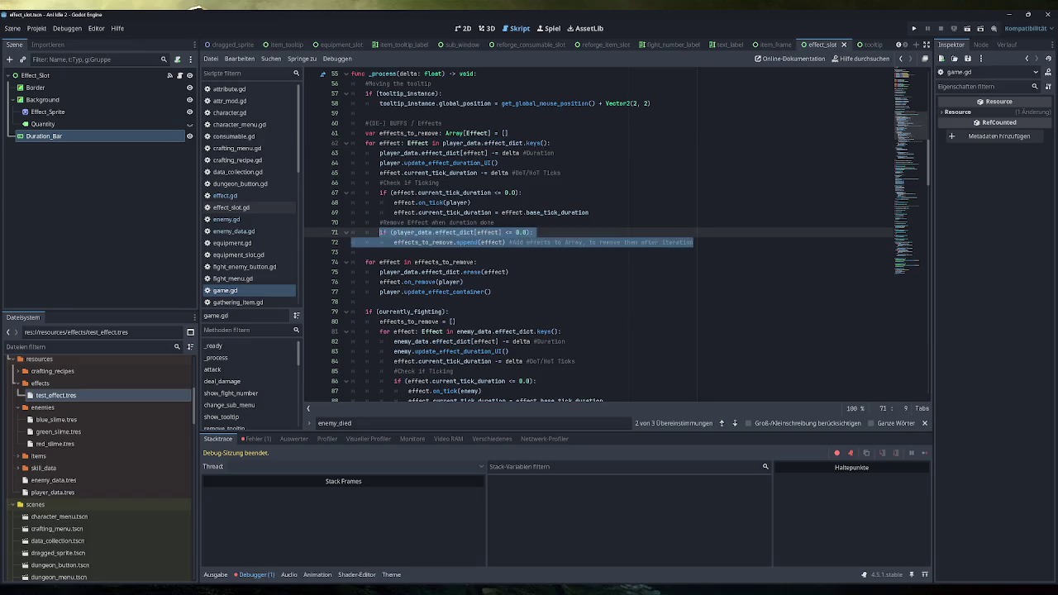
{"action": "left_click_drag", "start_coordinate": [517, 243], "coordinate": [393, 243]}
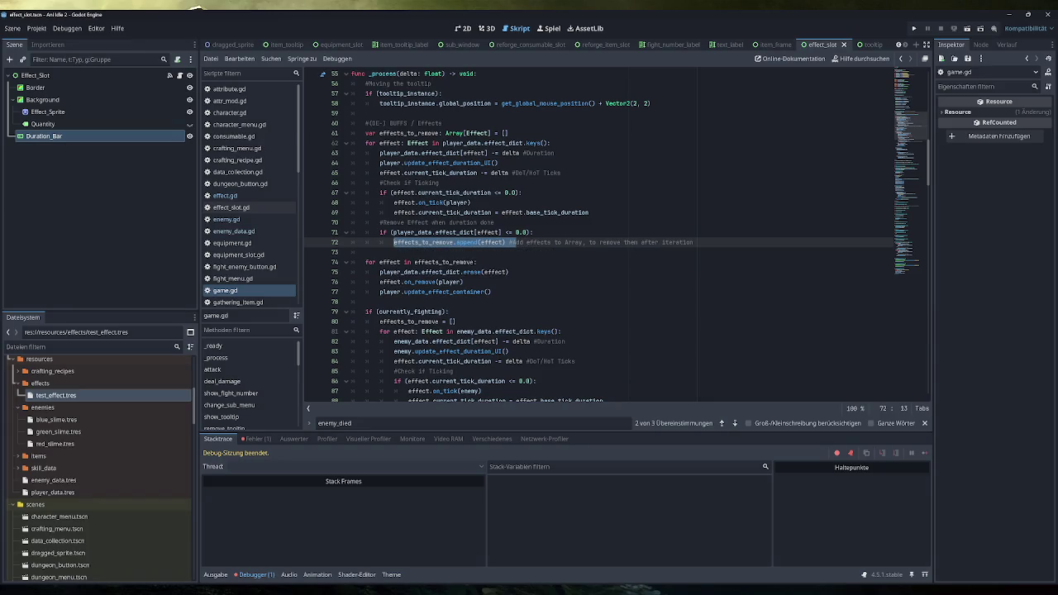
{"action": "left_click_drag", "start_coordinate": [589, 212], "coordinate": [380, 193]}
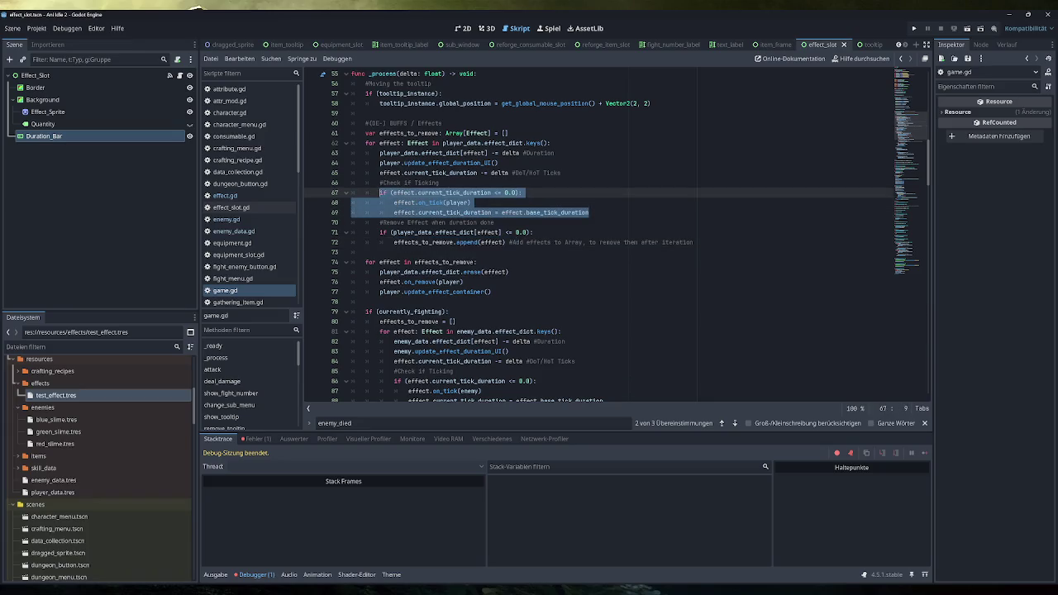
{"action": "left_click", "coordinate": [628, 212]}
{"action": "left_click", "coordinate": [698, 242]}
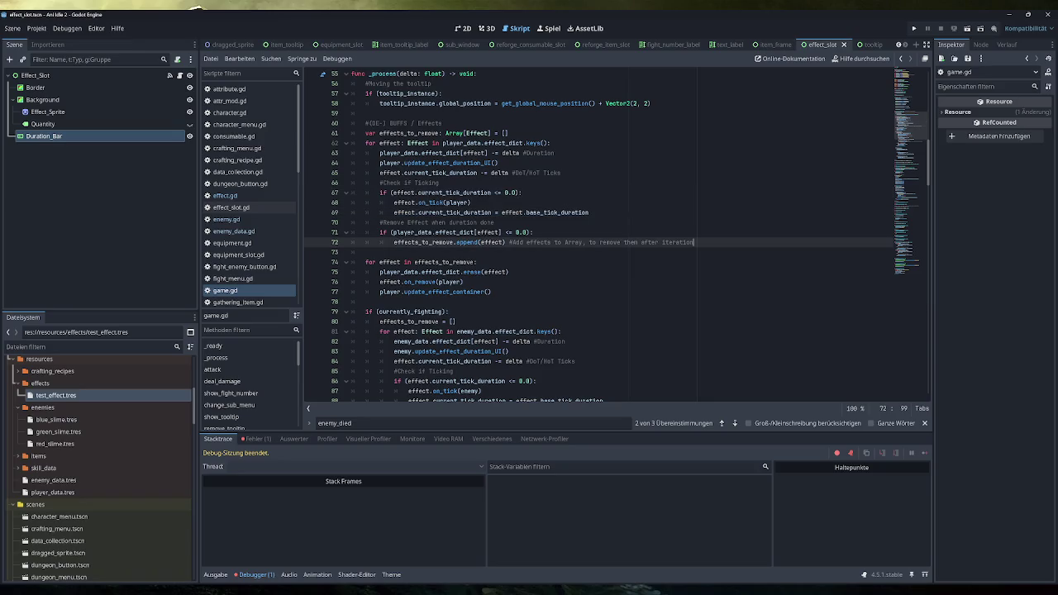
{"action": "mouse_move", "coordinate": [698, 242]}
{"action": "left_mouse_down"}
{"action": "mouse_move", "coordinate": [356, 223]}
{"action": "mouse_move", "coordinate": [380, 223]}
{"action": "left_mouse_up"}
Move the remove-effect block above the tick check, delete blank line 74, and test-run the game
{"action": "key", "text": "ctrl+x"}
{"action": "left_click", "coordinate": [560, 173]}
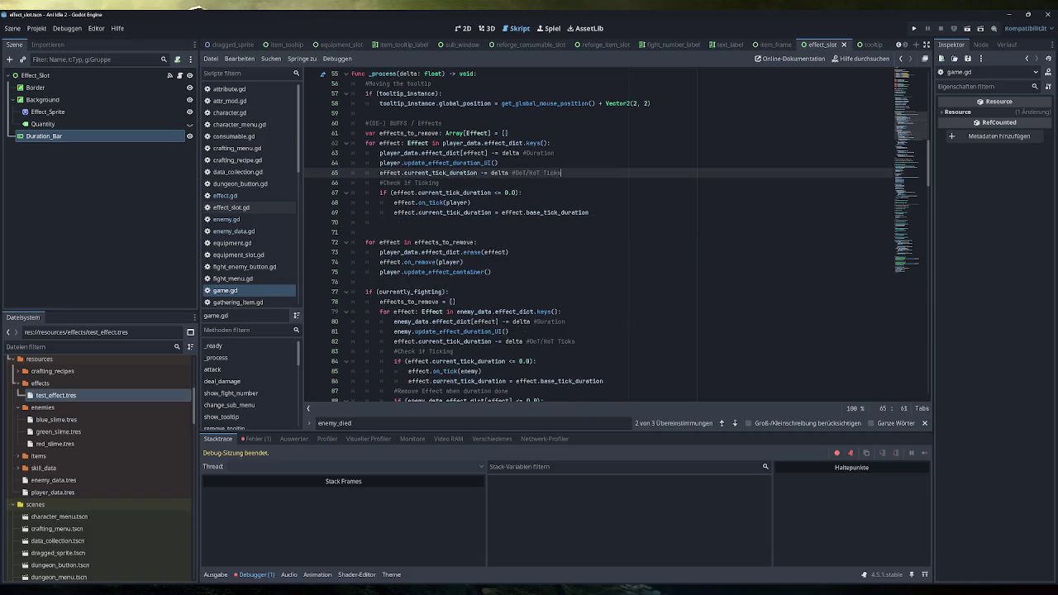
{"action": "key", "text": "Return"}
{"action": "key", "text": "ctrl+v"}
{"action": "left_click", "coordinate": [439, 213]}
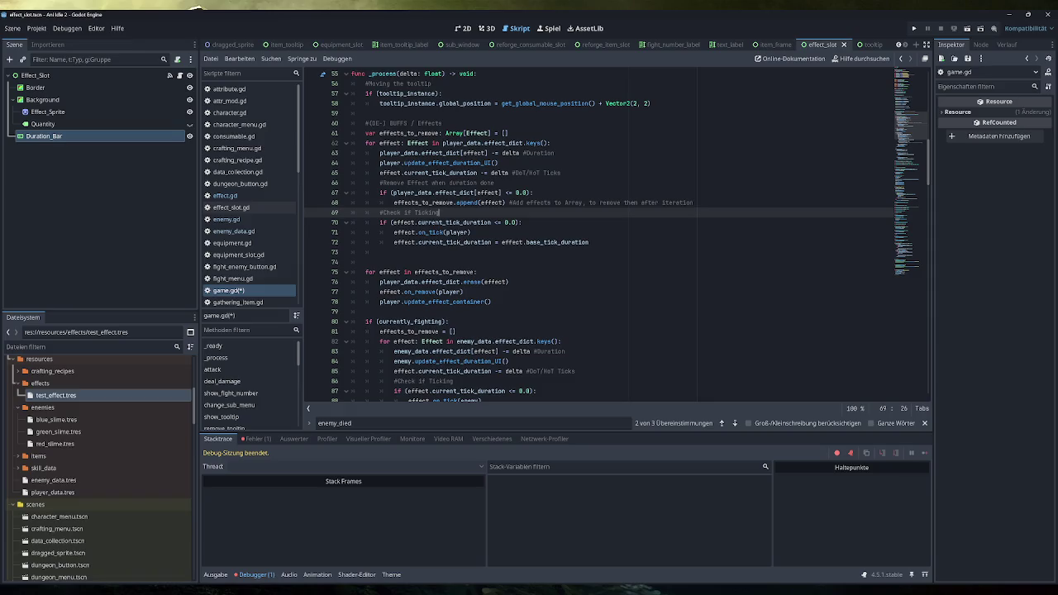
{"action": "left_click_drag", "start_coordinate": [533, 193], "coordinate": [419, 193]}
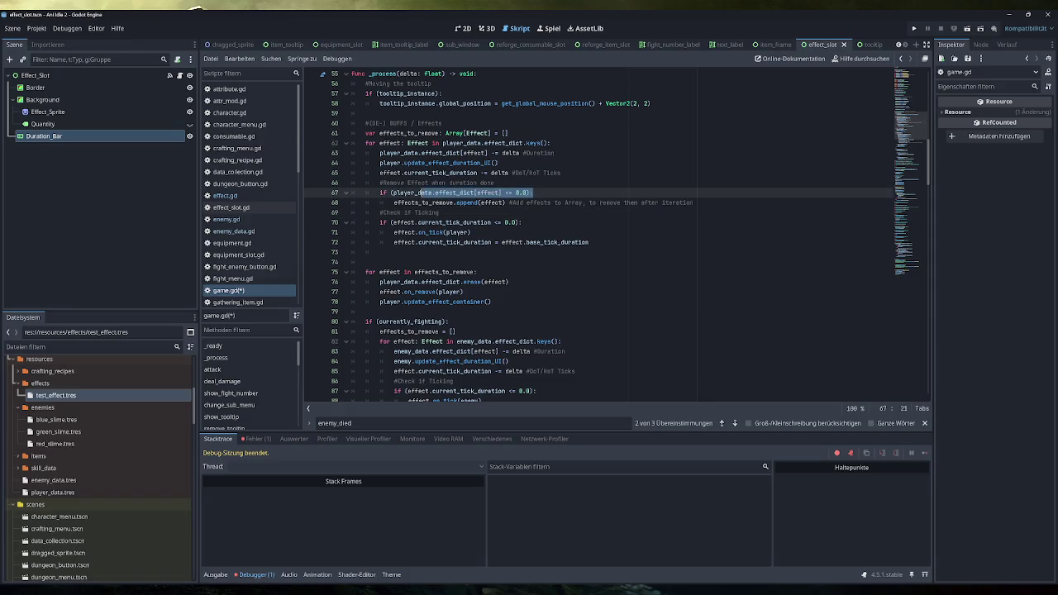
{"action": "left_click_drag", "start_coordinate": [521, 223], "coordinate": [403, 223]}
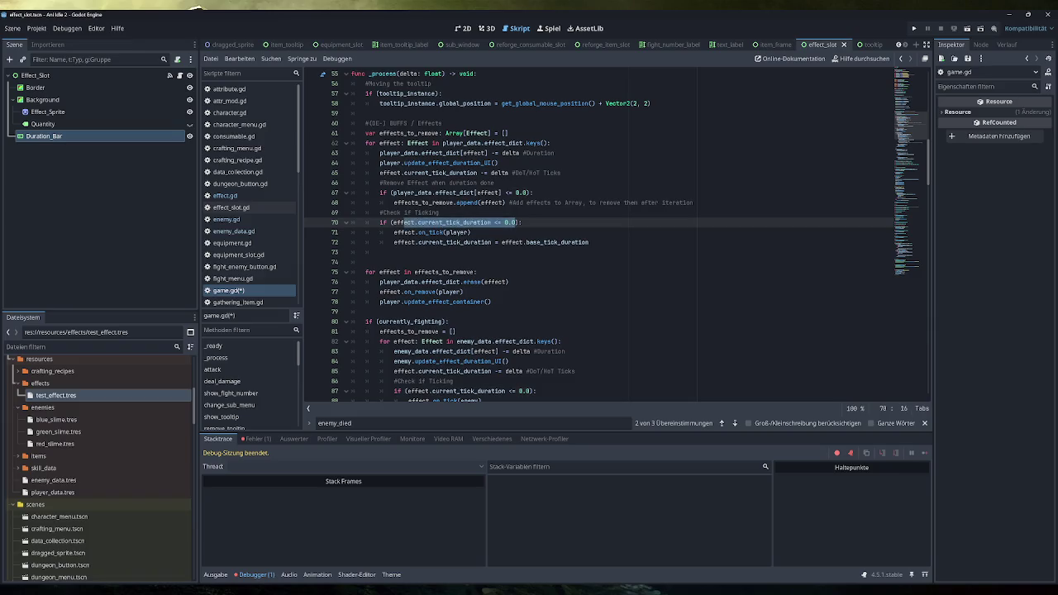
{"action": "left_click_drag", "start_coordinate": [491, 302], "coordinate": [365, 272]}
{"action": "left_click", "coordinate": [365, 262]}
{"action": "key", "text": "BackSpace"}
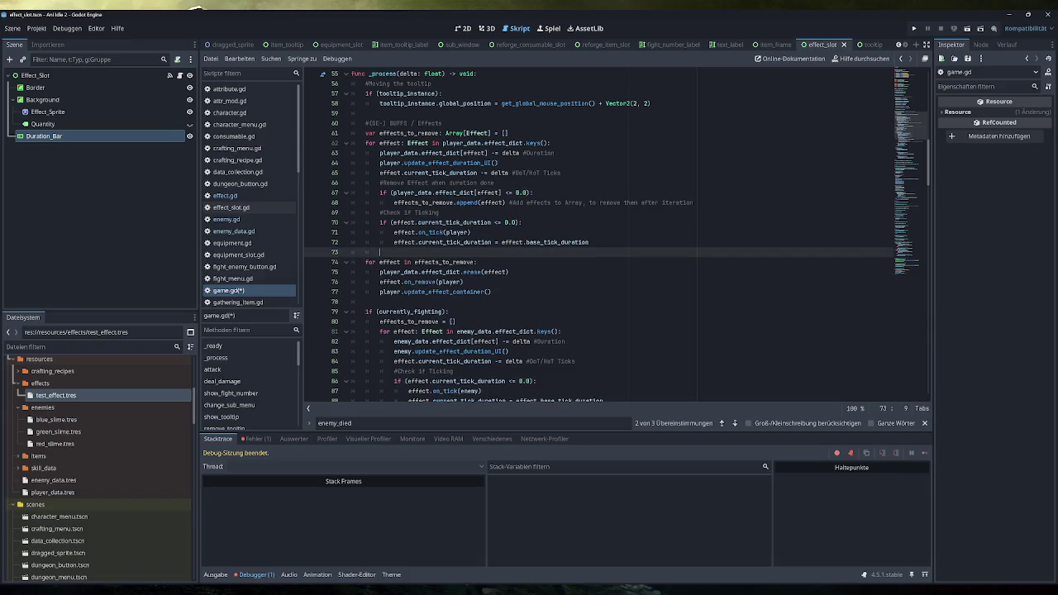
{"action": "left_click_drag", "start_coordinate": [471, 232], "coordinate": [393, 232]}
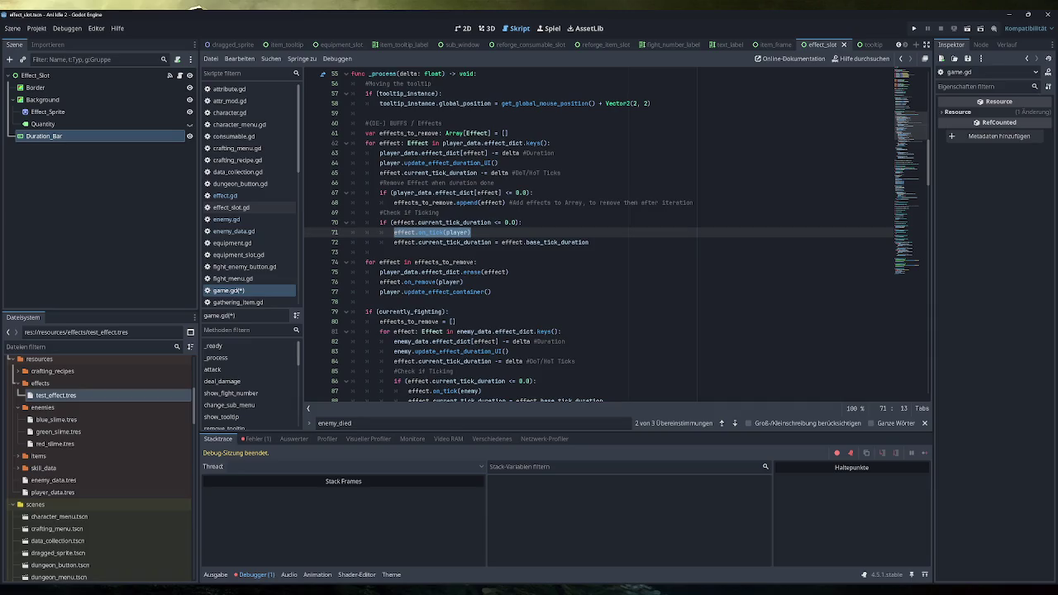
{"action": "left_click", "coordinate": [914, 28]}
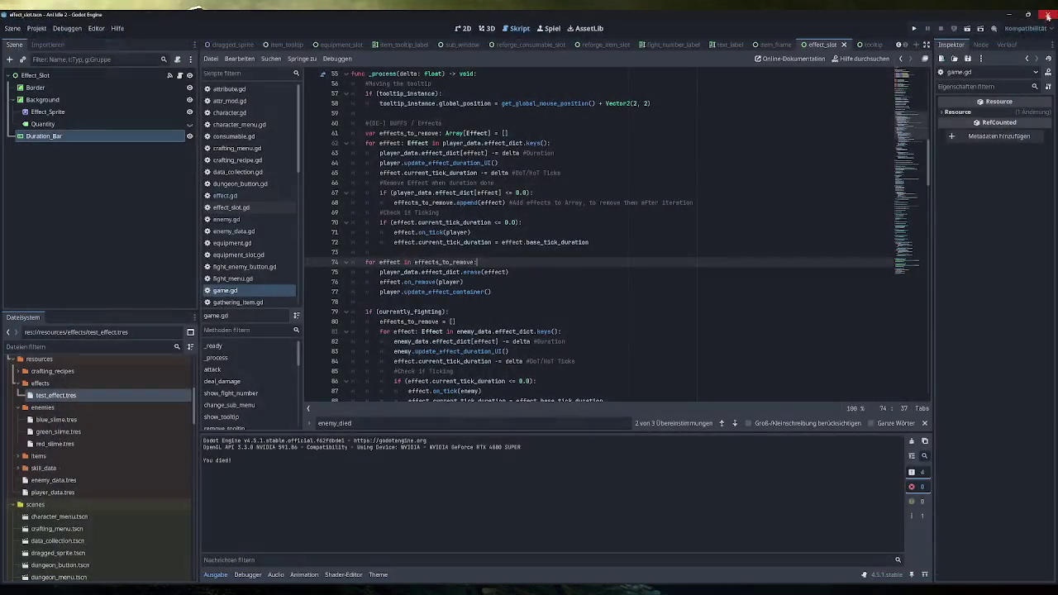
{"action": "left_click", "coordinate": [1048, 14]}
Move the enemy's expired-effect removal check above its tick check, remove the blank line, and save
{"action": "scroll", "coordinate": [600, 235], "scroll_direction": "down", "scroll_amount": 4}
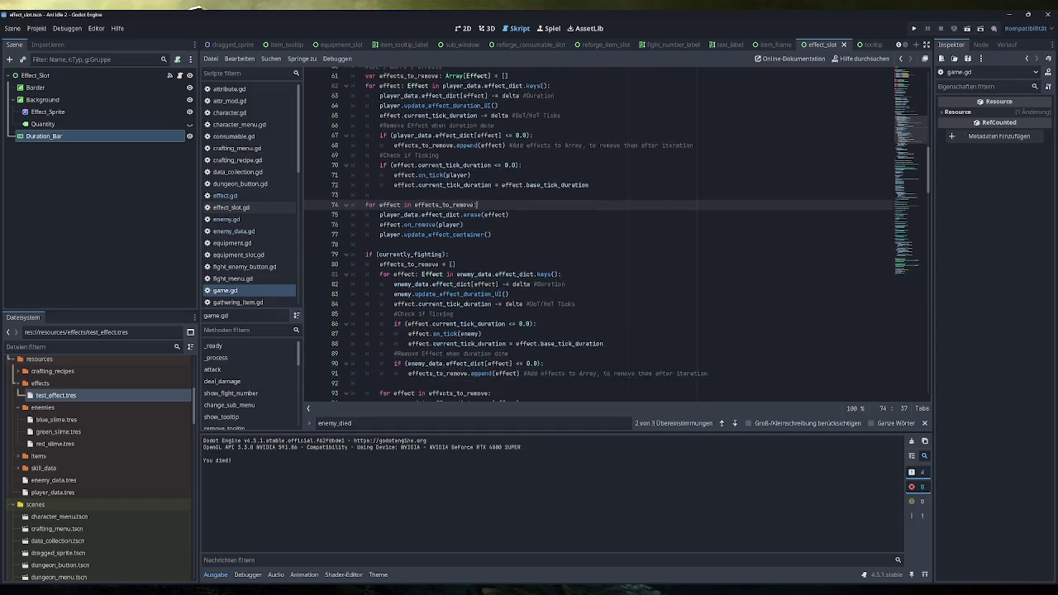
{"action": "mouse_move", "coordinate": [708, 311]}
{"action": "left_mouse_down"}
{"action": "mouse_move", "coordinate": [356, 308]}
{"action": "mouse_move", "coordinate": [356, 298]}
{"action": "mouse_move", "coordinate": [395, 292]}
{"action": "left_mouse_up"}
{"action": "key", "text": "Delete"}
{"action": "left_click", "coordinate": [576, 242]}
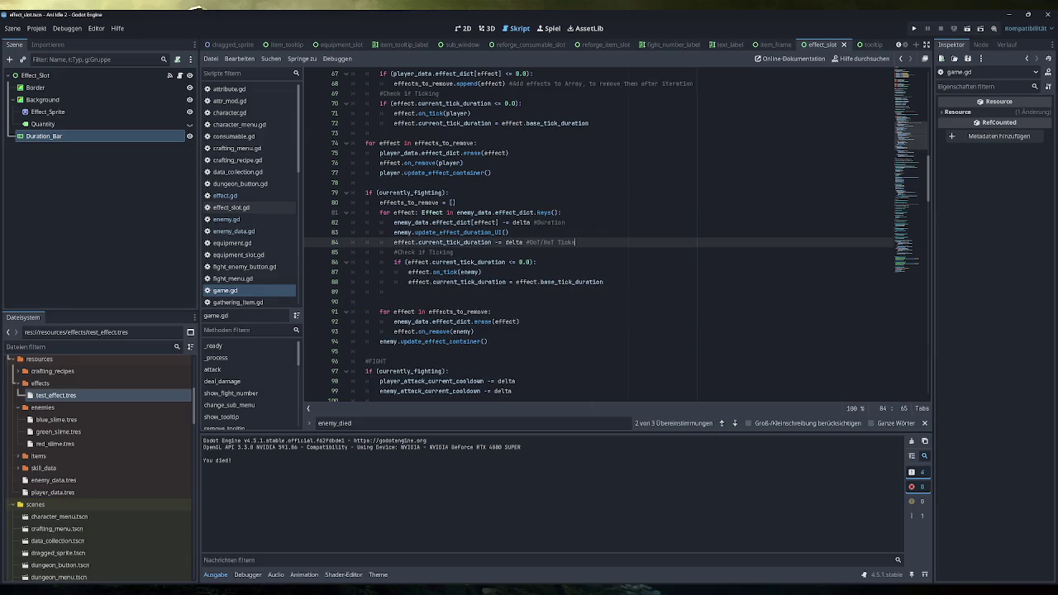
{"action": "key", "text": "ctrl+v"}
{"action": "left_click", "coordinate": [514, 321]}
{"action": "key", "text": "BackSpace"}
{"action": "key", "text": "ctrl+s"}
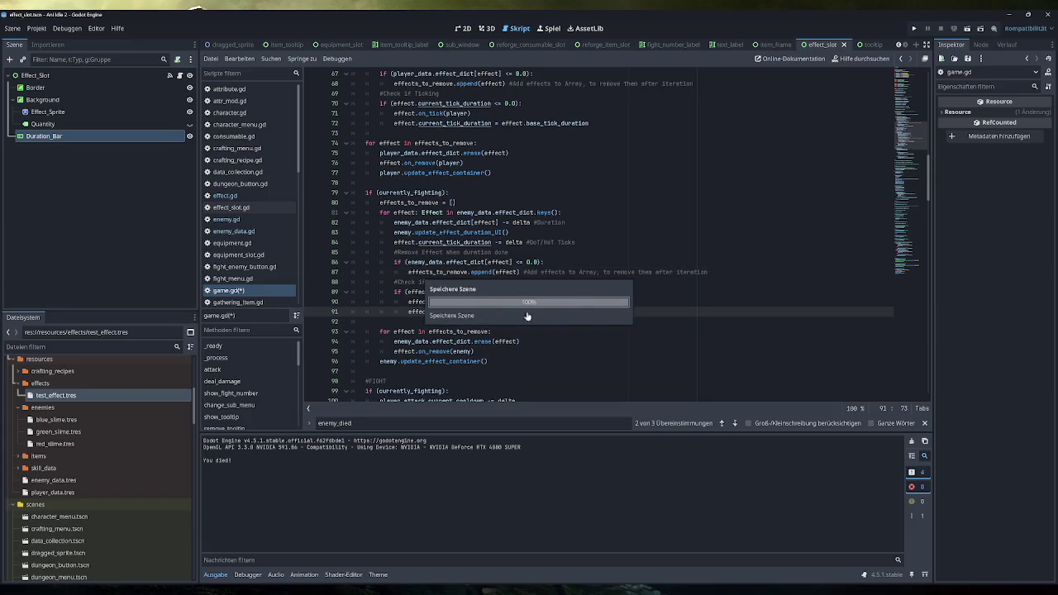
Run the game, fight a slime with the test effect applied, then stop it with F8
{"action": "left_click", "coordinate": [914, 29]}
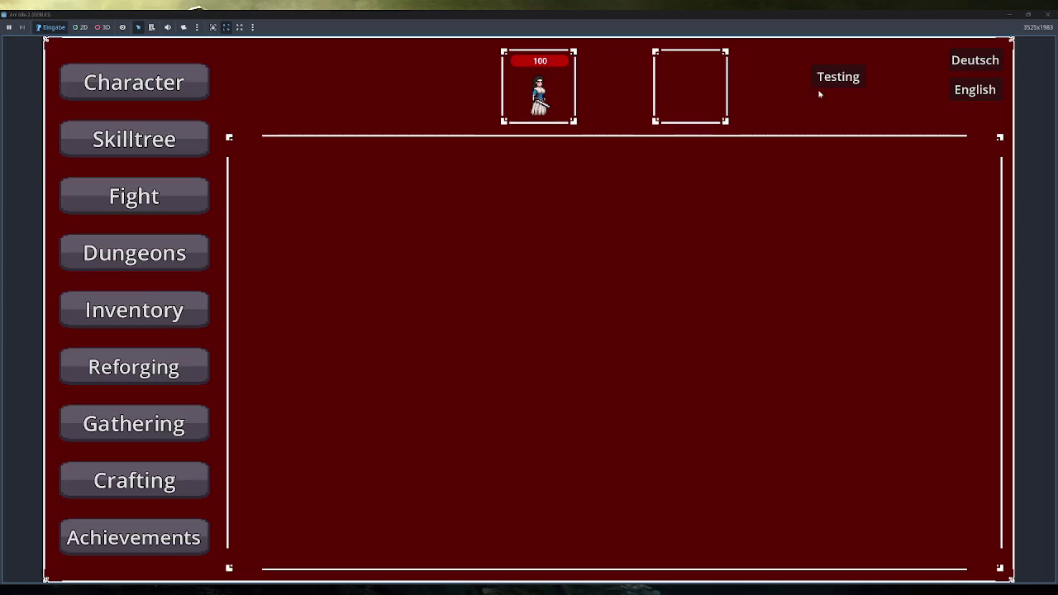
{"action": "left_click", "coordinate": [165, 195]}
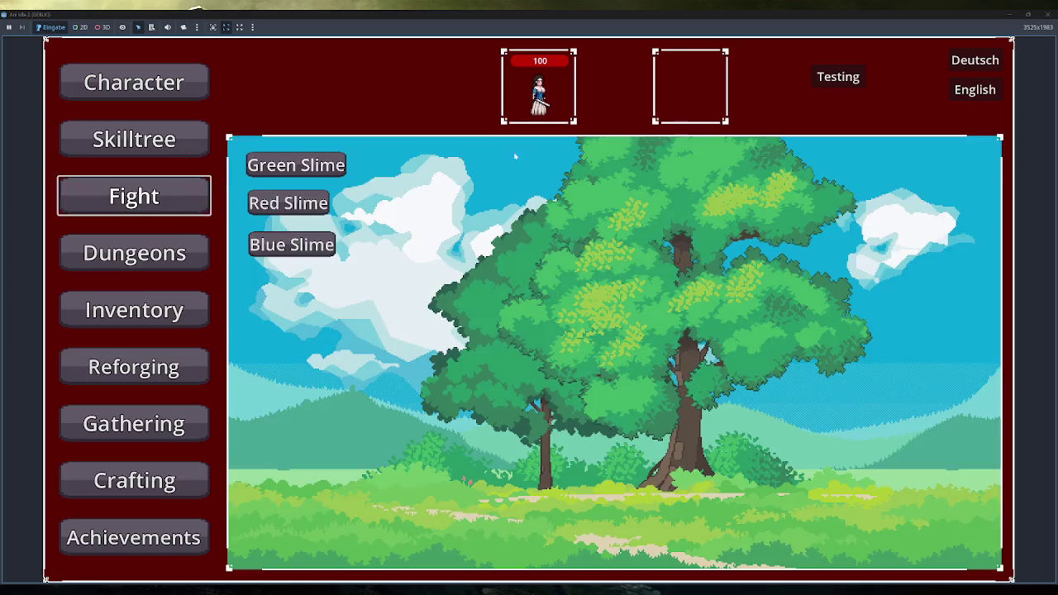
{"action": "left_click", "coordinate": [308, 200]}
{"action": "left_click", "coordinate": [827, 76]}
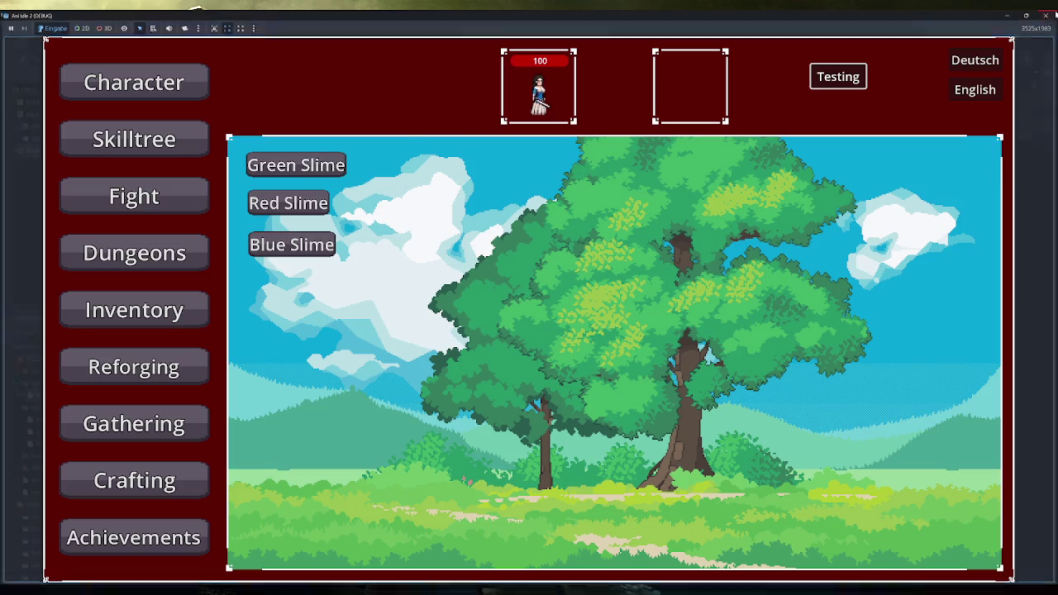
{"action": "key", "text": "F8"}
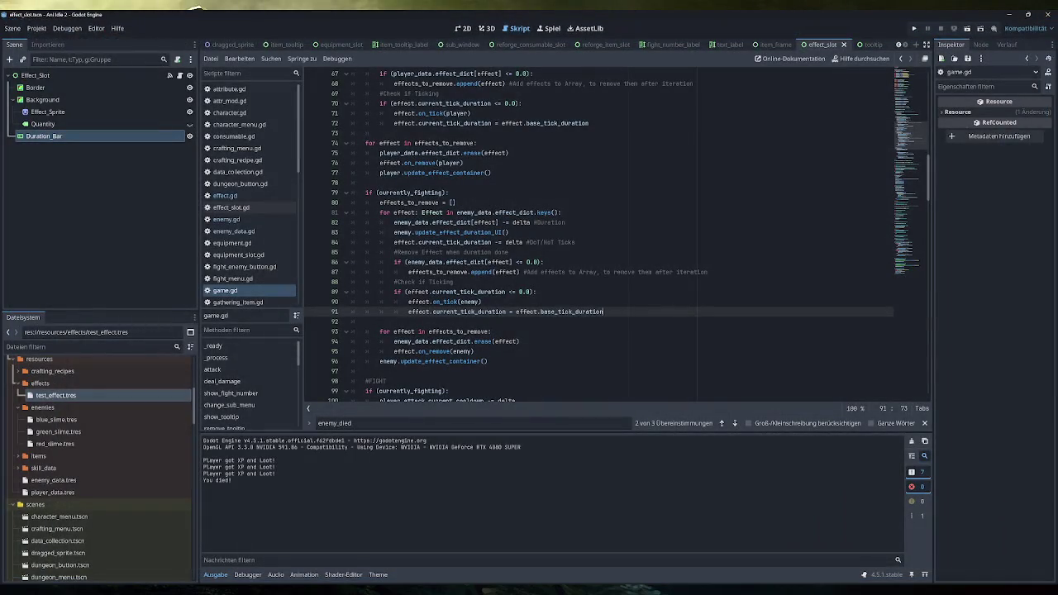
Set test_effect.tres Over Time Value to 4 and test it in a fight
{"action": "left_click", "coordinate": [74, 395]}
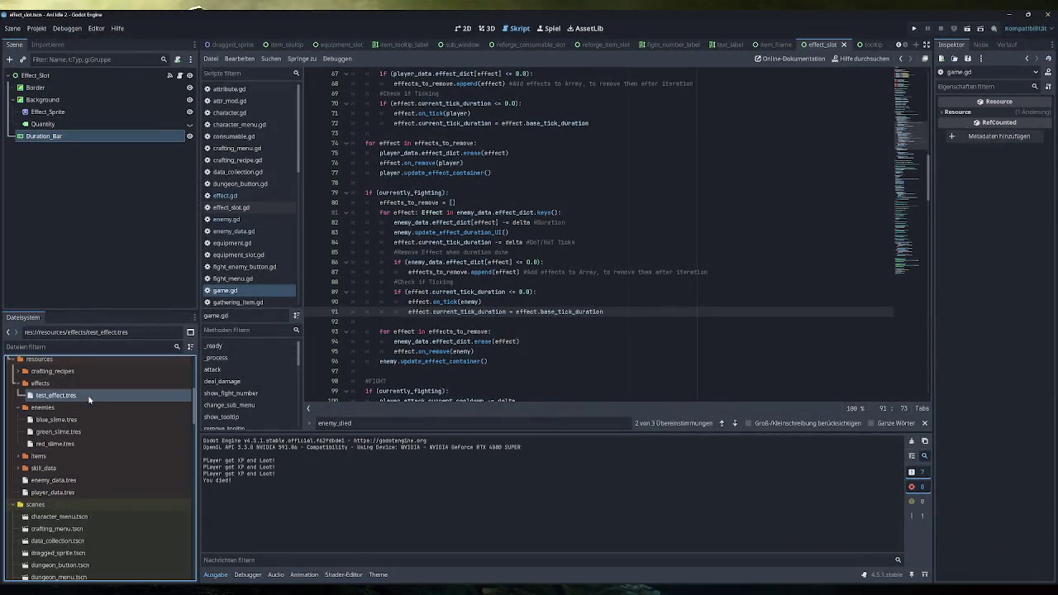
{"action": "left_click", "coordinate": [1008, 261]}
{"action": "type", "text": "4"}
{"action": "key", "text": "Return"}
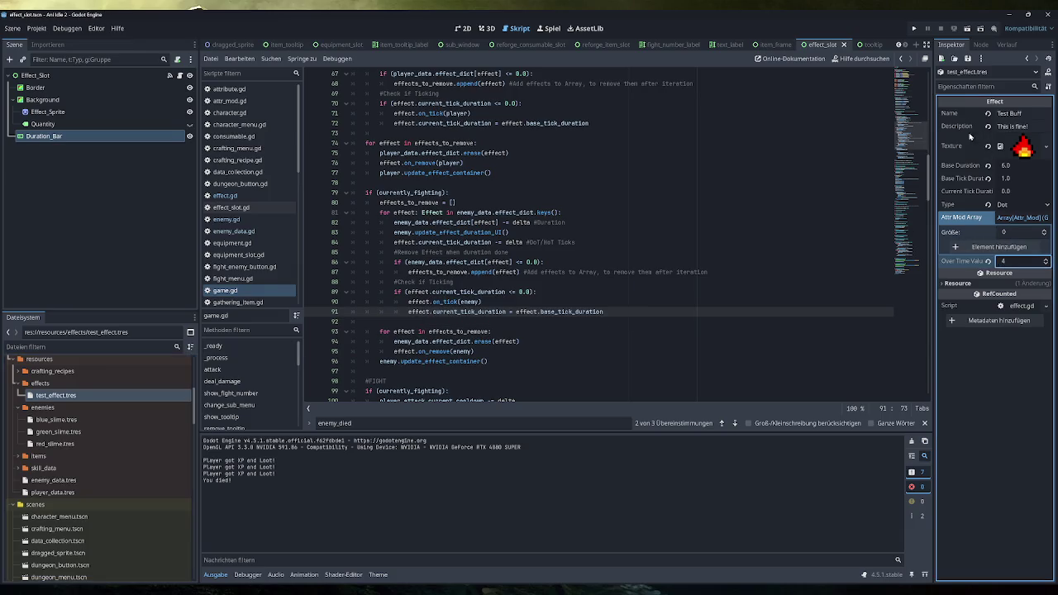
{"action": "left_click", "coordinate": [914, 29]}
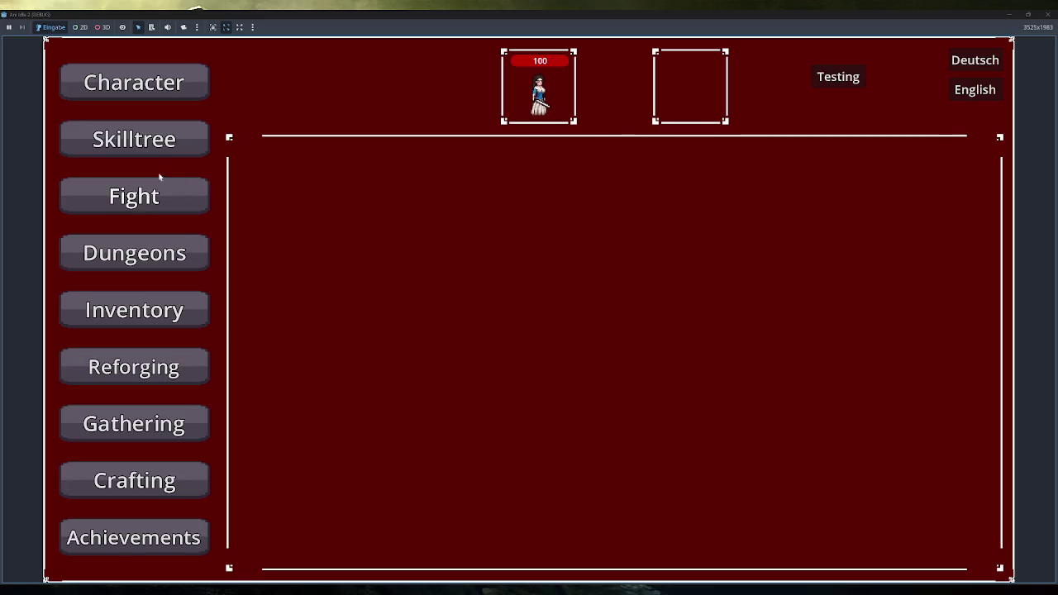
{"action": "left_click", "coordinate": [159, 189]}
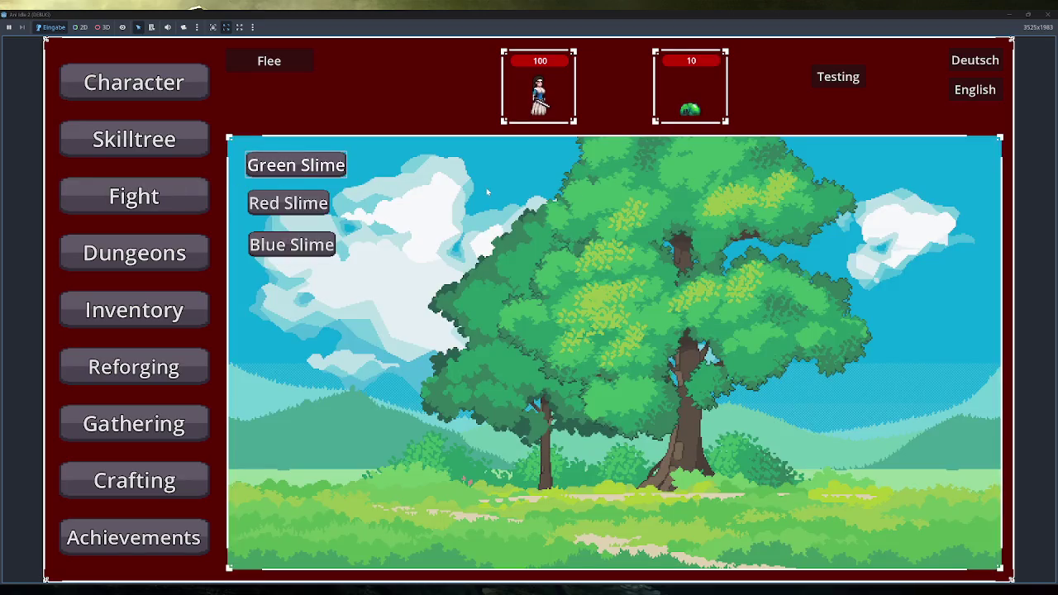
{"action": "left_click", "coordinate": [837, 77]}
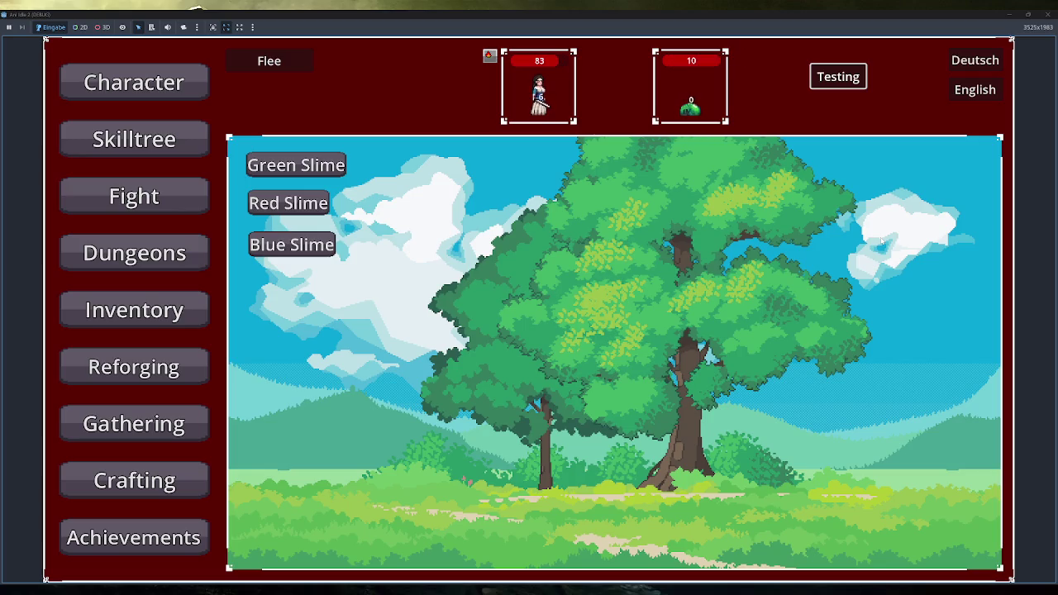
{"action": "left_click", "coordinate": [1048, 14]}
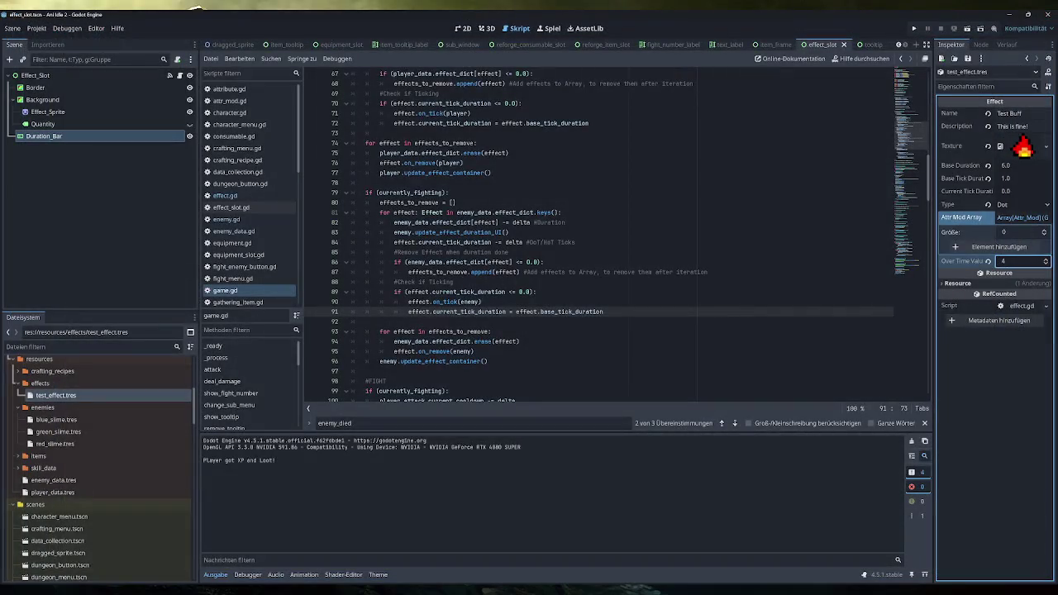
Change Over Time Value to 1, save the project, and run the game again
{"action": "left_click", "coordinate": [1001, 262]}
{"action": "type", "text": "1"}
{"action": "key", "text": "Return"}
{"action": "left_click", "coordinate": [1019, 165]}
{"action": "key", "text": "ctrl+s"}
{"action": "left_click", "coordinate": [914, 28]}
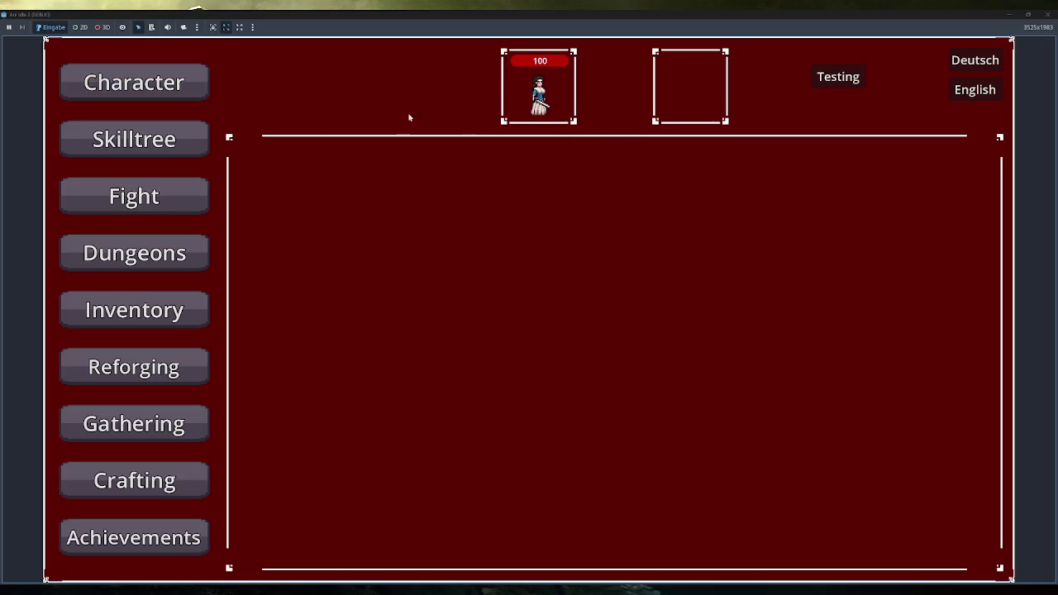
Fight the Green Slime, reapplying the weakened test effect until the player dies, then close the game
{"action": "left_click", "coordinate": [207, 196]}
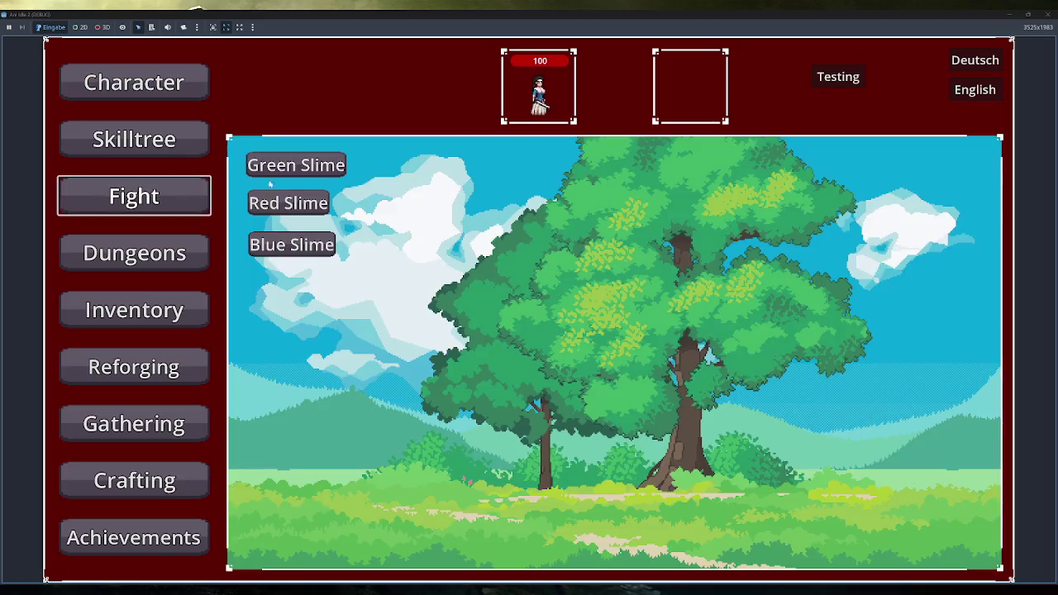
{"action": "left_click", "coordinate": [296, 164]}
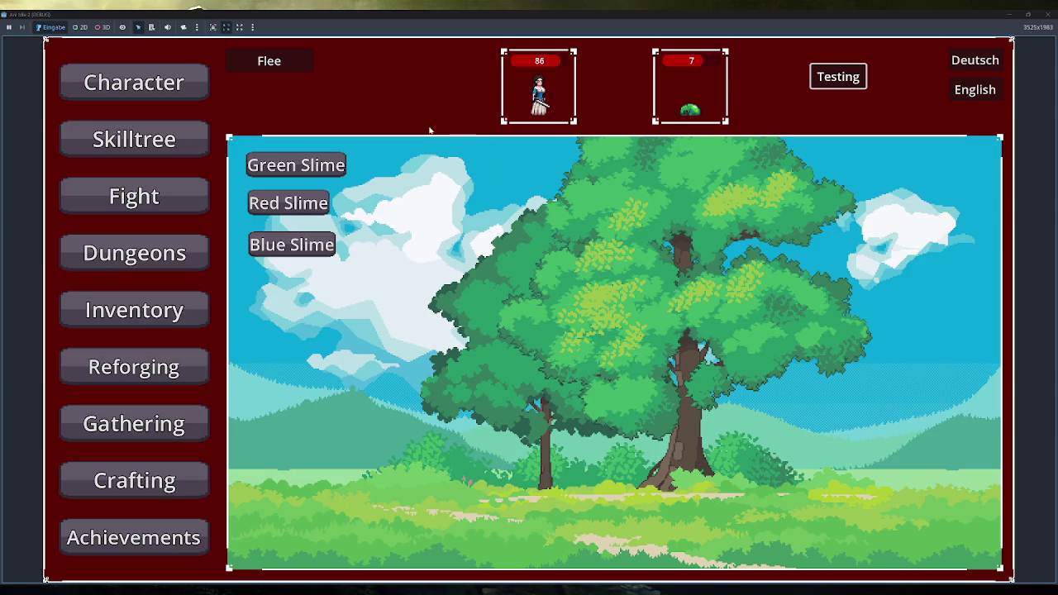
{"action": "left_click", "coordinate": [333, 158]}
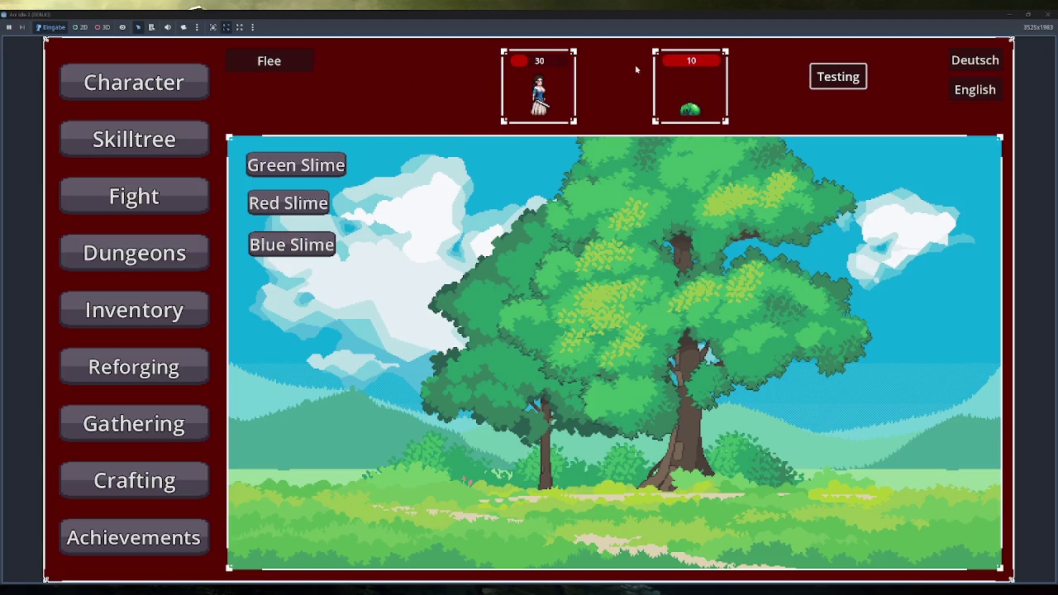
{"action": "left_click", "coordinate": [844, 79]}
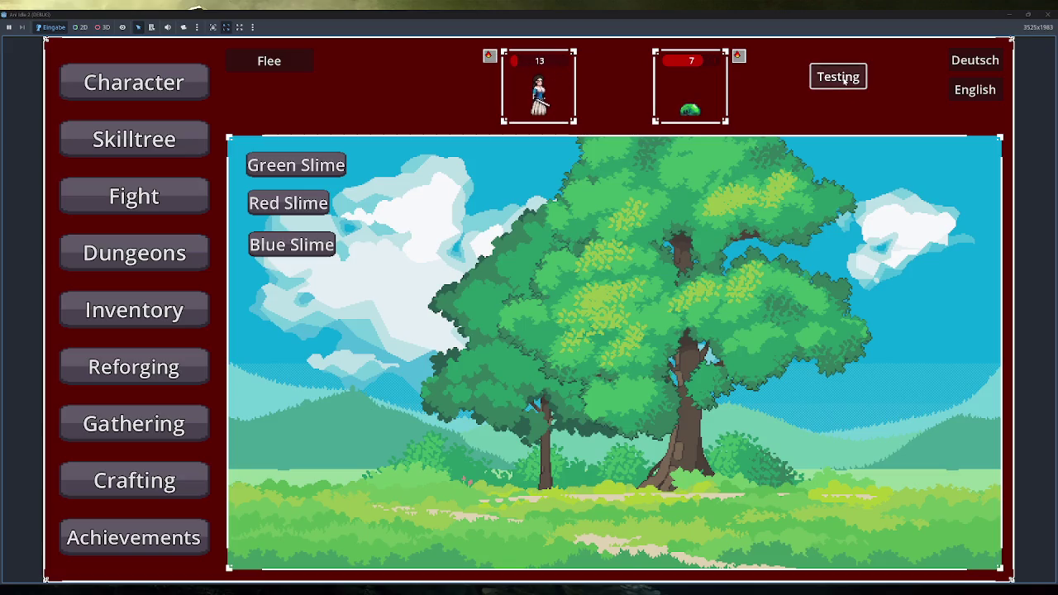
{"action": "left_click", "coordinate": [845, 80]}
{"action": "left_click", "coordinate": [845, 78]}
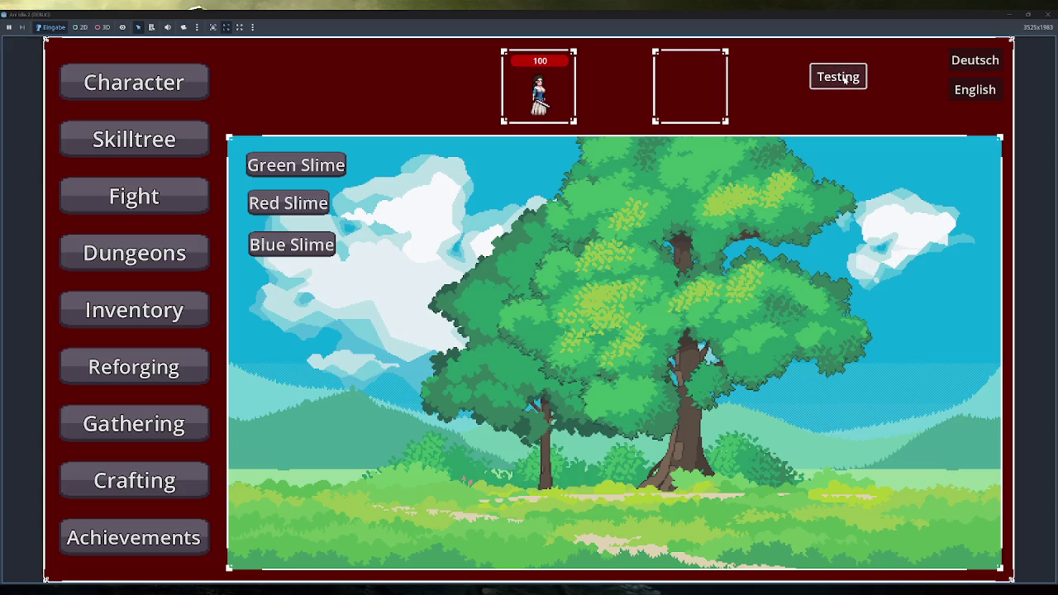
{"action": "left_click", "coordinate": [1050, 14]}
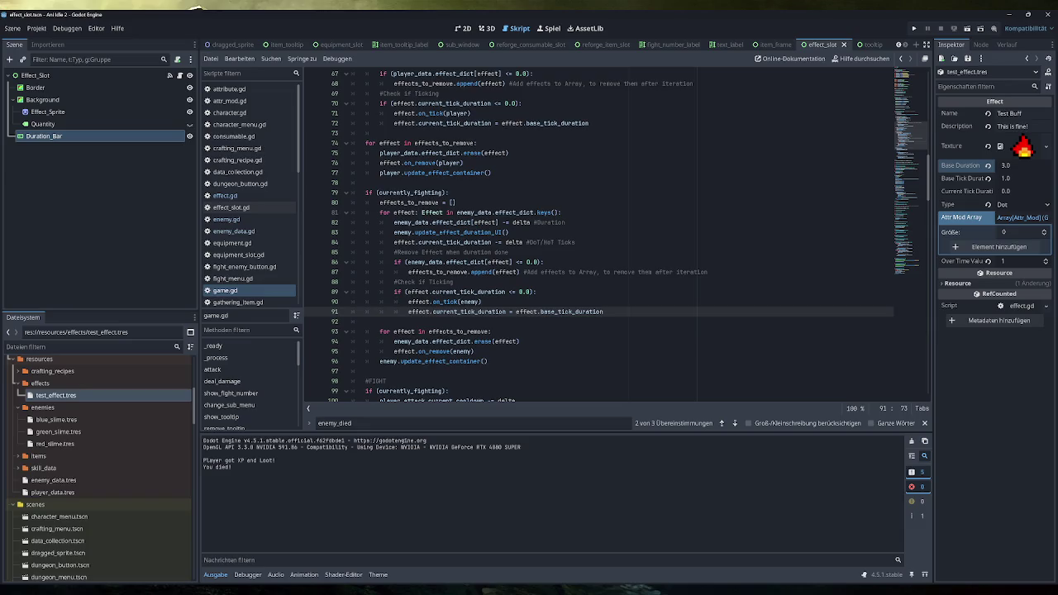
Change the test effect's Type to Hot and save
{"action": "left_click", "coordinate": [1026, 204]}
{"action": "left_click", "coordinate": [1016, 225]}
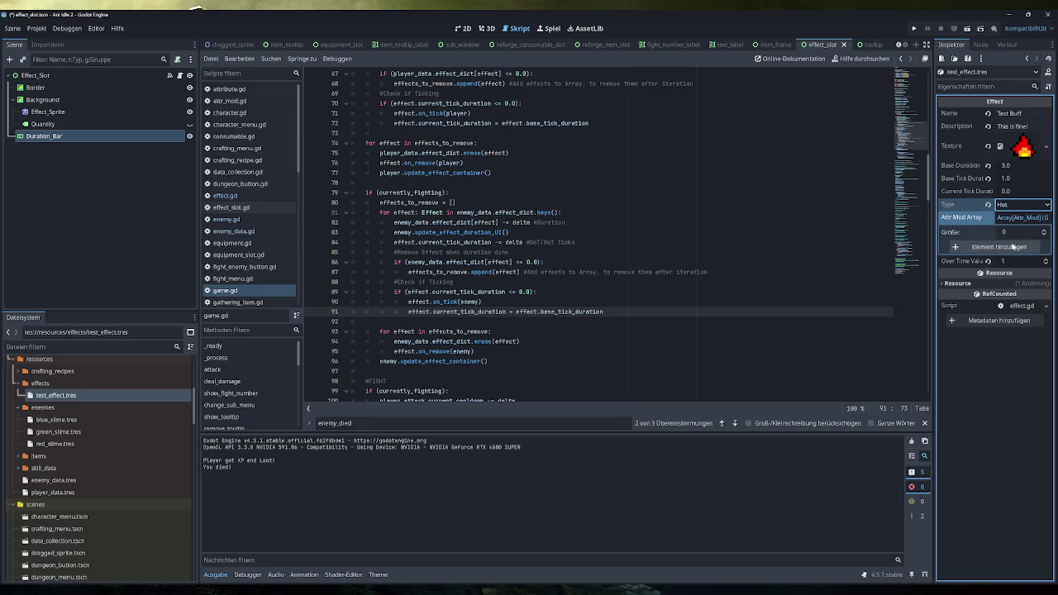
{"action": "key", "text": "ctrl+s"}
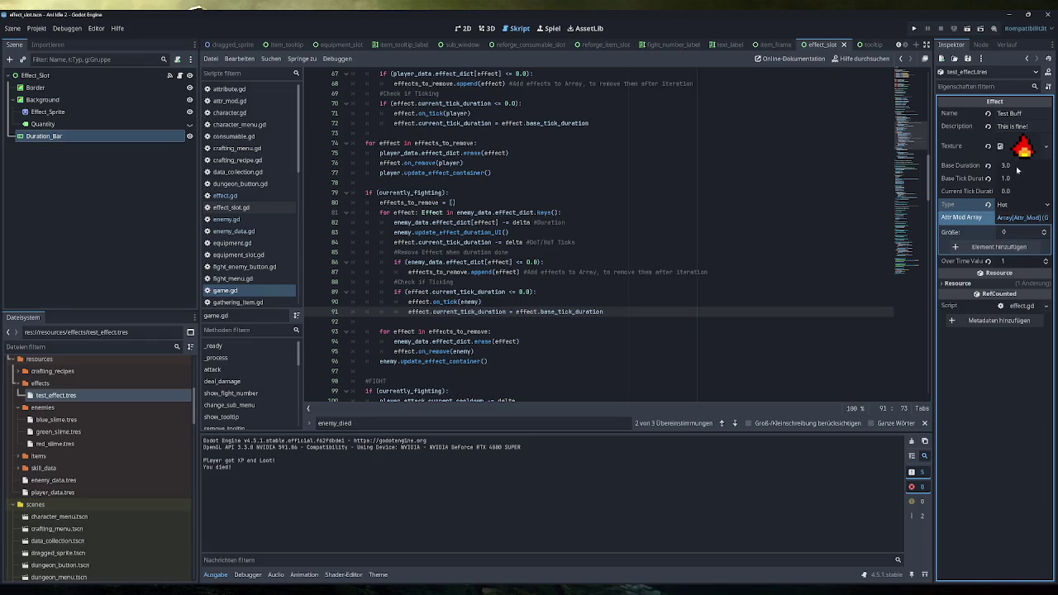
Set Over Time Value to 5, save the resource, and run the project
{"action": "left_click", "coordinate": [1017, 261]}
{"action": "type", "text": "5"}
{"action": "key", "text": "Return"}
{"action": "key", "text": "ctrl+s"}
{"action": "left_click", "coordinate": [914, 28]}
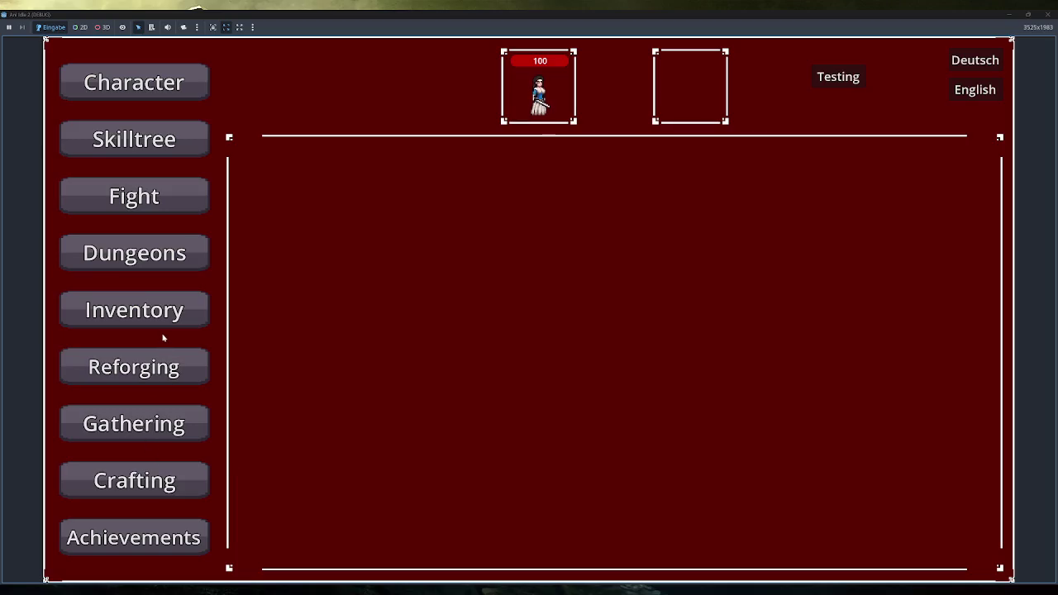
Add the test items to the inventory and equip the staff
{"action": "left_click", "coordinate": [107, 312]}
{"action": "left_click", "coordinate": [277, 548]}
{"action": "double_click", "coordinate": [378, 234]}
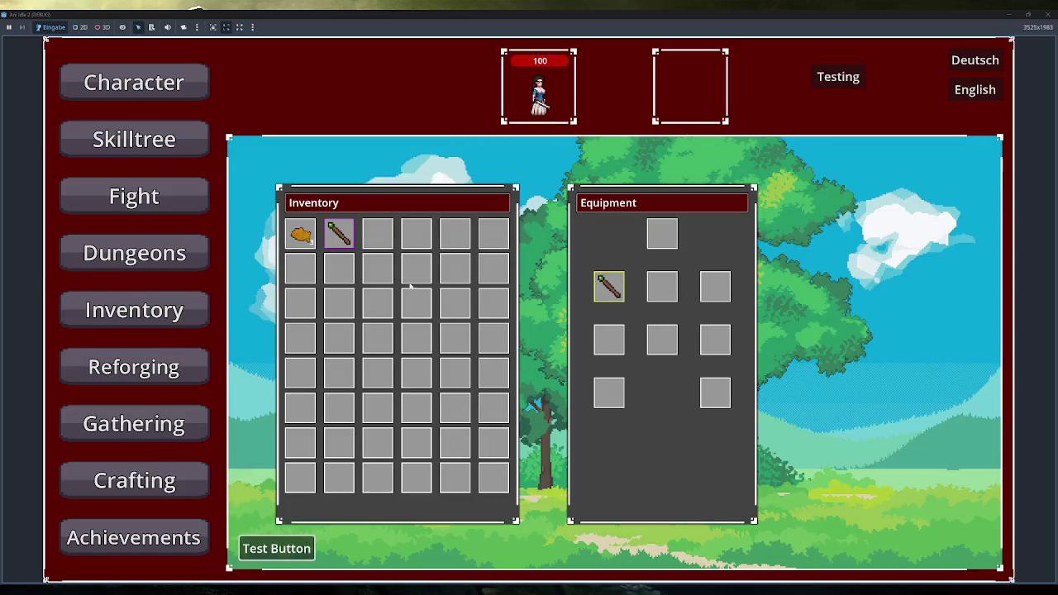
Fight a slime, apply the test effects to player and enemy, then leave the game
{"action": "left_click", "coordinate": [197, 197]}
{"action": "left_click", "coordinate": [296, 165]}
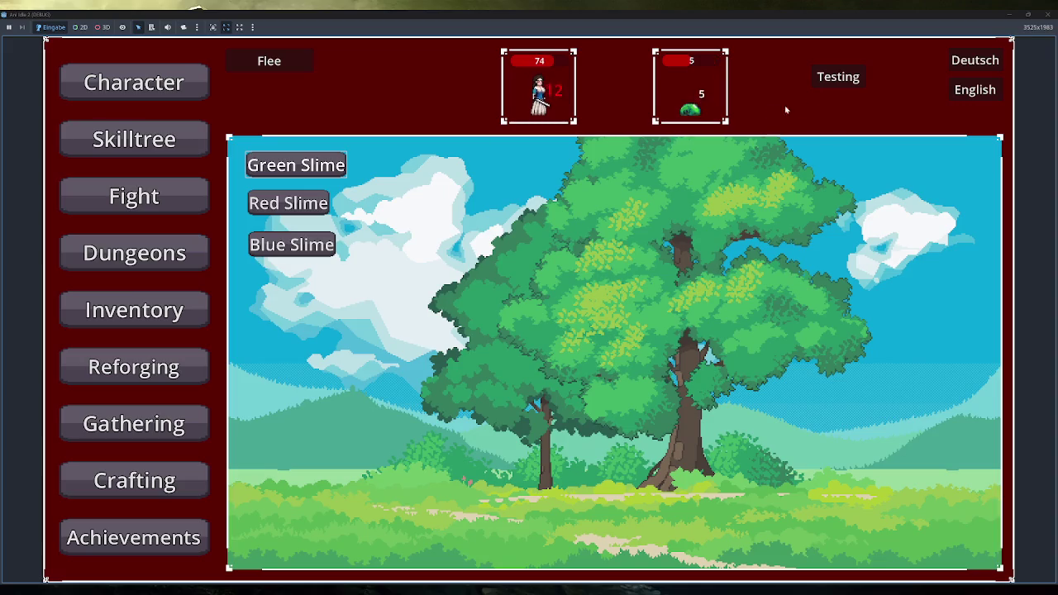
{"action": "left_click", "coordinate": [838, 76]}
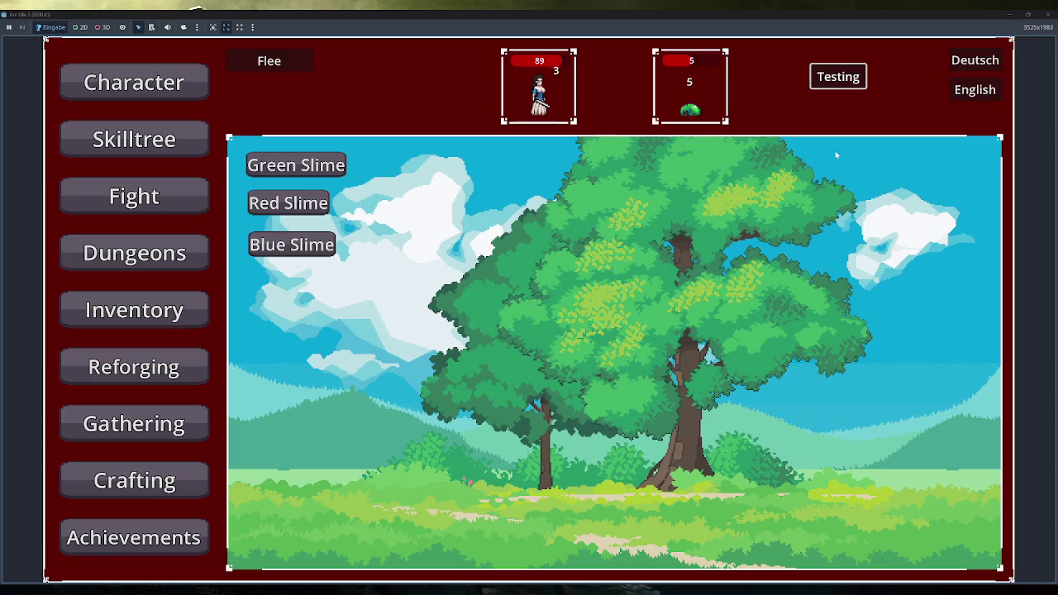
{"action": "key", "text": "alt+Tab"}
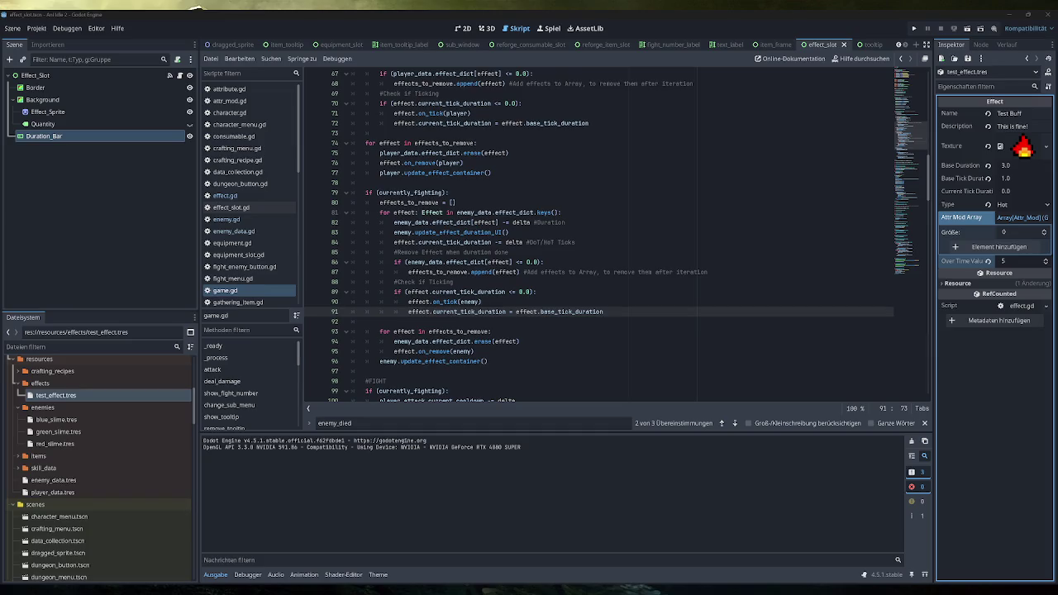
Switch to Obsidian, open the Excalidraw effects drawing and scroll through its MOD, DOT and HOT flows
{"action": "key", "text": "alt+Tab"}
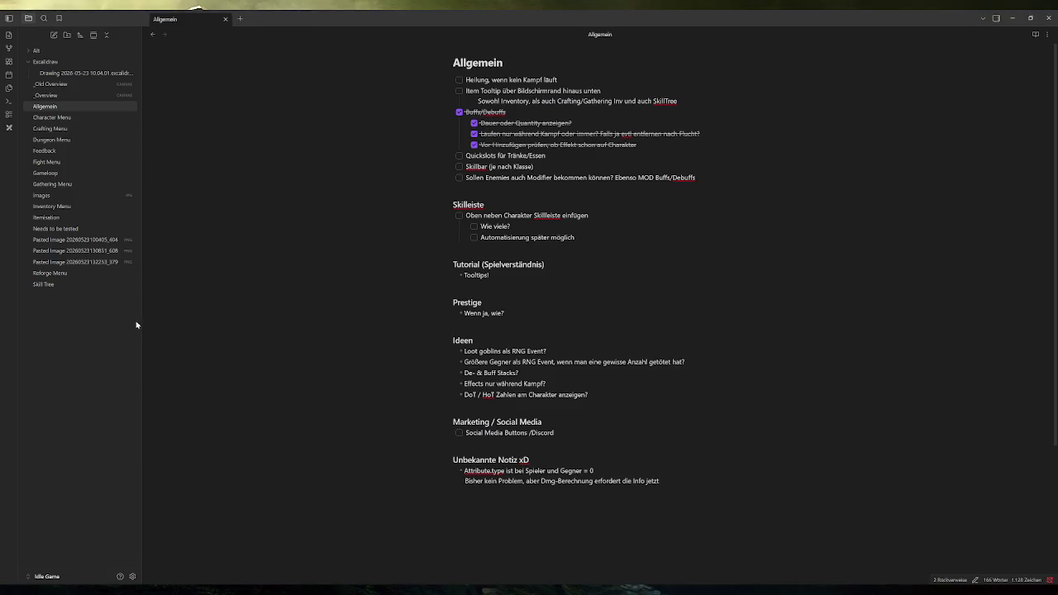
{"action": "left_click", "coordinate": [83, 73]}
{"action": "scroll", "coordinate": [587, 330], "scroll_direction": "down", "scroll_amount": 3}
{"action": "scroll", "coordinate": [582, 354], "scroll_direction": "up", "scroll_amount": 5, "text": "ctrl"}
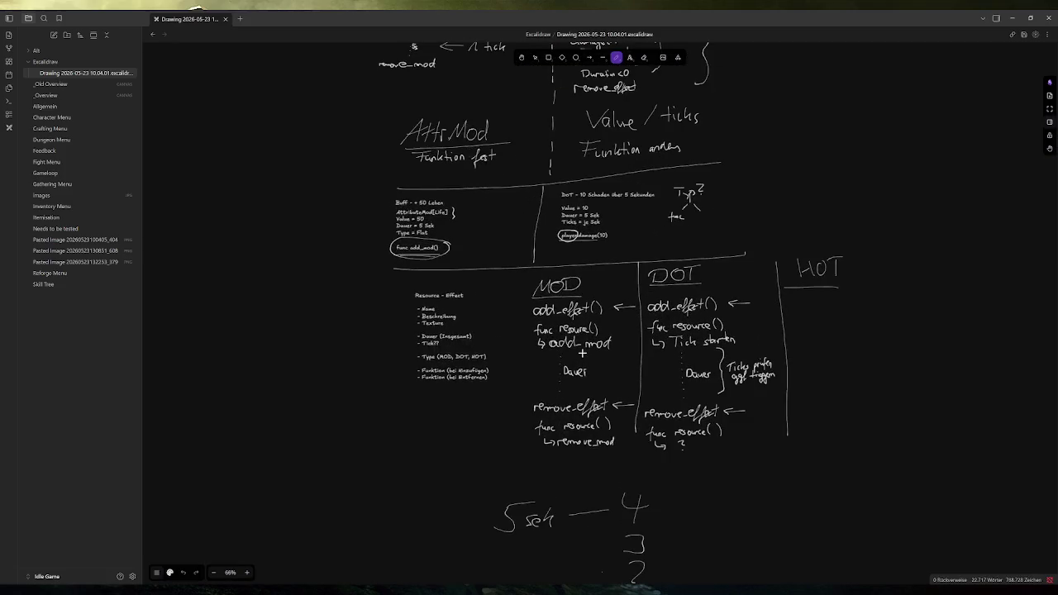
{"action": "scroll", "coordinate": [581, 356], "scroll_direction": "up", "scroll_amount": 3}
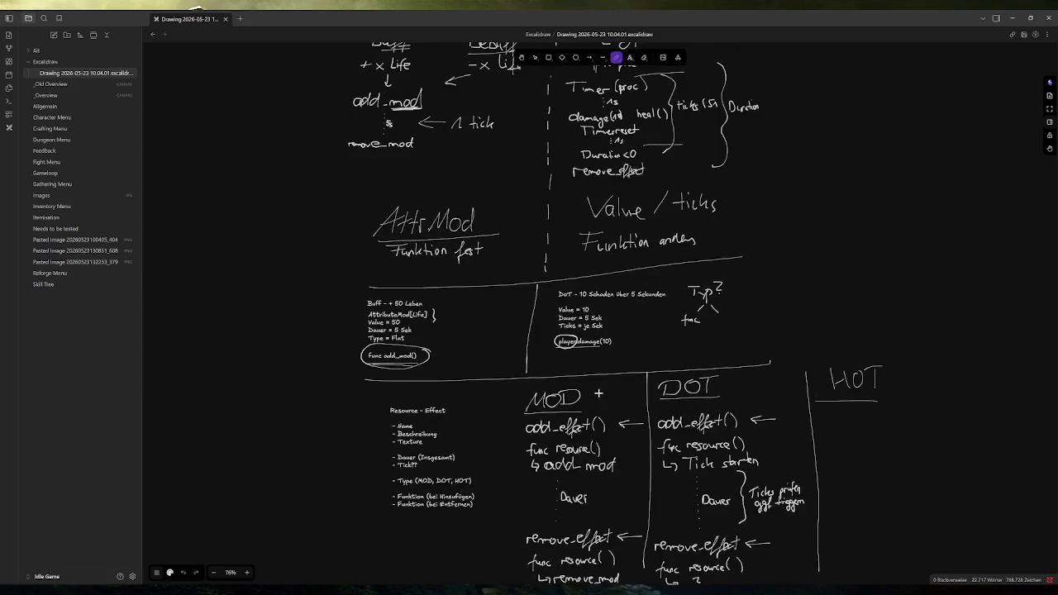
{"action": "scroll", "coordinate": [599, 393], "scroll_direction": "up", "scroll_amount": 1}
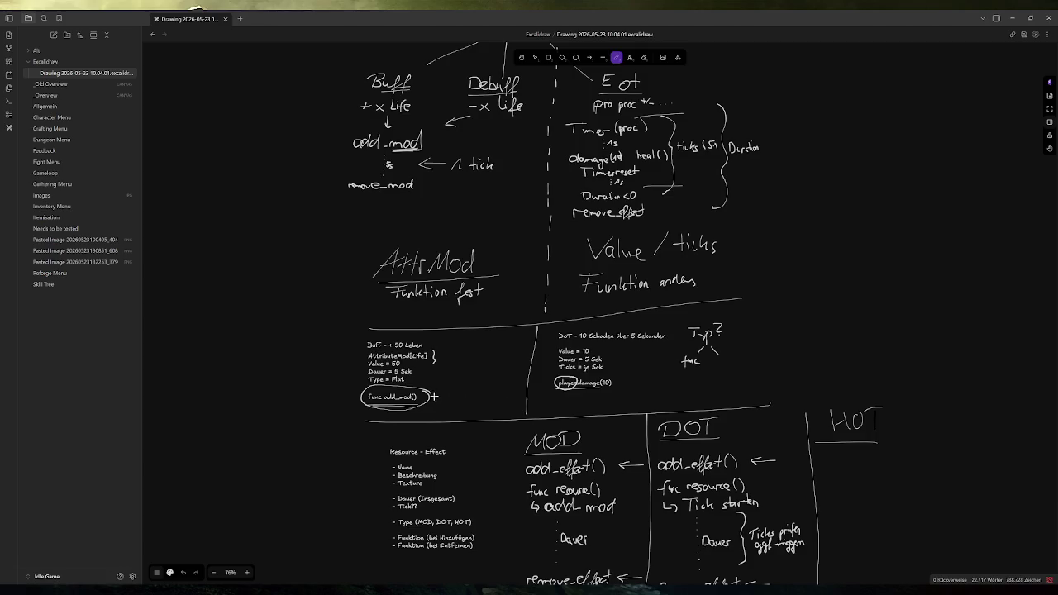
{"action": "scroll", "coordinate": [653, 355], "scroll_direction": "up", "scroll_amount": 3}
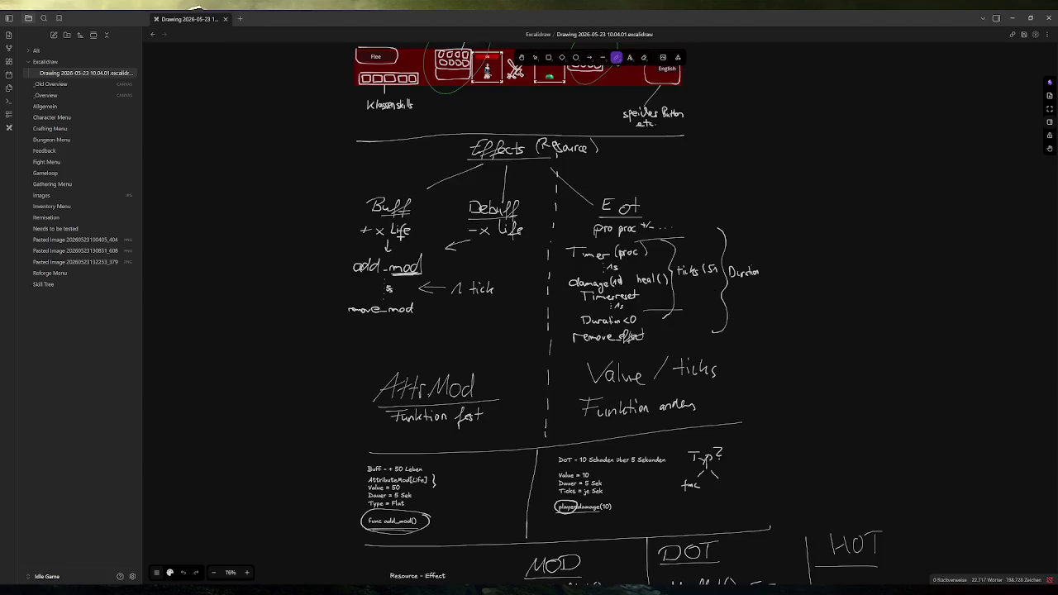
{"action": "scroll", "coordinate": [584, 406], "scroll_direction": "up", "scroll_amount": 3}
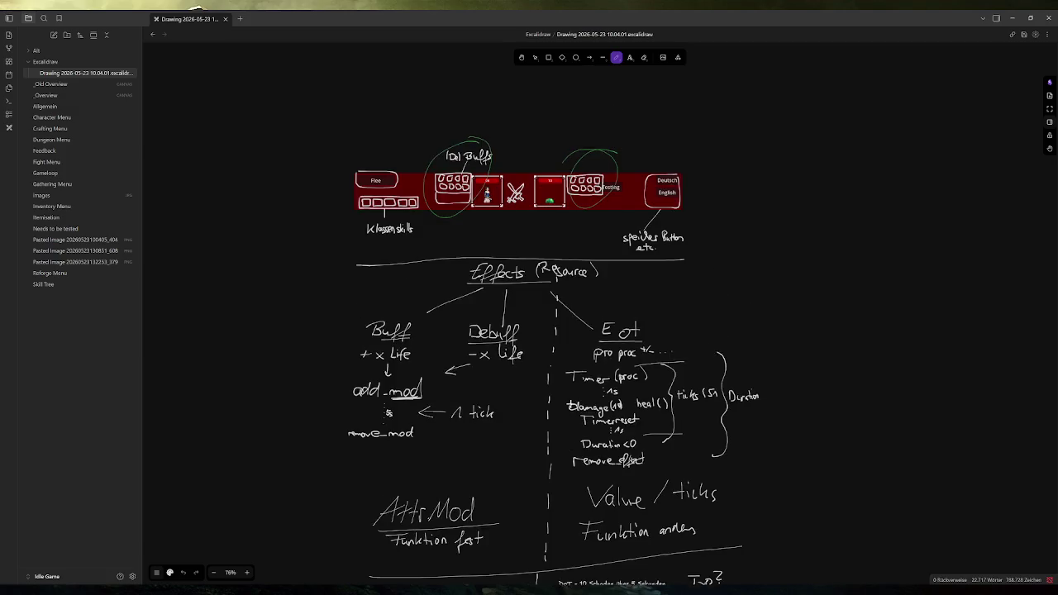
{"action": "scroll", "coordinate": [575, 393], "scroll_direction": "up", "scroll_amount": 2}
{"action": "scroll", "coordinate": [470, 248], "scroll_direction": "up", "scroll_amount": 3, "text": "ctrl"}
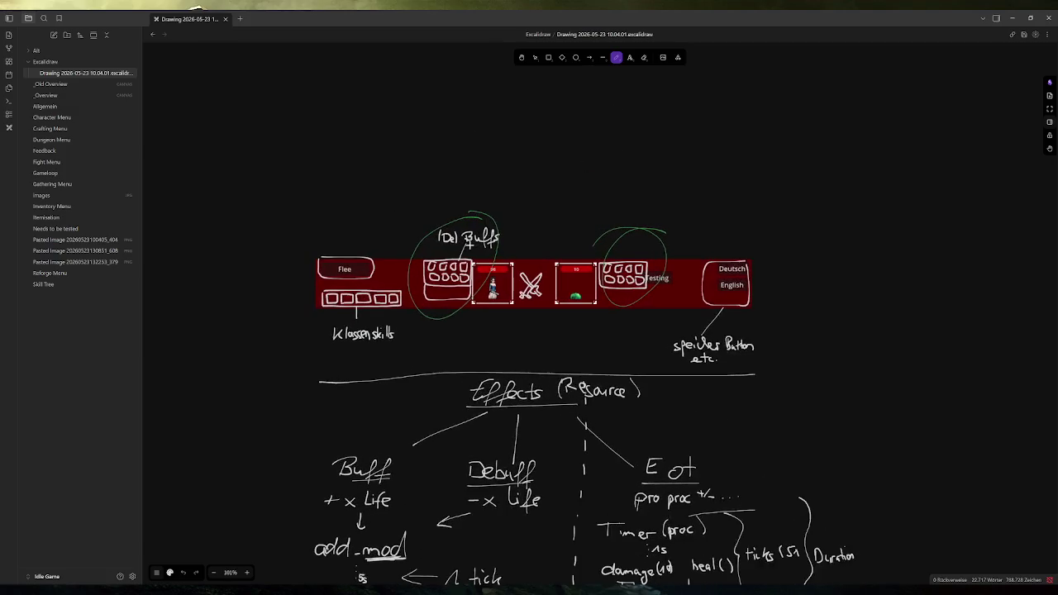
{"action": "scroll", "coordinate": [470, 242], "scroll_direction": "up", "scroll_amount": 2, "text": "ctrl"}
{"action": "scroll", "coordinate": [476, 289], "scroll_direction": "up", "scroll_amount": 2, "text": "ctrl"}
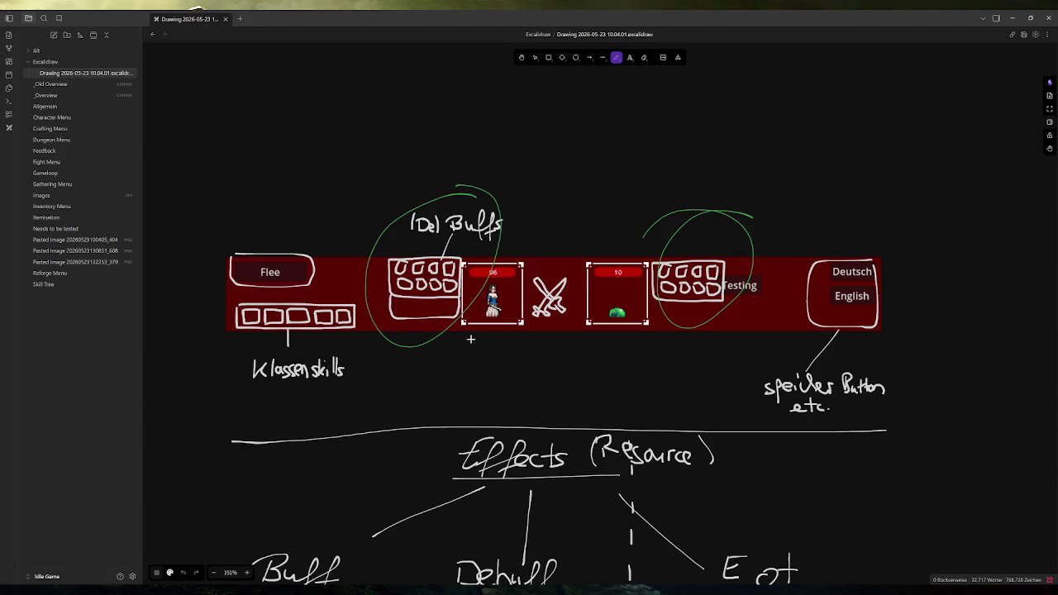
{"action": "scroll", "coordinate": [509, 372], "scroll_direction": "down", "scroll_amount": 1}
{"action": "scroll", "coordinate": [590, 368], "scroll_direction": "down", "scroll_amount": 4, "text": "ctrl"}
{"action": "scroll", "coordinate": [602, 379], "scroll_direction": "down", "scroll_amount": 3}
{"action": "scroll", "coordinate": [602, 379], "scroll_direction": "down", "scroll_amount": 3}
{"action": "scroll", "coordinate": [610, 378], "scroll_direction": "down", "scroll_amount": 2, "text": "ctrl"}
{"action": "scroll", "coordinate": [643, 392], "scroll_direction": "up", "scroll_amount": 1}
{"action": "scroll", "coordinate": [651, 388], "scroll_direction": "down", "scroll_amount": 4}
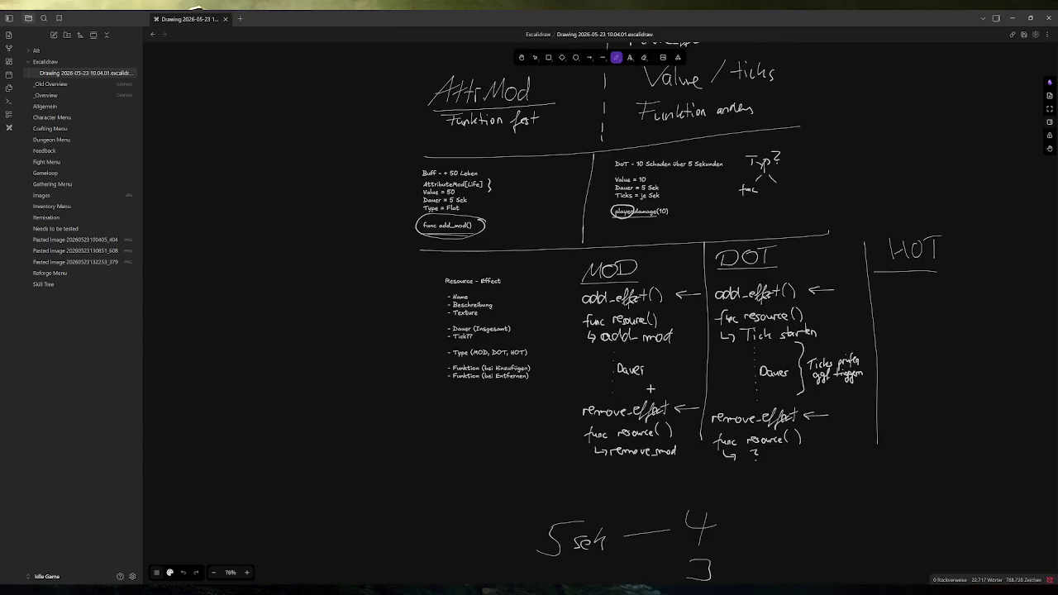
{"action": "scroll", "coordinate": [651, 388], "scroll_direction": "down", "scroll_amount": 3}
{"action": "scroll", "coordinate": [625, 387], "scroll_direction": "down", "scroll_amount": 4}
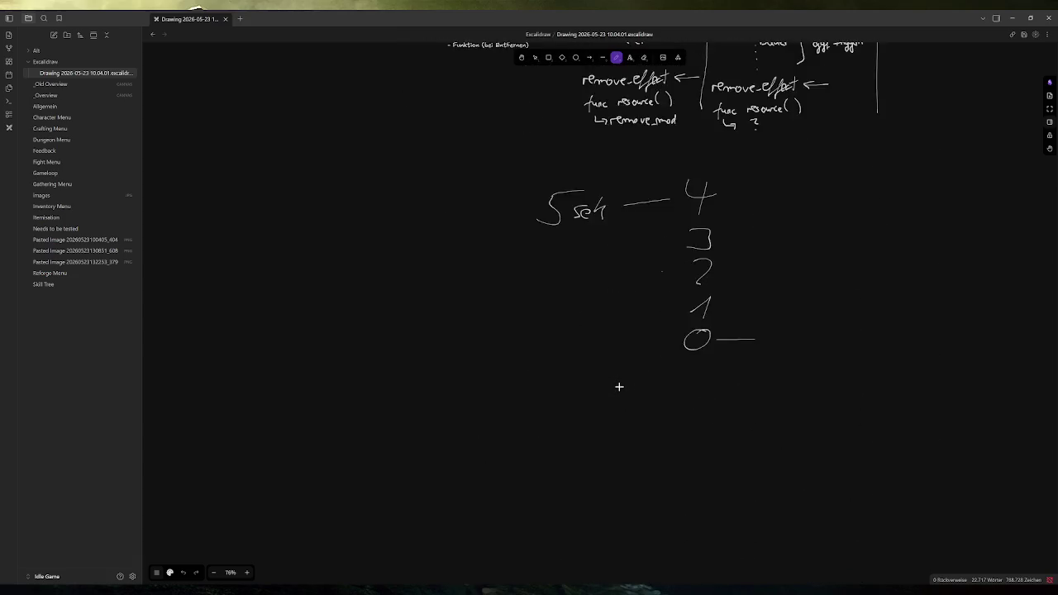
{"action": "scroll", "coordinate": [620, 387], "scroll_direction": "up", "scroll_amount": 3}
{"action": "scroll", "coordinate": [626, 381], "scroll_direction": "up", "scroll_amount": 6}
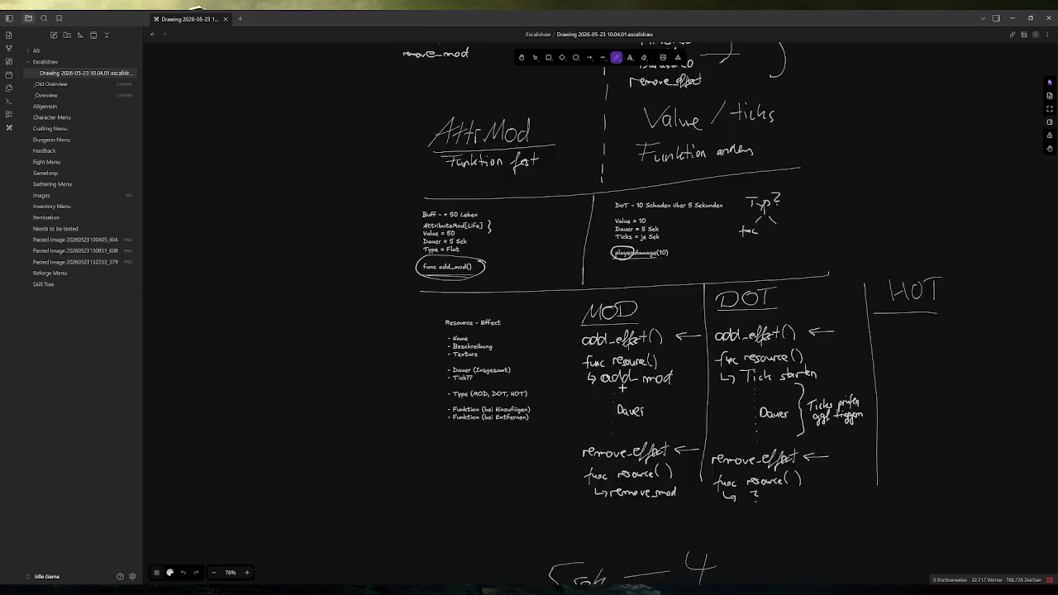
{"action": "scroll", "coordinate": [594, 436], "scroll_direction": "down", "scroll_amount": 7}
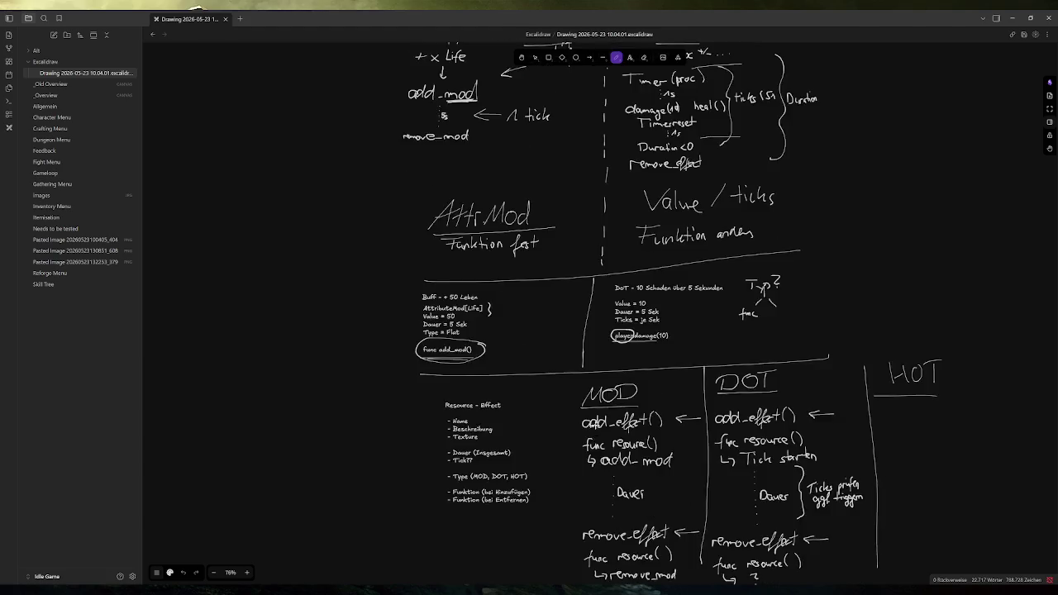
{"action": "scroll", "coordinate": [608, 417], "scroll_direction": "up", "scroll_amount": 10}
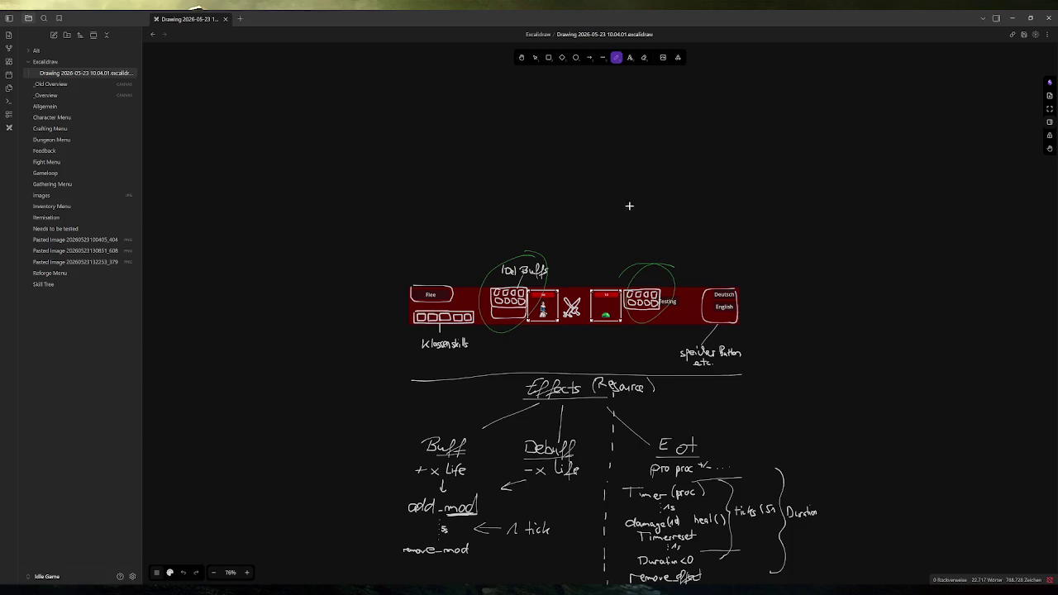
{"action": "left_click", "coordinate": [85, 73]}
Delete the Excalidraw drawing together with its unused pasted image
{"action": "key", "text": "Delete"}
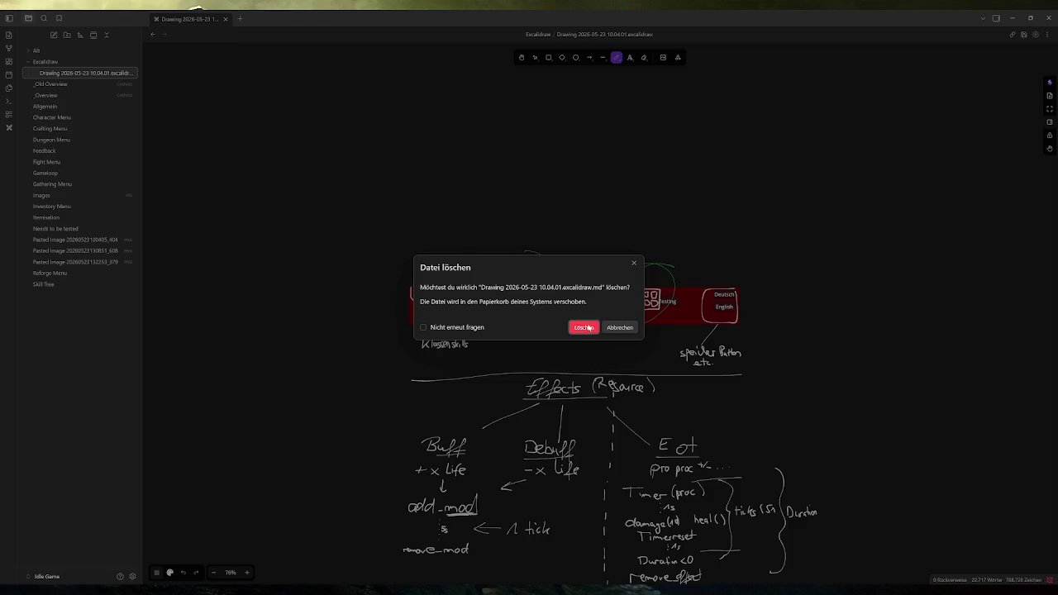
{"action": "left_click", "coordinate": [585, 327]}
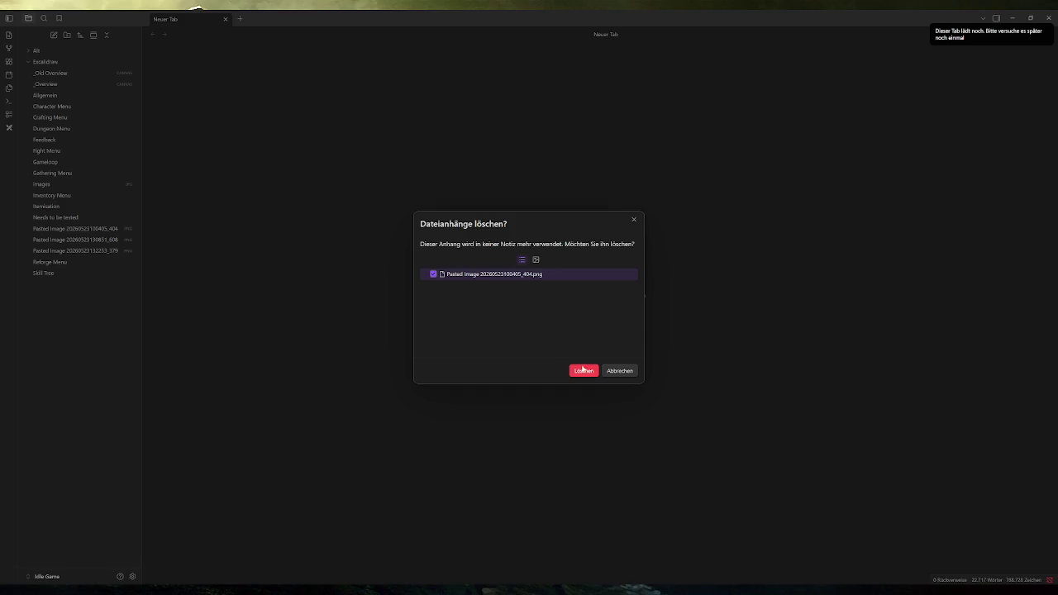
{"action": "left_click", "coordinate": [583, 371]}
Review and delete both pasted code-screenshot images
{"action": "left_click", "coordinate": [96, 237]}
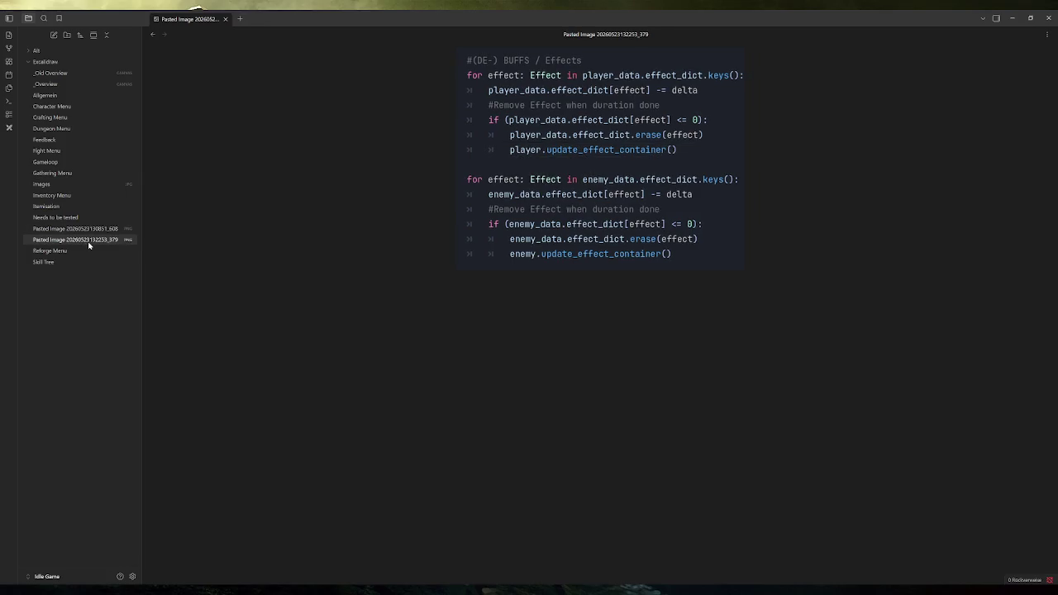
{"action": "left_click", "coordinate": [93, 231], "text": "ctrl"}
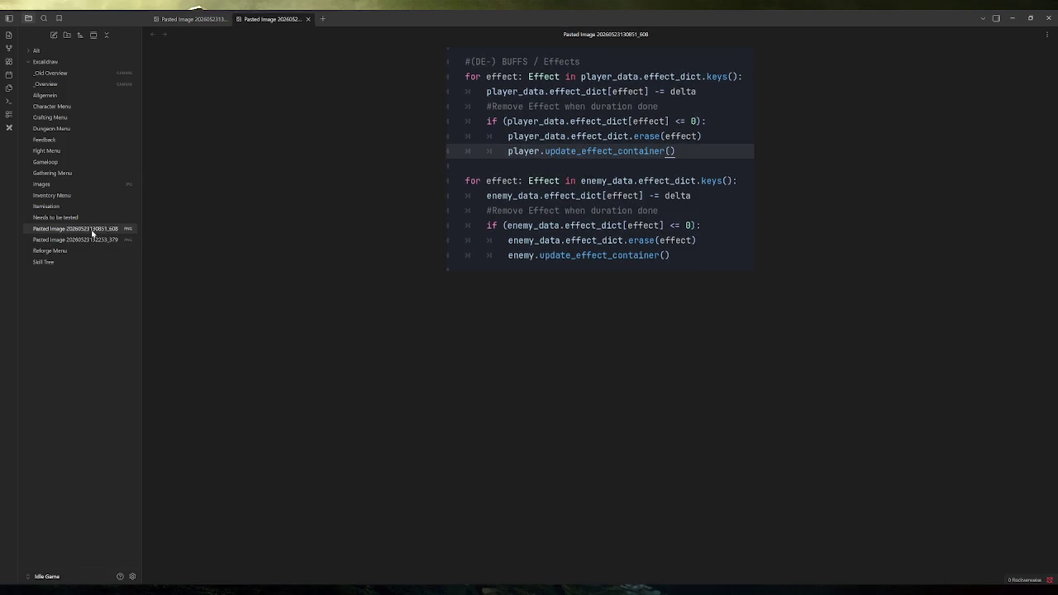
{"action": "left_click", "coordinate": [89, 233]}
{"action": "key", "text": "Delete"}
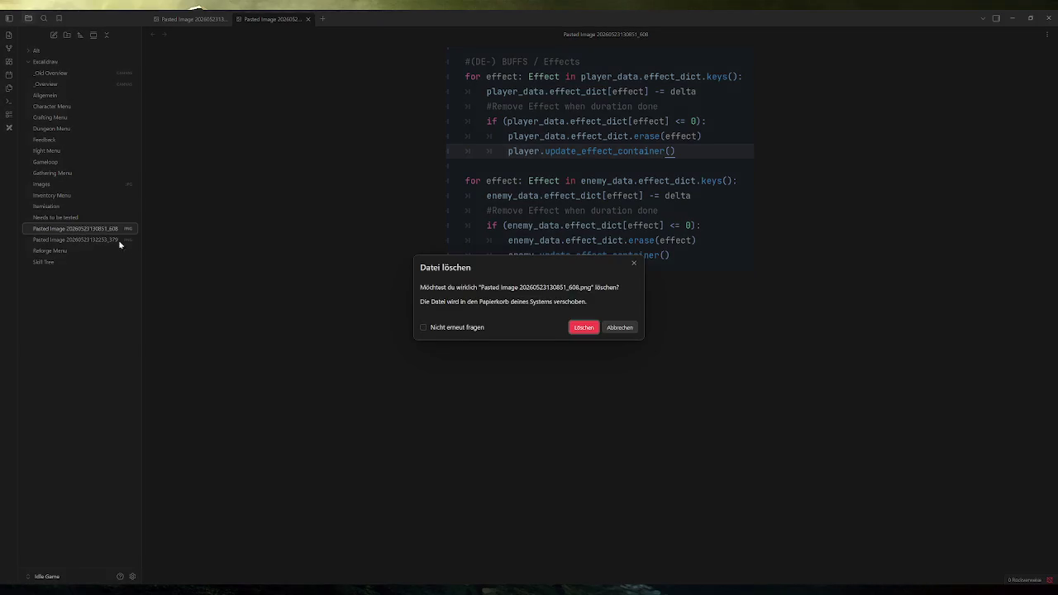
{"action": "left_click", "coordinate": [583, 327]}
{"action": "left_click", "coordinate": [98, 232]}
{"action": "key", "text": "Delete"}
{"action": "left_click", "coordinate": [583, 328]}
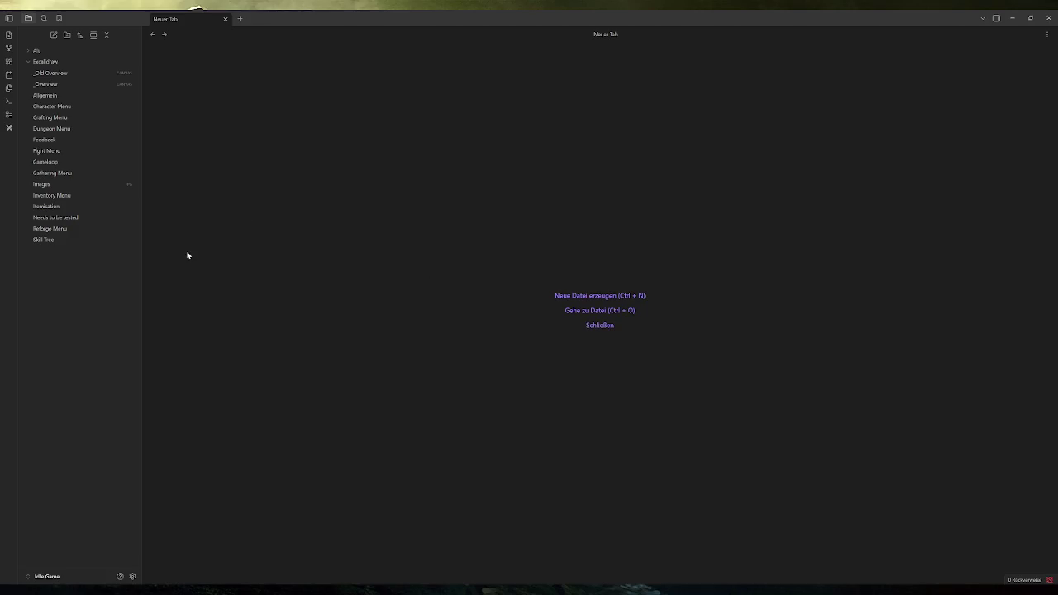
Delete images.jpg and open the _Overview canvas
{"action": "left_click", "coordinate": [68, 185]}
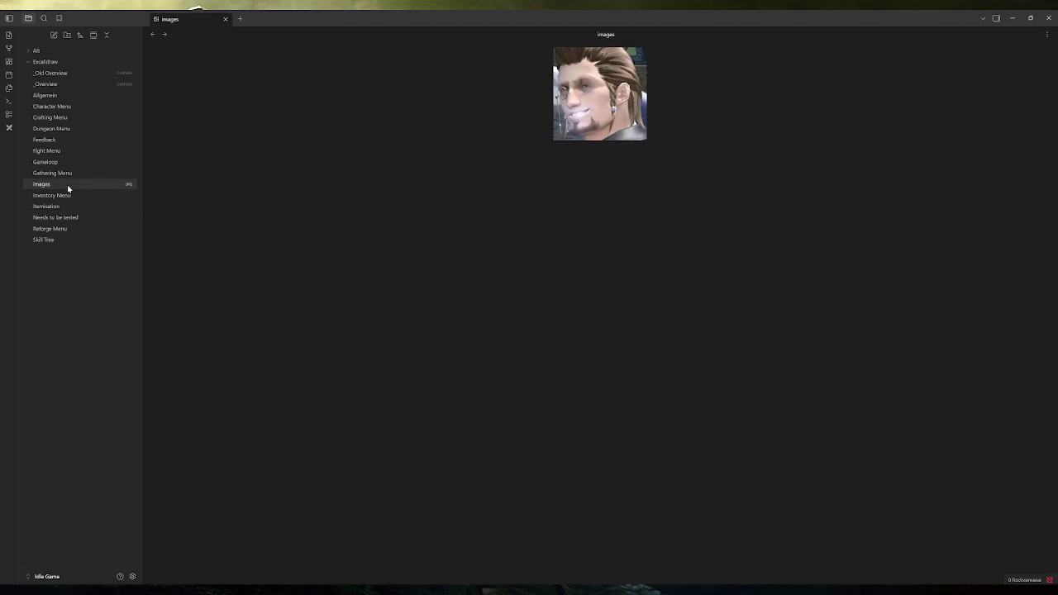
{"action": "key", "text": "Delete"}
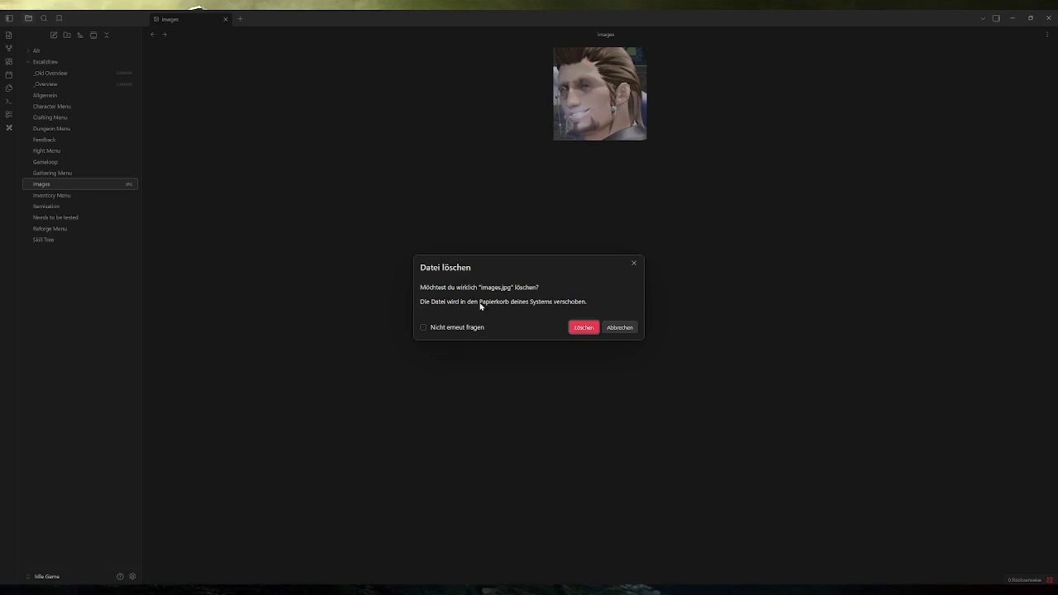
{"action": "left_click", "coordinate": [596, 328]}
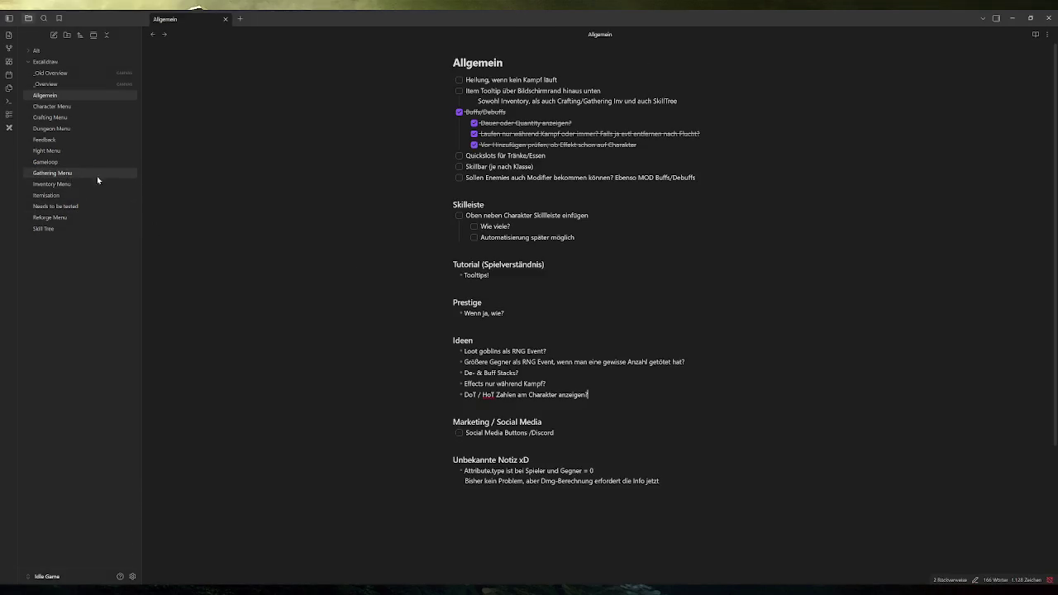
{"action": "left_click", "coordinate": [67, 85]}
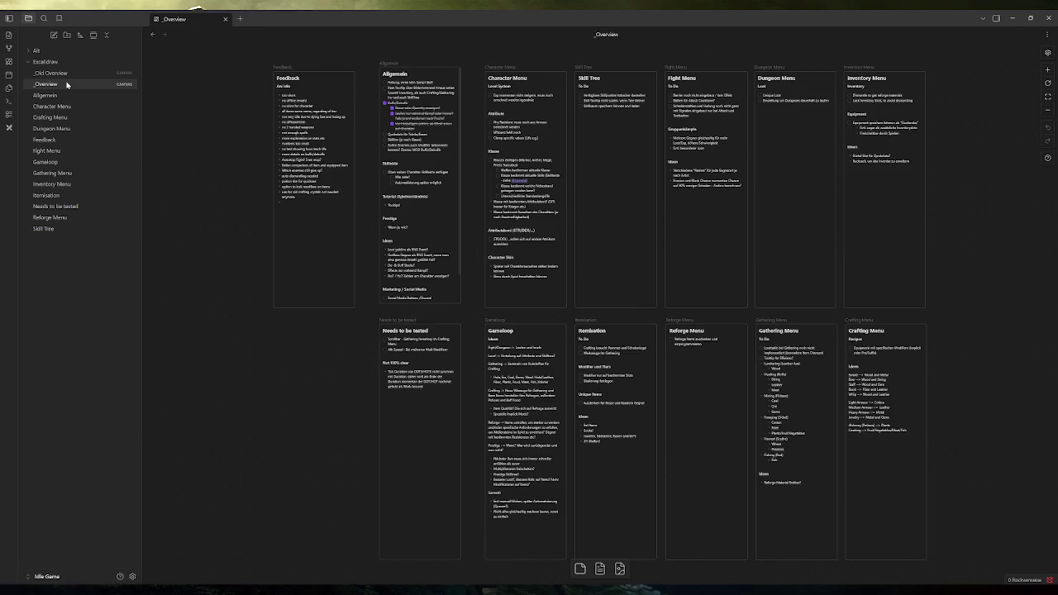
{"action": "scroll", "coordinate": [348, 333], "scroll_direction": "down", "scroll_amount": 1}
{"action": "scroll", "coordinate": [348, 333], "scroll_direction": "up", "scroll_amount": 1}
{"action": "left_click", "coordinate": [50, 95]}
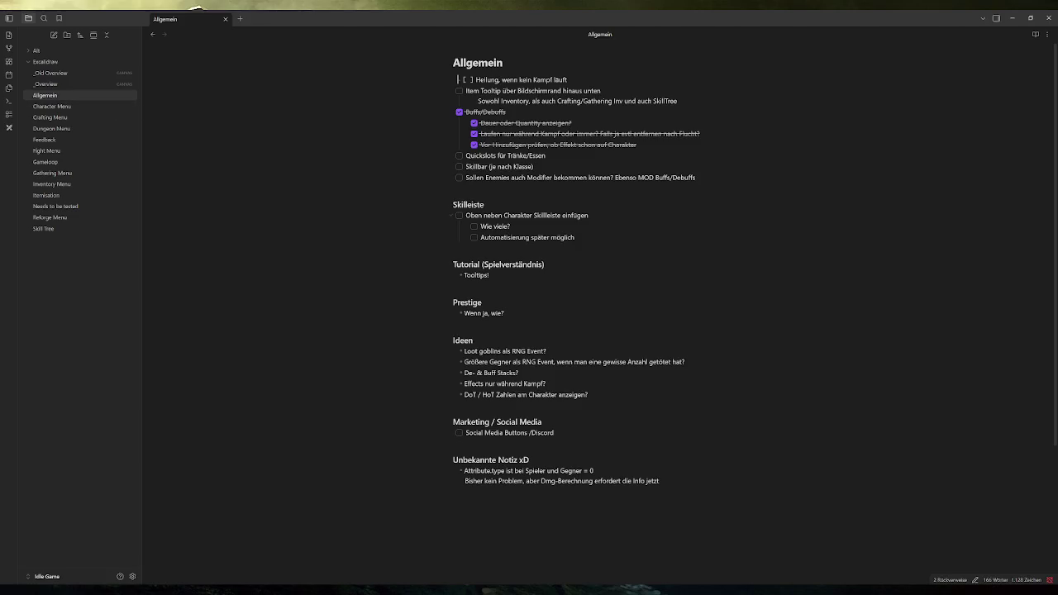
Add an Ideen bullet asking whether enemies should also get attribute modifiers
{"action": "mouse_move", "coordinate": [694, 177]}
{"action": "left_mouse_down"}
{"action": "mouse_move", "coordinate": [449, 106]}
{"action": "mouse_move", "coordinate": [445, 80]}
{"action": "left_mouse_up"}
{"action": "left_click", "coordinate": [535, 176]}
{"action": "left_click_drag", "start_coordinate": [697, 177], "coordinate": [470, 177]}
{"action": "left_click", "coordinate": [588, 395]}
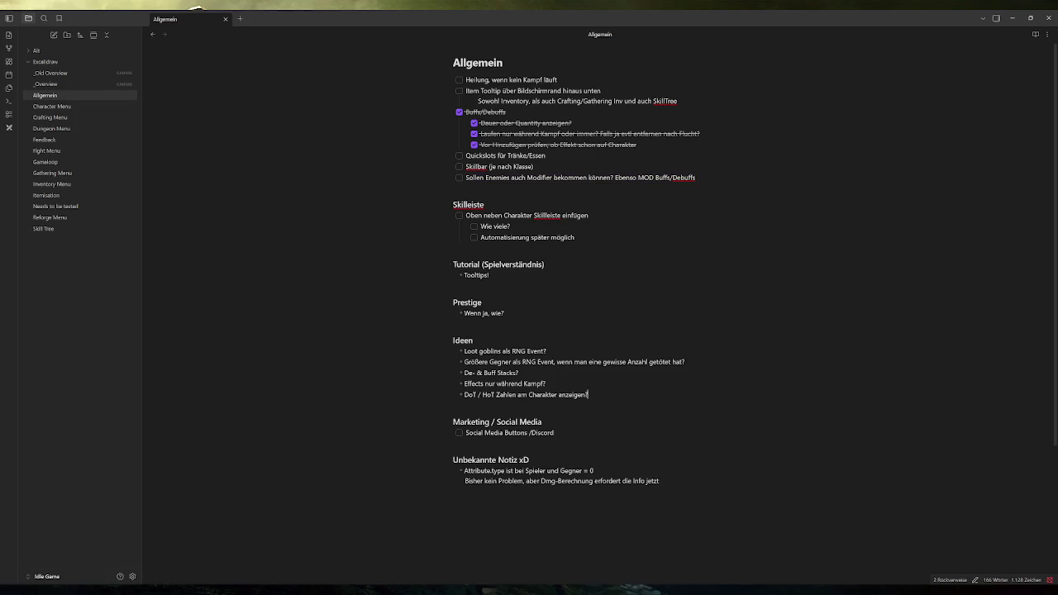
{"action": "key", "text": "Return"}
{"action": "type", "text": "Sollen Enemies auch Modie"}
{"action": "key", "text": "BackSpace"}
{"action": "key", "text": "BackSpace"}
{"action": "key", "text": "BackSpace"}
{"action": "type", "text": "Attr.Modifier bekommen können?"}
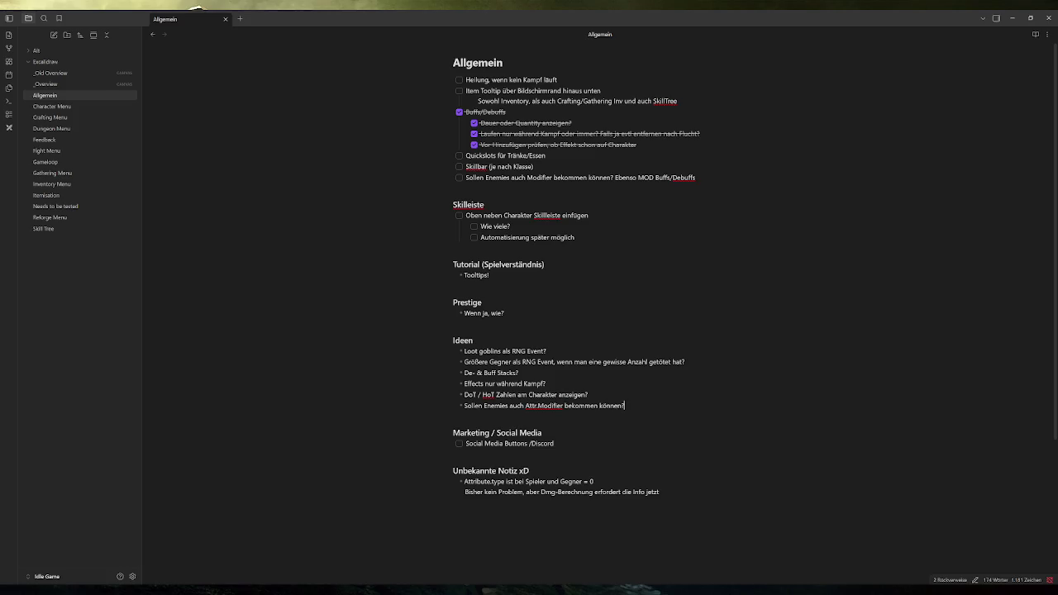
Delete the old 'Sollen Enemies' to-do line and return to the Godot editor
{"action": "left_click_drag", "start_coordinate": [697, 177], "coordinate": [418, 177]}
{"action": "key", "text": "BackSpace"}
{"action": "key", "text": "BackSpace"}
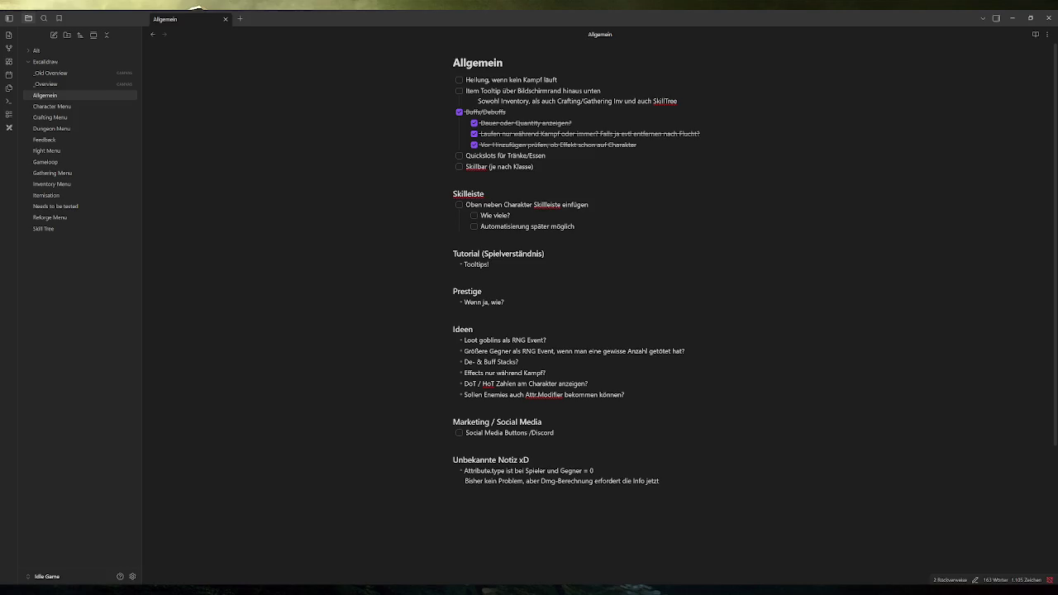
{"action": "left_click", "coordinate": [625, 395]}
{"action": "key", "text": "alt+Tab"}
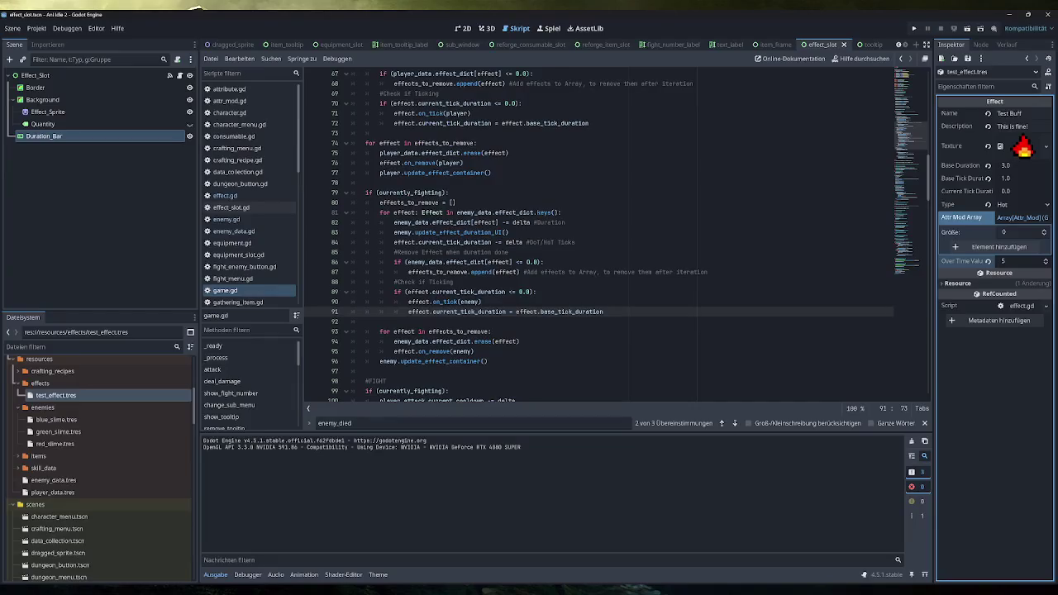
Inspect the blue_slime.tres stats in the Inspector, then go back to the Allgemein note
{"action": "left_click", "coordinate": [56, 419]}
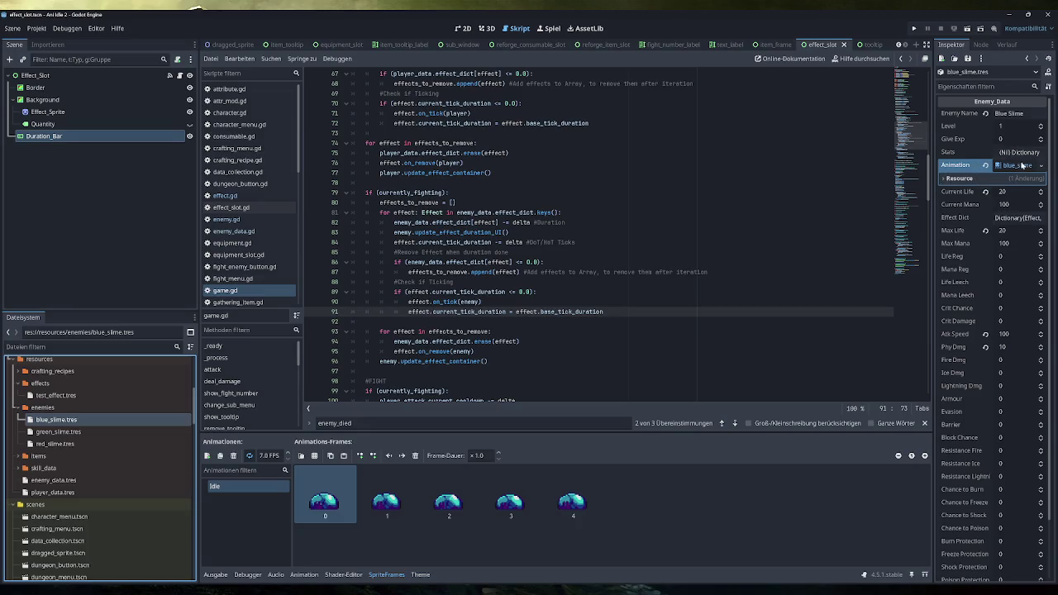
{"action": "scroll", "coordinate": [1013, 248], "scroll_direction": "down", "scroll_amount": 2}
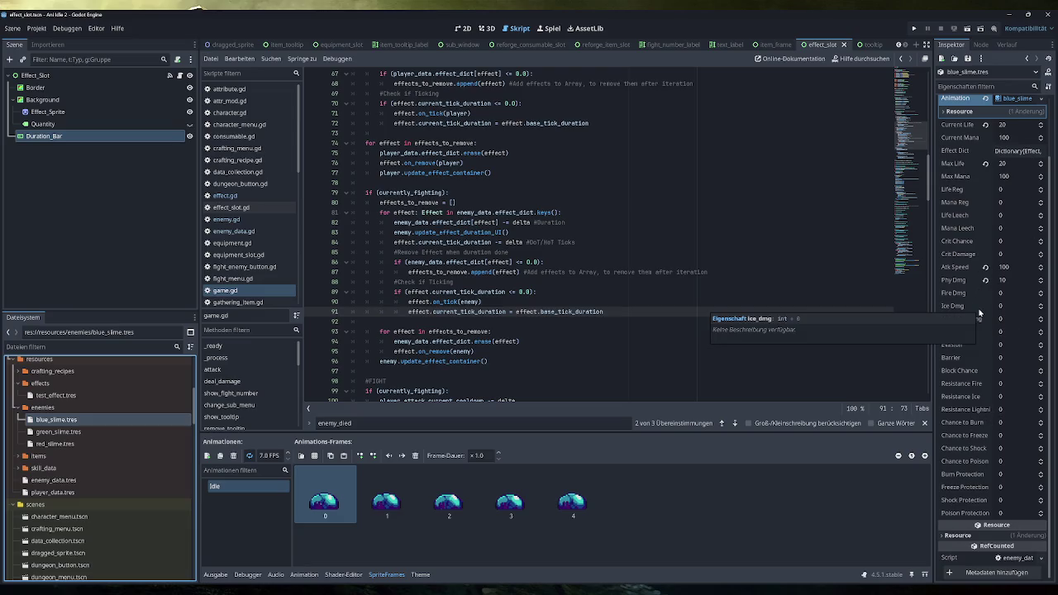
{"action": "scroll", "coordinate": [1003, 232], "scroll_direction": "up", "scroll_amount": 2}
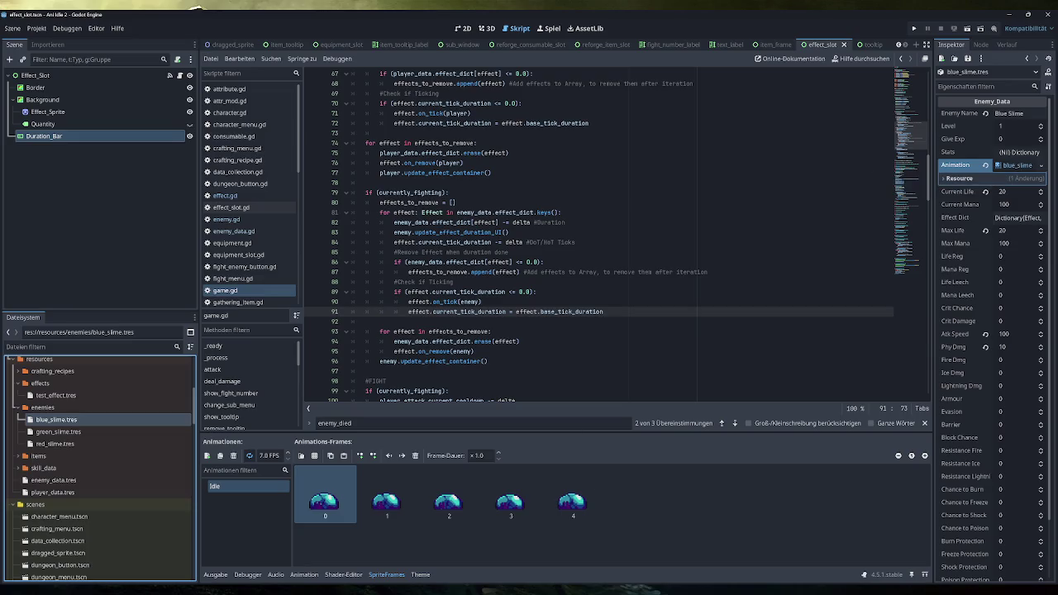
{"action": "key", "text": "alt+Tab"}
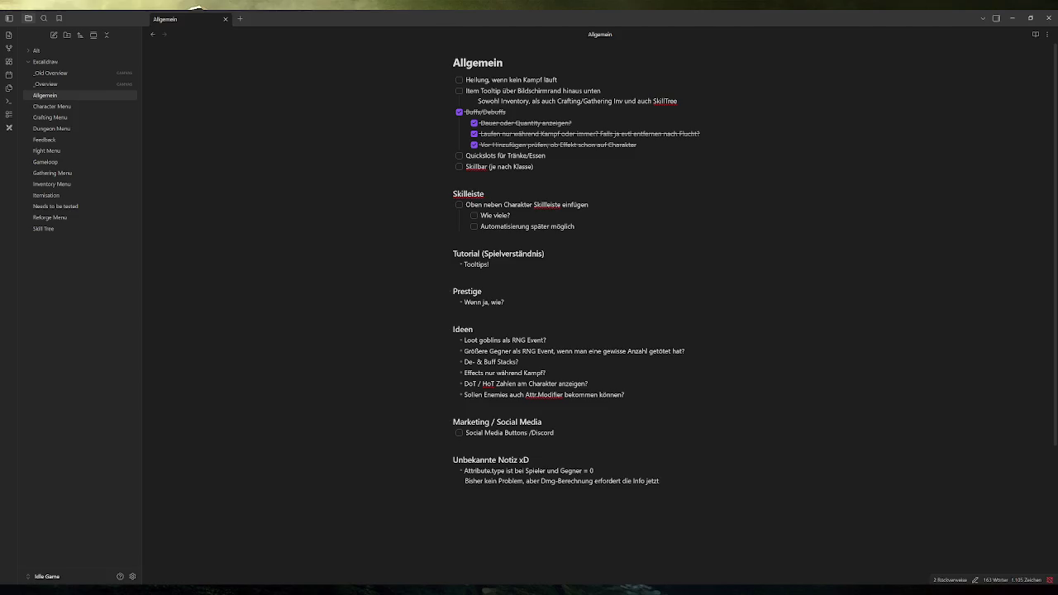
Type なに with the Japanese IME after 'Wenn ja, wie?' and convert it to 何
{"action": "left_click", "coordinate": [505, 302]}
{"action": "type", "text": "なに"}
{"action": "key", "text": "Tab"}
{"action": "key", "text": "Tab"}
{"action": "key", "text": "Tab"}
{"action": "key", "text": "shift+Tab"}
{"action": "key", "text": "shift+Tab"}
{"action": "key", "text": "shift+Tab"}
{"action": "key", "text": "Tab"}
{"action": "key", "text": "Tab"}
{"action": "key", "text": "Tab"}
{"action": "key", "text": "Tab"}
{"action": "key", "text": "Tab"}
{"action": "key", "text": "Tab"}
{"action": "key", "text": "Tab"}
{"action": "key", "text": "Tab"}
{"action": "key", "text": "Tab"}
{"action": "key", "text": "Up"}
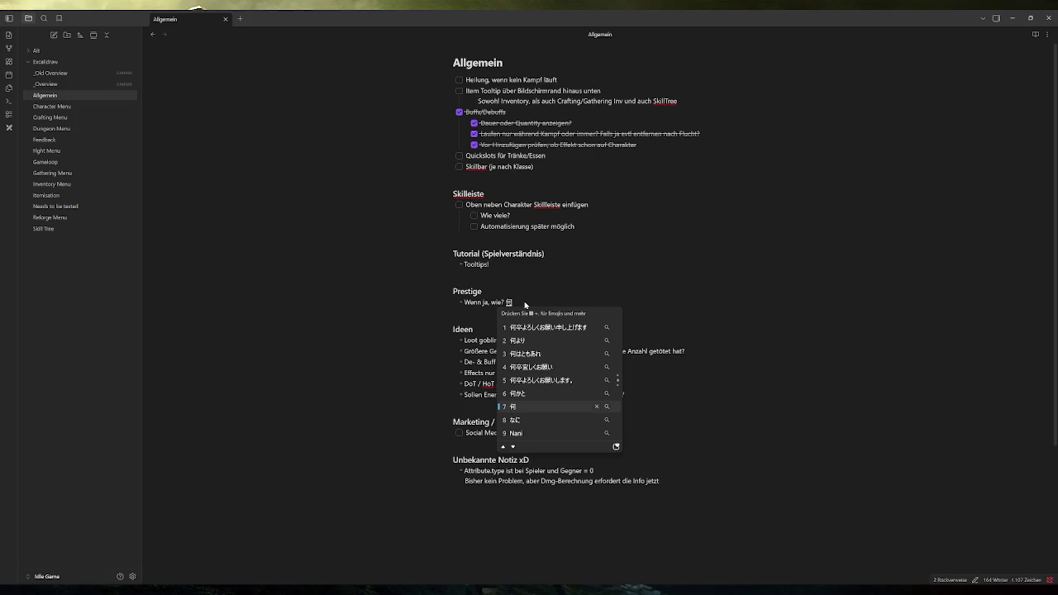
Remove the stray underscore, select the Allgemein checklist, and return to Godot
{"action": "type", "text": "_"}
{"action": "key", "text": "BackSpace"}
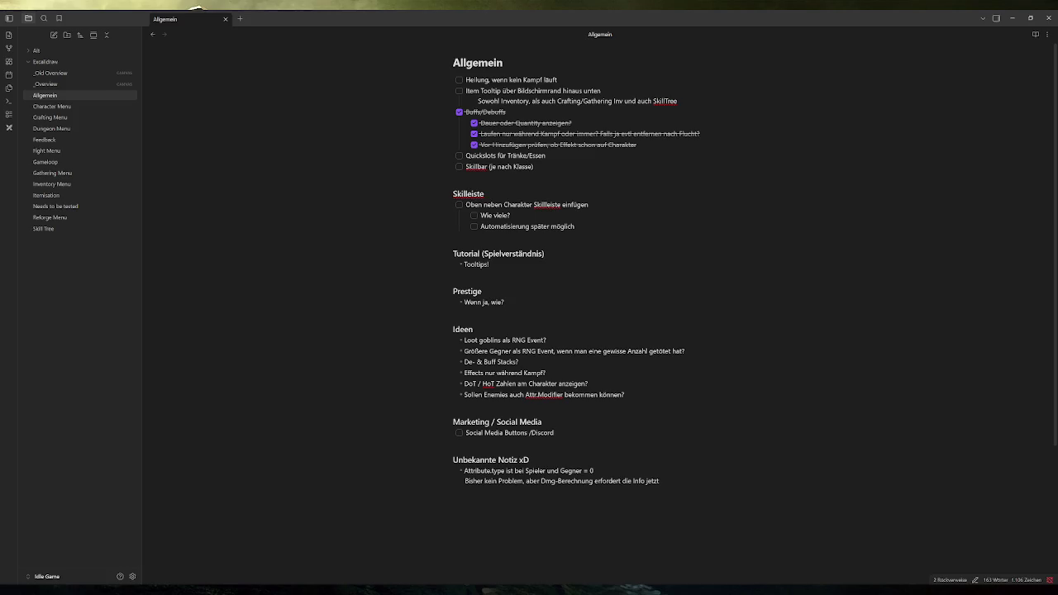
{"action": "left_click_drag", "start_coordinate": [535, 166], "coordinate": [436, 80]}
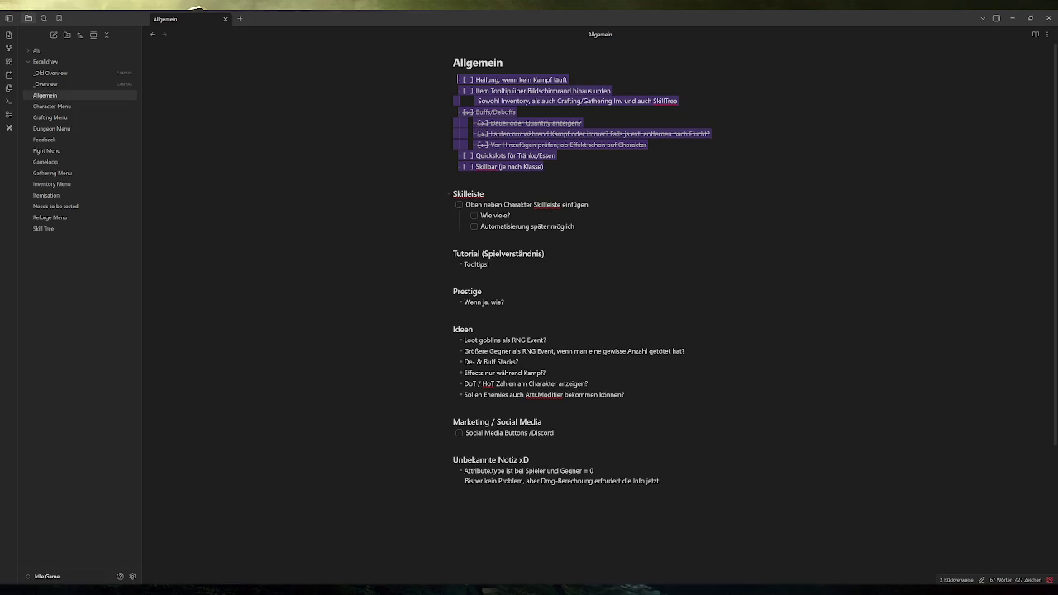
{"action": "key", "text": "alt+Tab"}
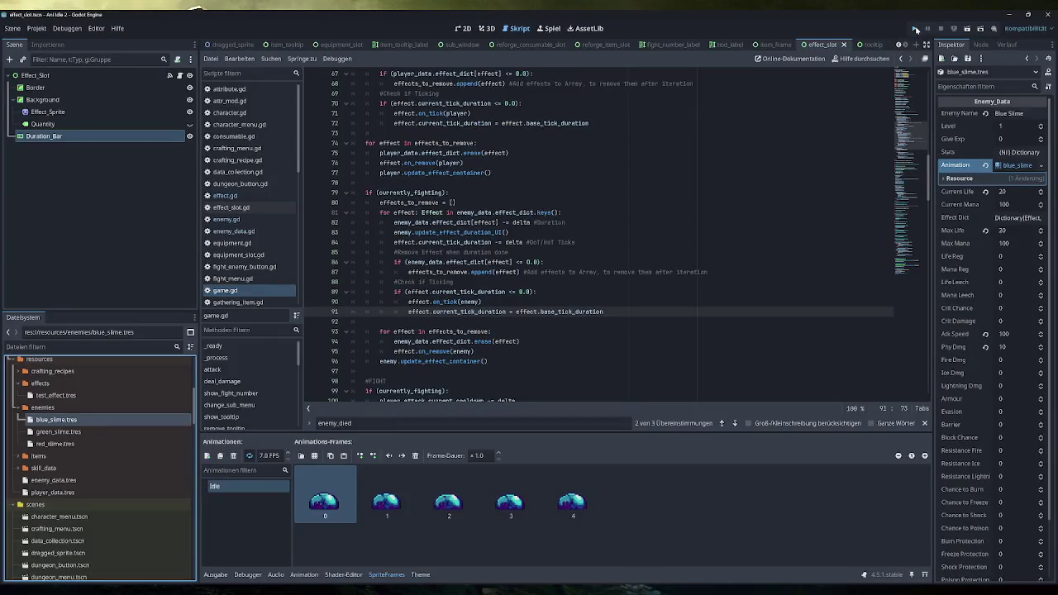
Launch the game and toggle the Character stats between Deutsch and English
{"action": "left_click", "coordinate": [931, 17]}
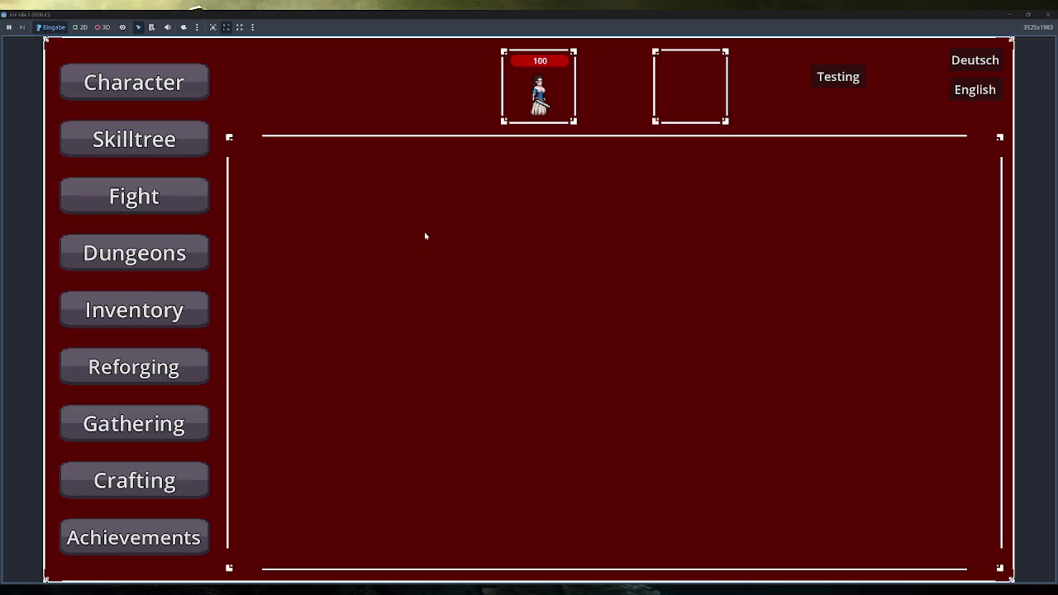
{"action": "left_click", "coordinate": [166, 92]}
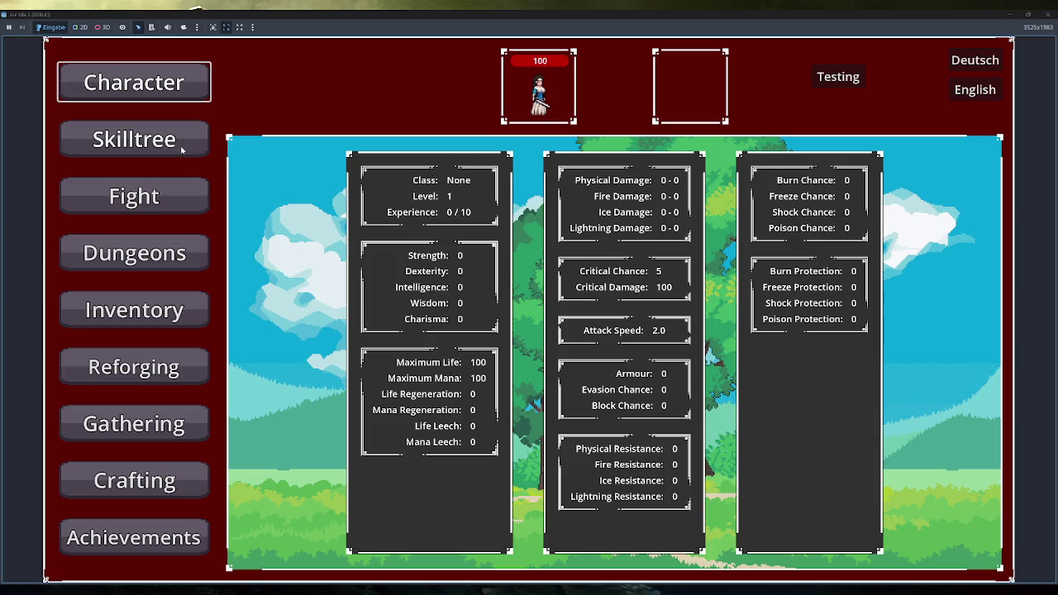
{"action": "left_click", "coordinate": [975, 60]}
{"action": "left_click", "coordinate": [975, 90]}
{"action": "left_click", "coordinate": [975, 60]}
{"action": "left_click", "coordinate": [975, 89]}
Keep switching languages, finish on English, and open the Skilltree page
{"action": "left_click", "coordinate": [973, 62]}
{"action": "left_click", "coordinate": [975, 89]}
{"action": "left_click", "coordinate": [975, 60]}
{"action": "left_click", "coordinate": [975, 89]}
{"action": "left_click", "coordinate": [975, 61]}
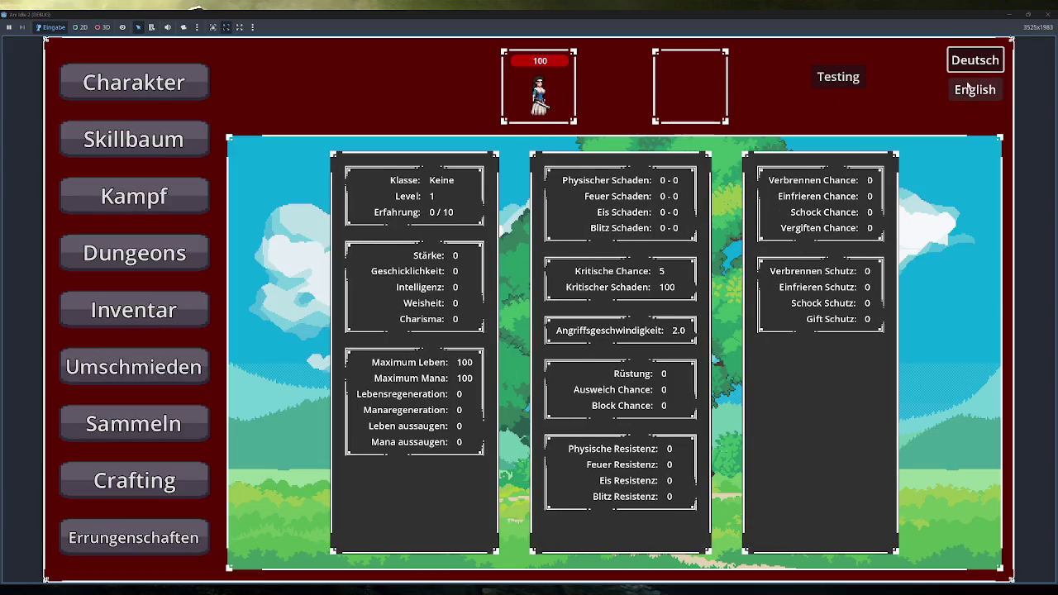
{"action": "left_click", "coordinate": [977, 89]}
{"action": "left_click", "coordinate": [171, 124]}
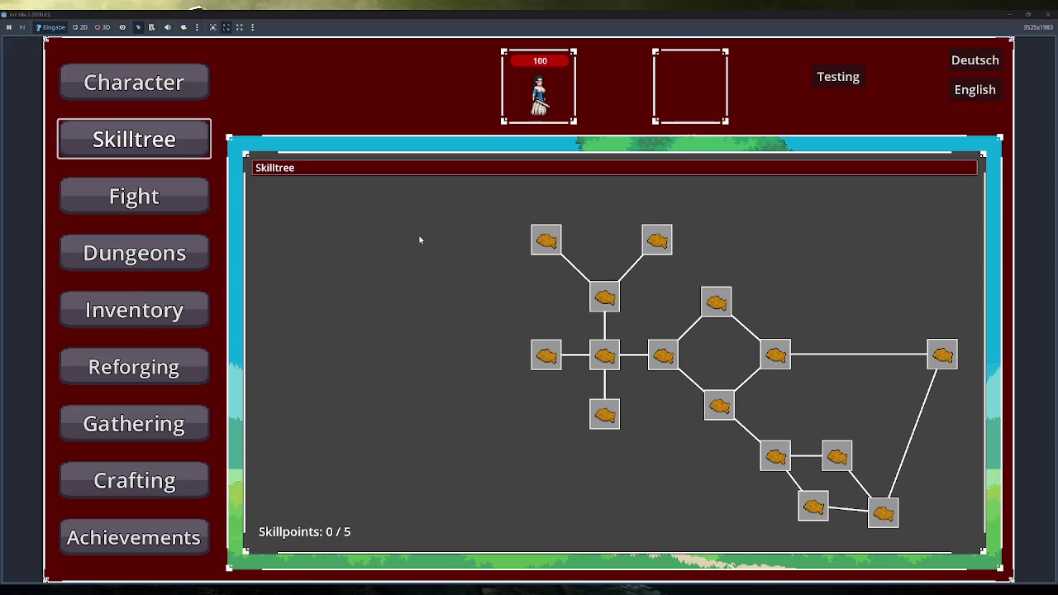
Spend all 5 skill points along the tree path, ending on the far-right skill
{"action": "scroll", "coordinate": [609, 310], "scroll_direction": "down", "scroll_amount": 3}
{"action": "mouse_move", "coordinate": [586, 286]}
{"action": "left_mouse_down"}
{"action": "mouse_move", "coordinate": [741, 368]}
{"action": "mouse_move", "coordinate": [893, 295]}
{"action": "mouse_move", "coordinate": [794, 348]}
{"action": "mouse_move", "coordinate": [529, 244]}
{"action": "mouse_move", "coordinate": [581, 318]}
{"action": "left_mouse_up"}
{"action": "scroll", "coordinate": [581, 318], "scroll_direction": "up", "scroll_amount": 2}
{"action": "left_click", "coordinate": [500, 333]}
{"action": "left_click", "coordinate": [565, 334]}
{"action": "left_click", "coordinate": [623, 275]}
{"action": "left_click", "coordinate": [689, 333]}
{"action": "left_click", "coordinate": [872, 333]}
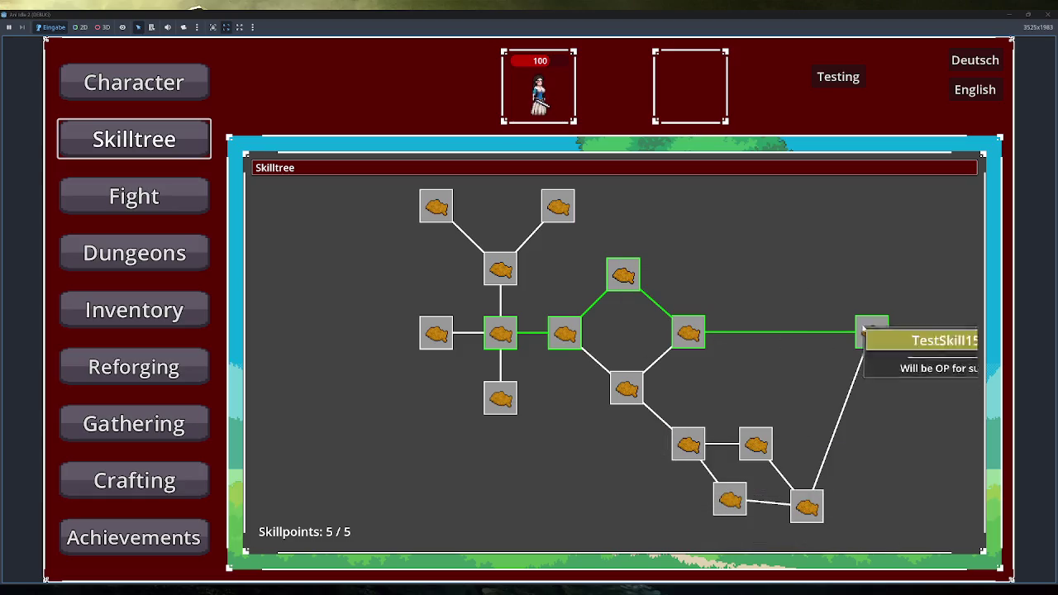
Swap the far-right and top diamond skills for the lower diamond skill and the one below
{"action": "left_click", "coordinate": [857, 332]}
{"action": "left_click", "coordinate": [640, 402]}
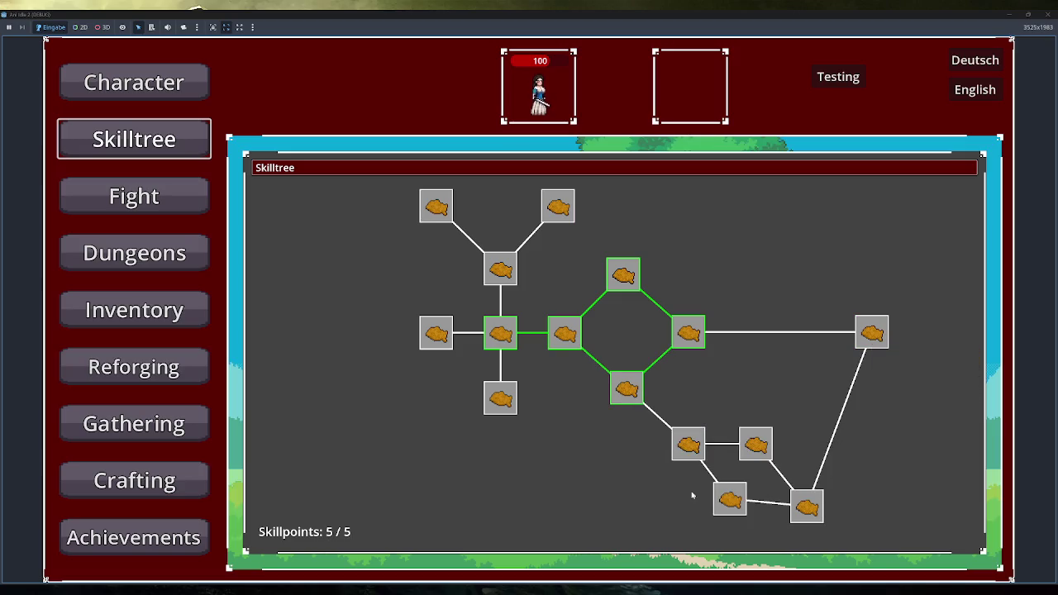
{"action": "left_click", "coordinate": [626, 284]}
{"action": "left_click", "coordinate": [695, 450]}
Confirm Maximum Life reads 150 in the Character panel, then go to the Fight screen
{"action": "mouse_move", "coordinate": [510, 341]}
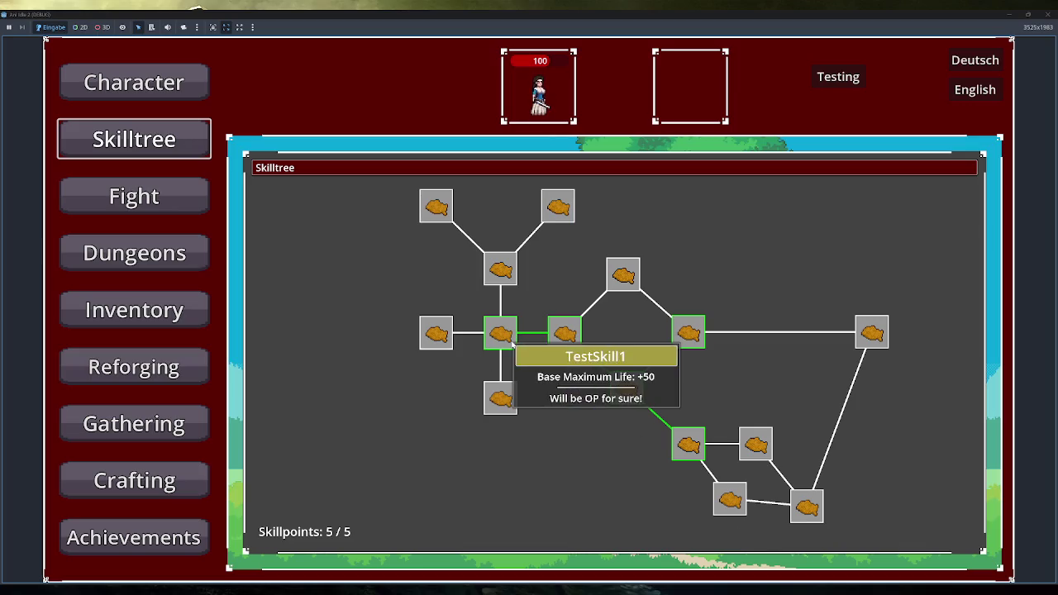
{"action": "left_click", "coordinate": [125, 86]}
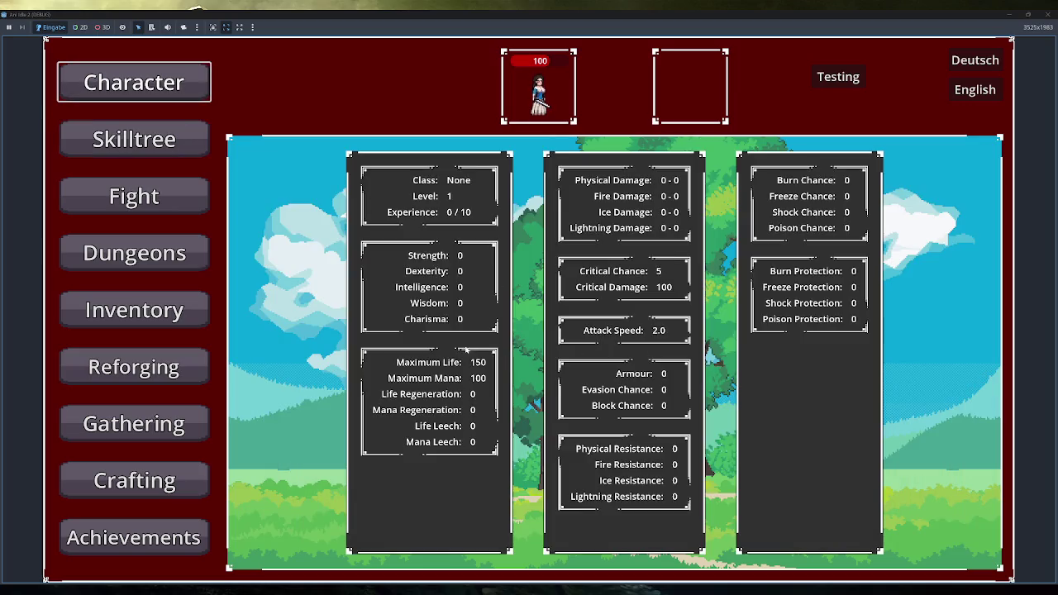
{"action": "left_click", "coordinate": [165, 157]}
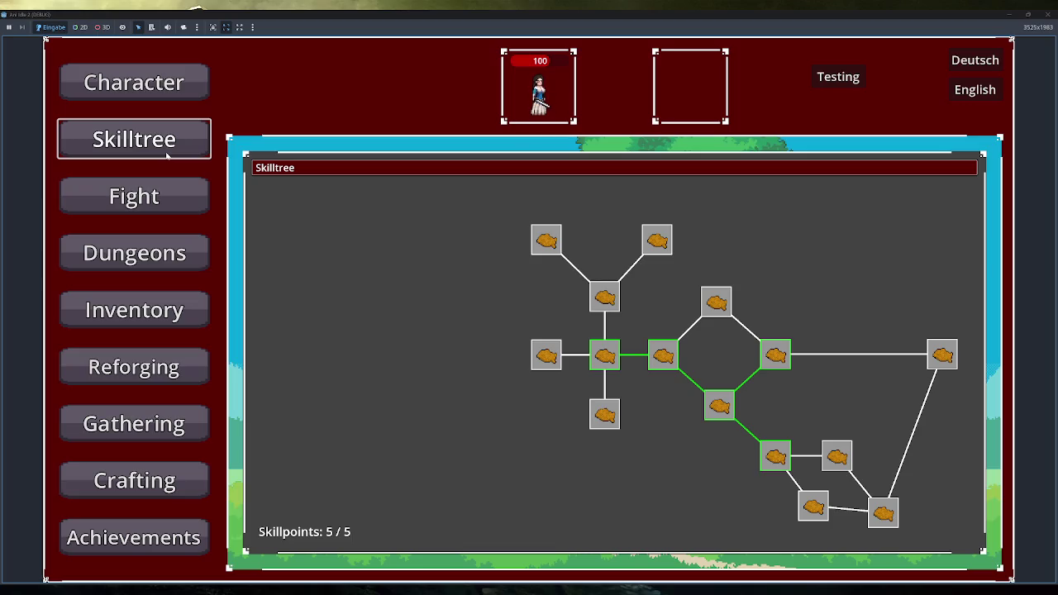
{"action": "mouse_move", "coordinate": [615, 308]}
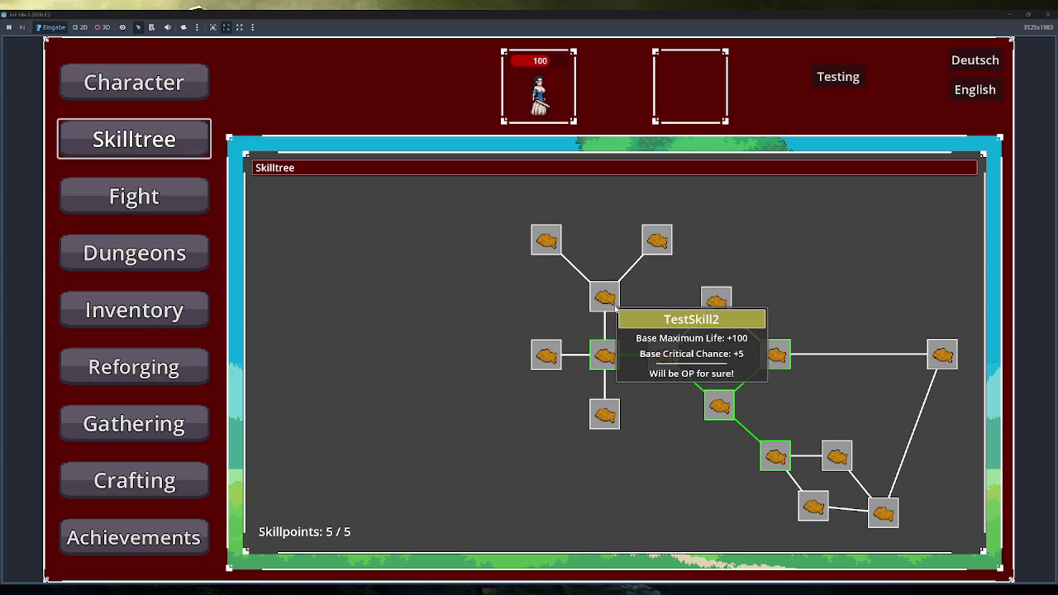
{"action": "left_click", "coordinate": [184, 202]}
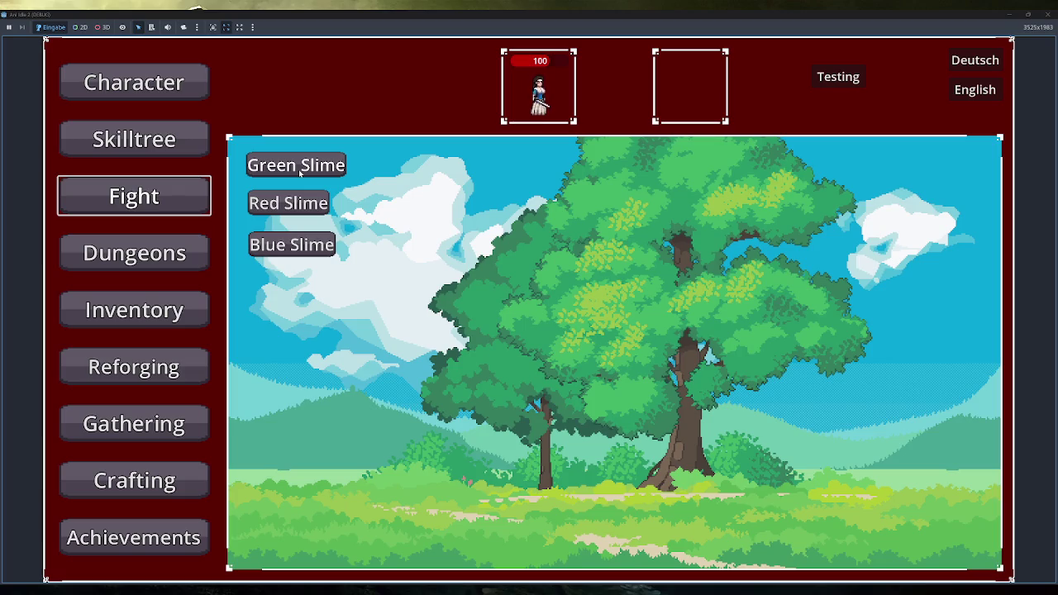
Start a Green Slime fight, flee from it, then enter the Dungeon
{"action": "left_click", "coordinate": [300, 173]}
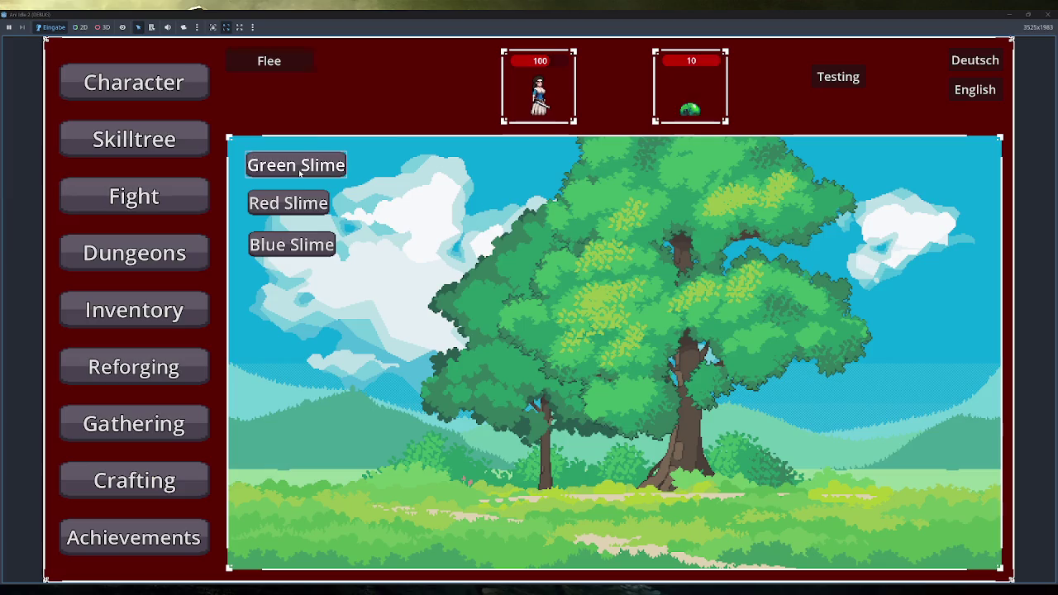
{"action": "left_click", "coordinate": [308, 66]}
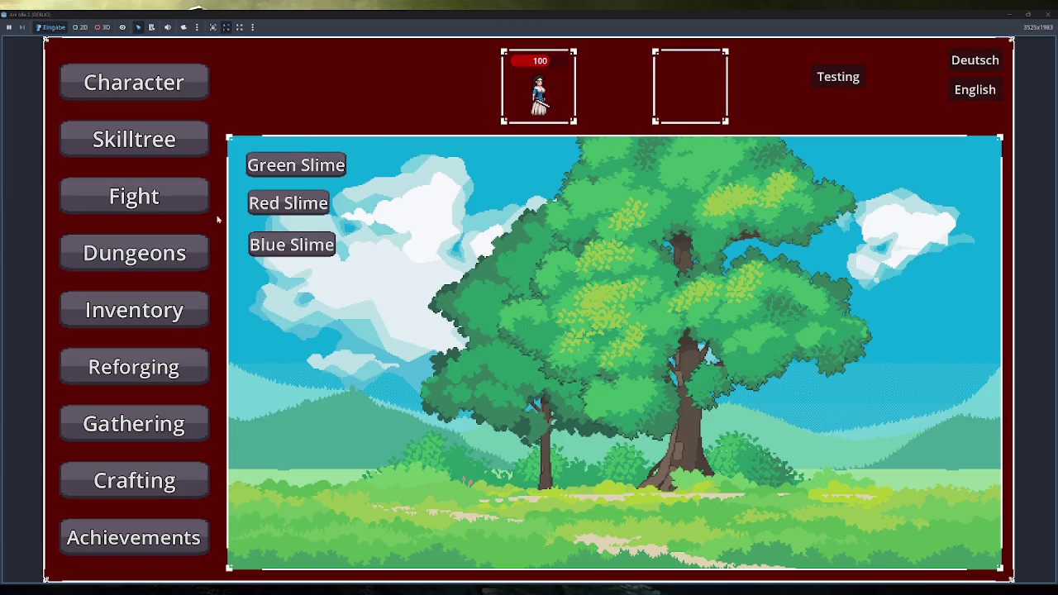
{"action": "left_click", "coordinate": [203, 253]}
{"action": "left_click", "coordinate": [285, 165]}
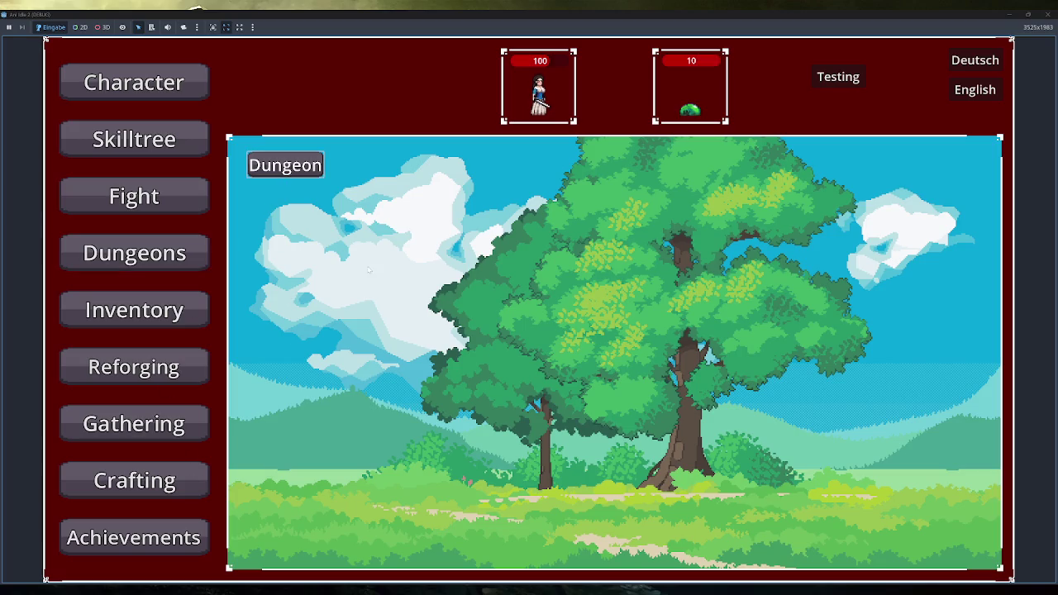
Equip the staff from the Inventory and return to the dungeon run
{"action": "left_click", "coordinate": [134, 310]}
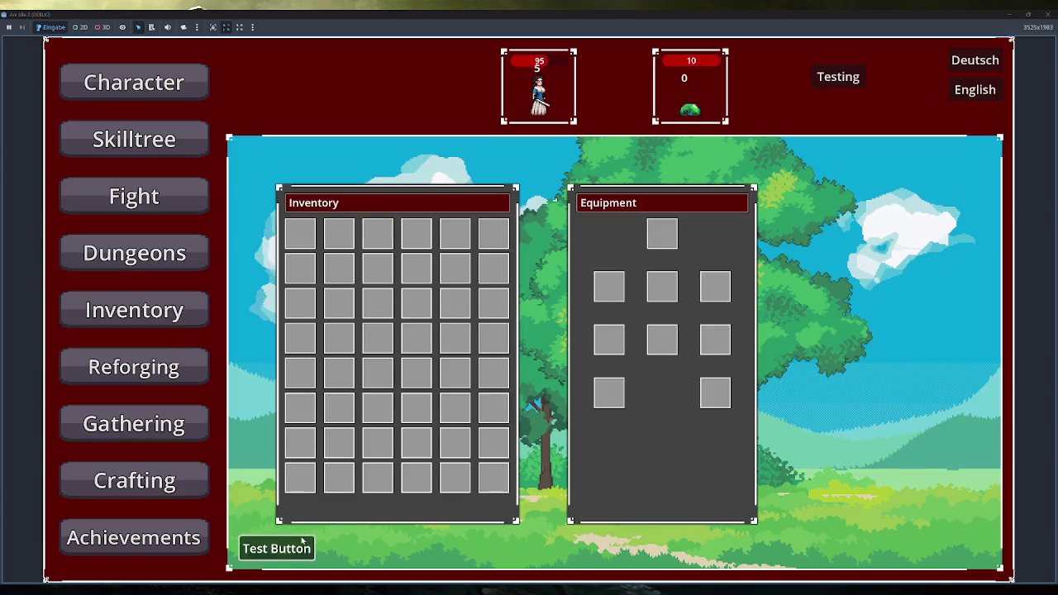
{"action": "left_click", "coordinate": [339, 234]}
{"action": "left_click", "coordinate": [156, 262]}
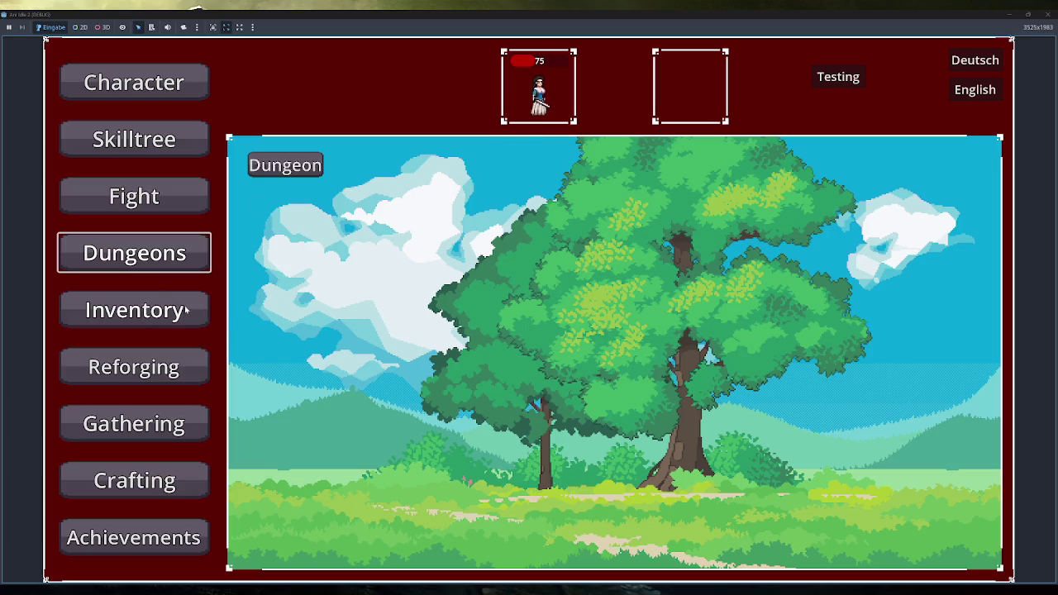
{"action": "left_click", "coordinate": [163, 319]}
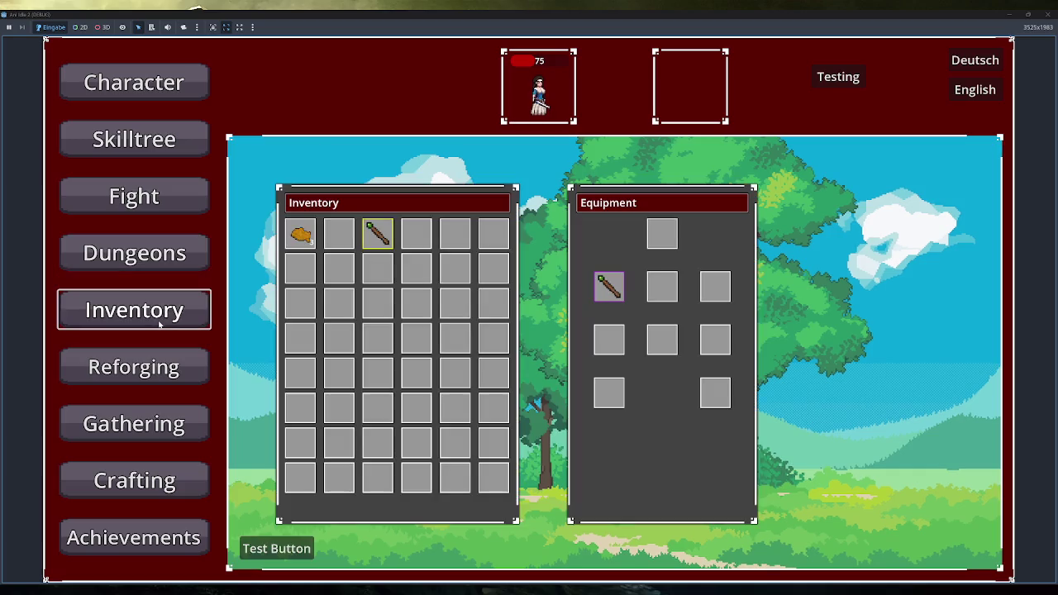
Fill the inventory with test items and eat three breads to heal
{"action": "left_click", "coordinate": [289, 548]}
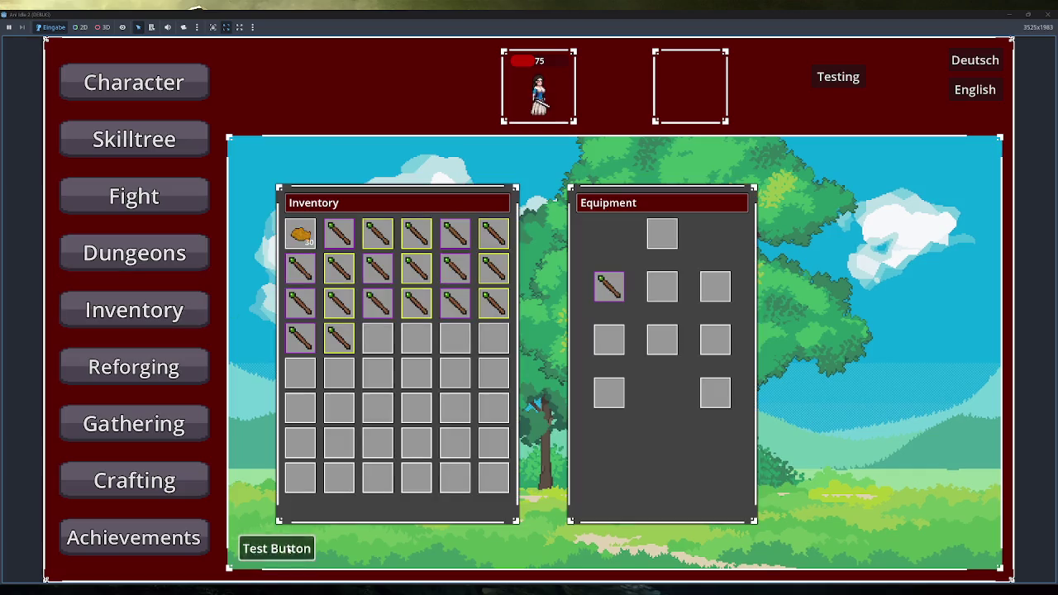
{"action": "right_click", "coordinate": [306, 237]}
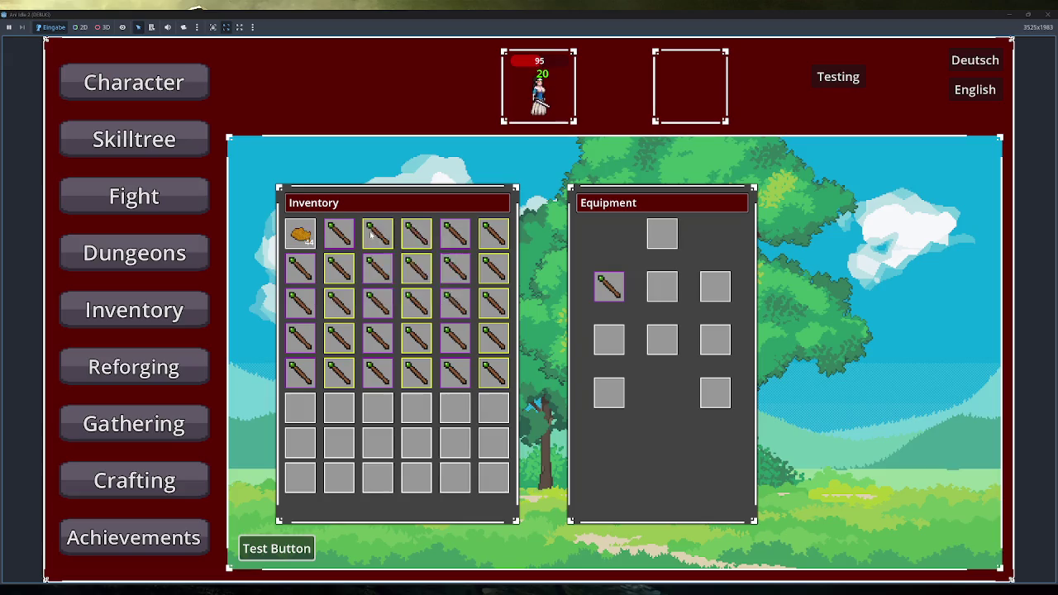
{"action": "right_click", "coordinate": [312, 243]}
{"action": "right_click", "coordinate": [315, 244]}
Move three staffs down to lower inventory rows, including row 5 to row 8
{"action": "mouse_move", "coordinate": [611, 287]}
{"action": "mouse_move", "coordinate": [463, 238]}
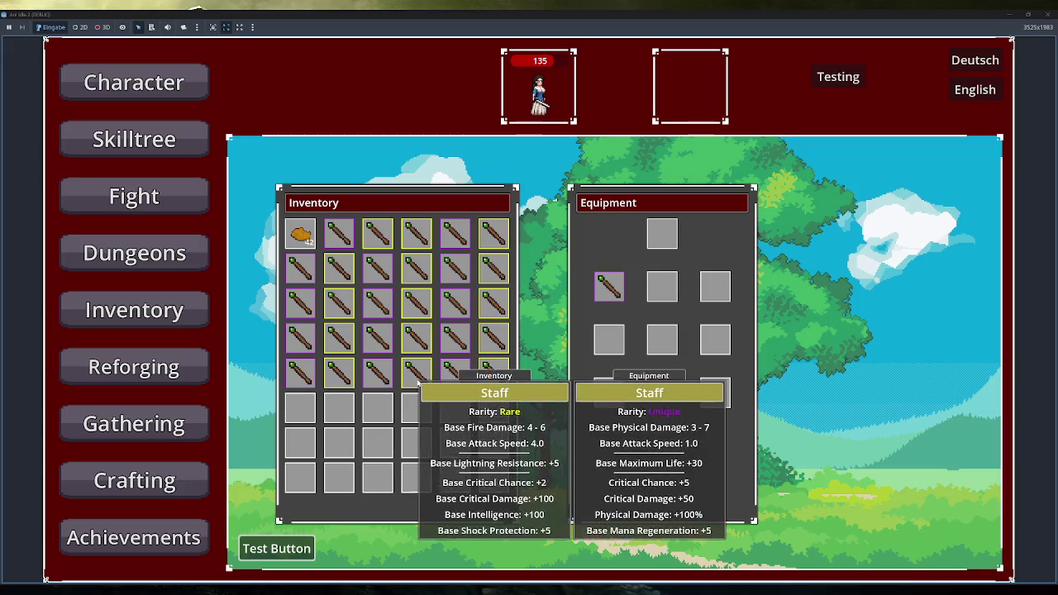
{"action": "left_click_drag", "start_coordinate": [494, 373], "coordinate": [494, 407]}
{"action": "left_click_drag", "start_coordinate": [455, 372], "coordinate": [455, 444]}
{"action": "left_click_drag", "start_coordinate": [373, 448], "coordinate": [378, 476]}
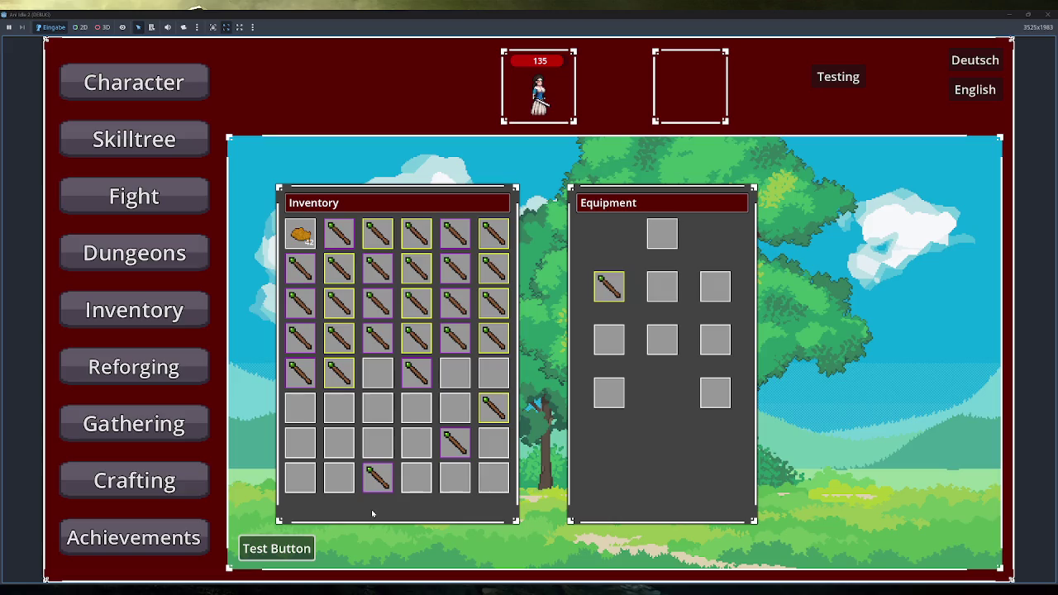
Reroll a staff with a Test Crystal in Reforging and return it to the inventory
{"action": "left_click", "coordinate": [174, 369]}
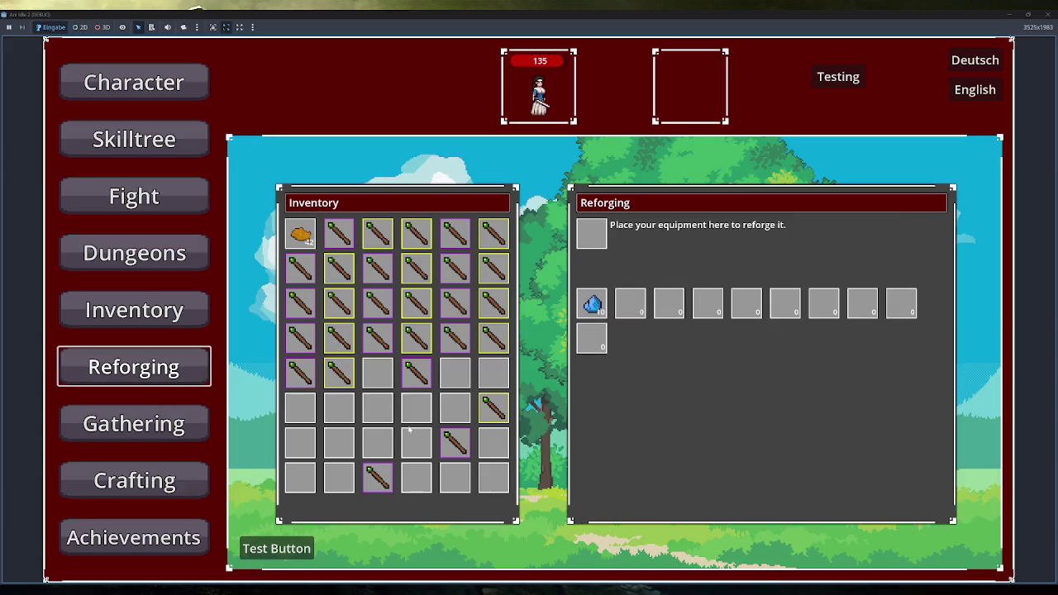
{"action": "left_click_drag", "start_coordinate": [454, 444], "coordinate": [593, 233]}
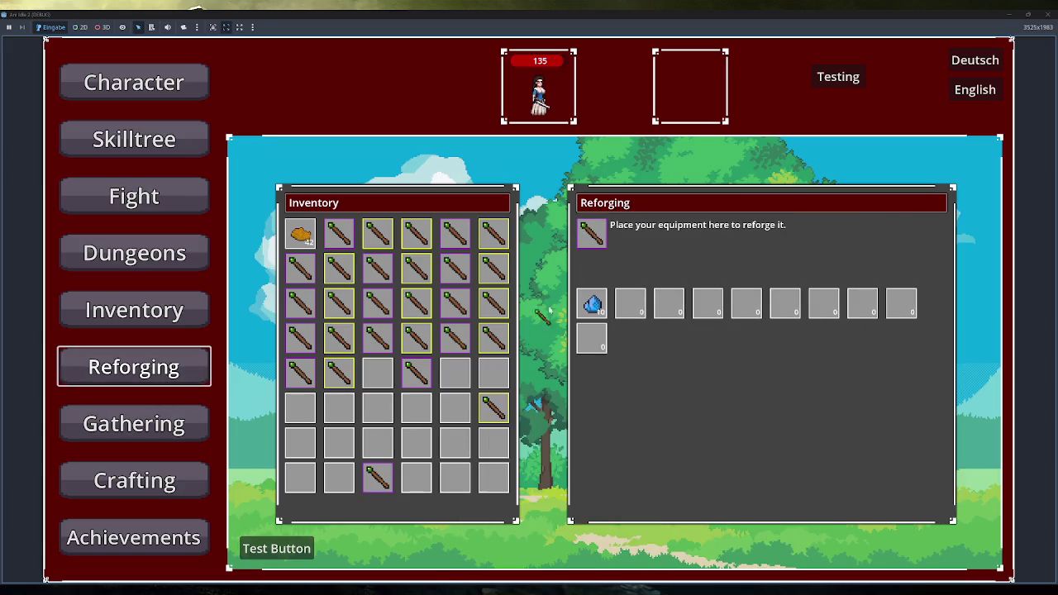
{"action": "left_click", "coordinate": [592, 305]}
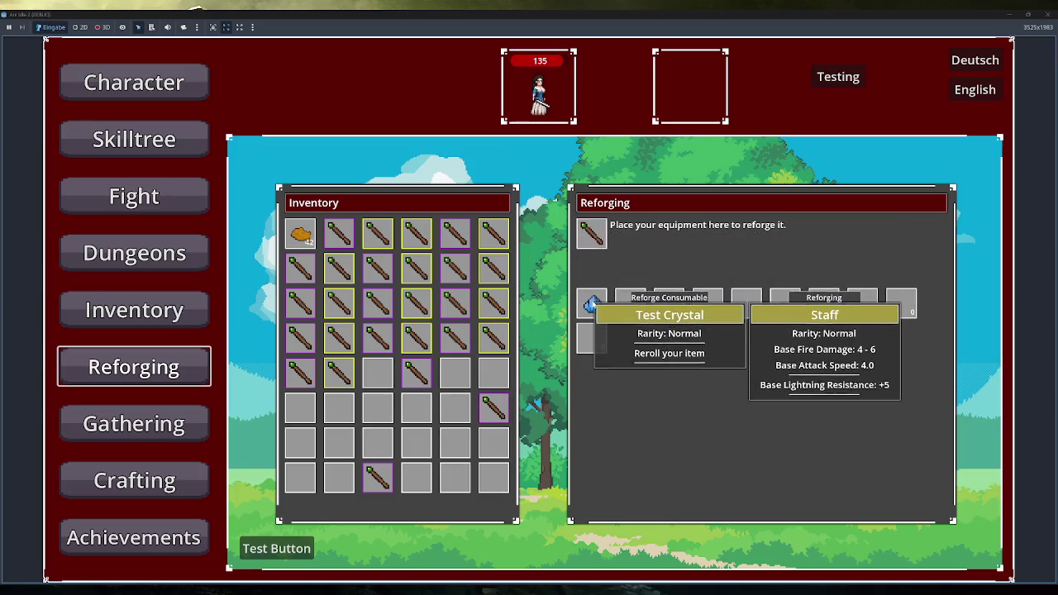
{"action": "left_click_drag", "start_coordinate": [592, 233], "coordinate": [468, 430]}
{"action": "mouse_move", "coordinate": [459, 413]}
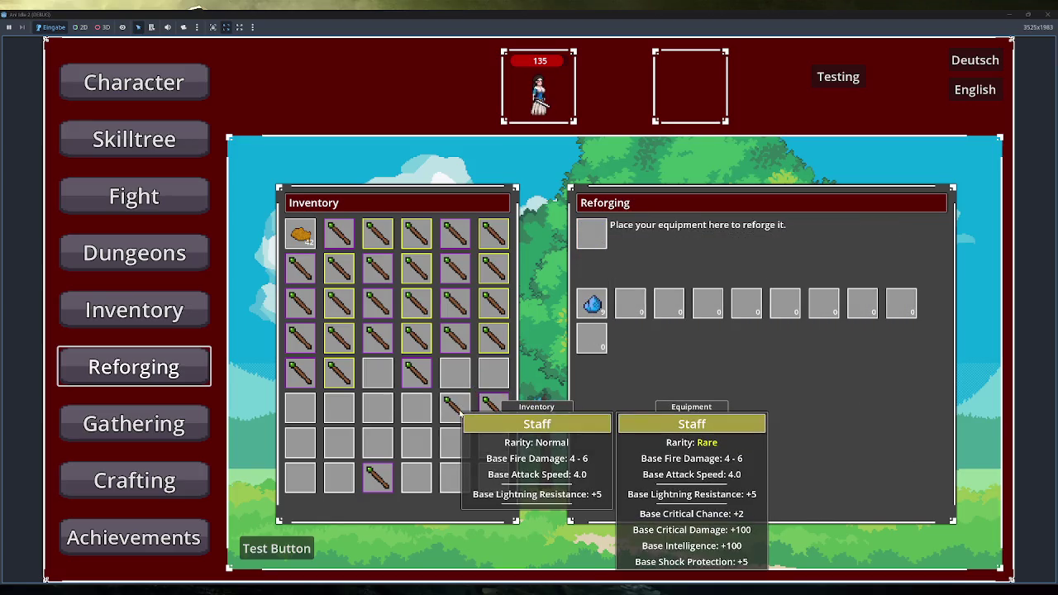
{"action": "left_click", "coordinate": [161, 425]}
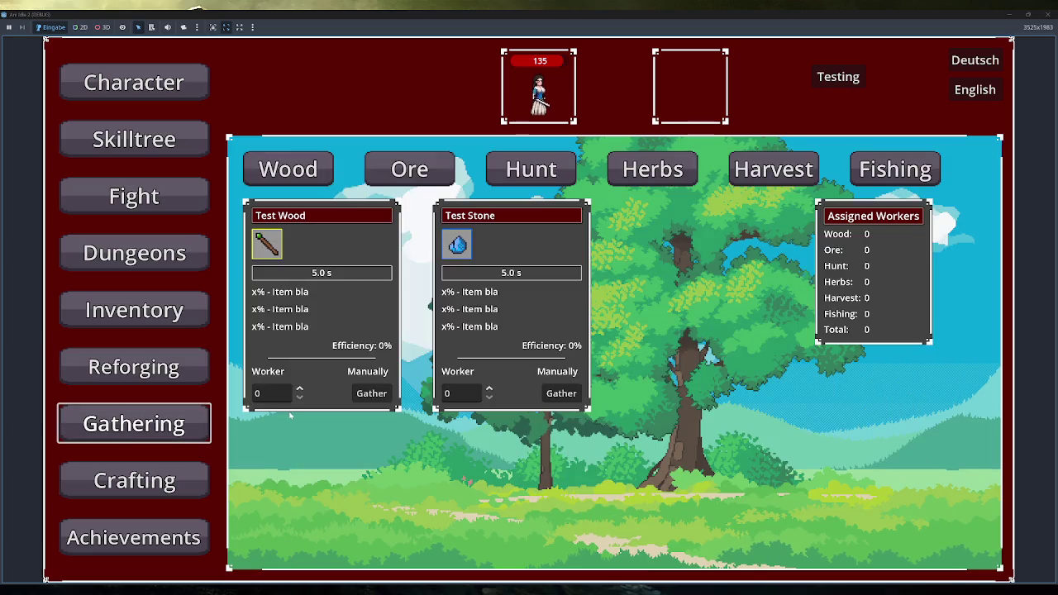
Assign 1 Wood, 2 Ore and 1 Herbs worker, and manually gather Test Meat once
{"action": "left_click", "coordinate": [301, 388]}
{"action": "left_click", "coordinate": [430, 168]}
{"action": "left_click", "coordinate": [300, 389]}
{"action": "left_click", "coordinate": [299, 389]}
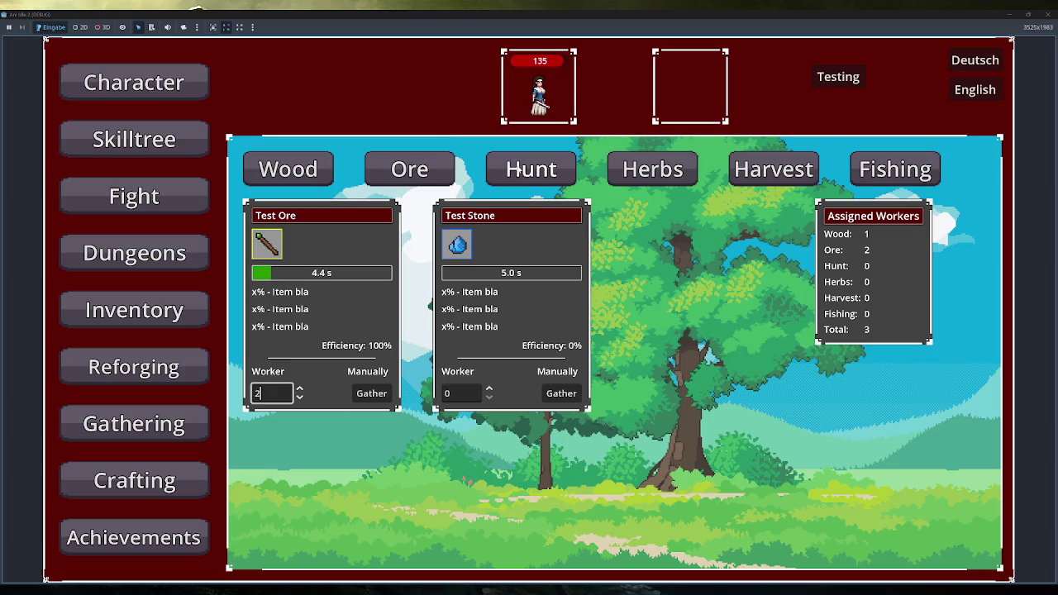
{"action": "left_click", "coordinate": [518, 174]}
{"action": "left_click", "coordinate": [372, 395]}
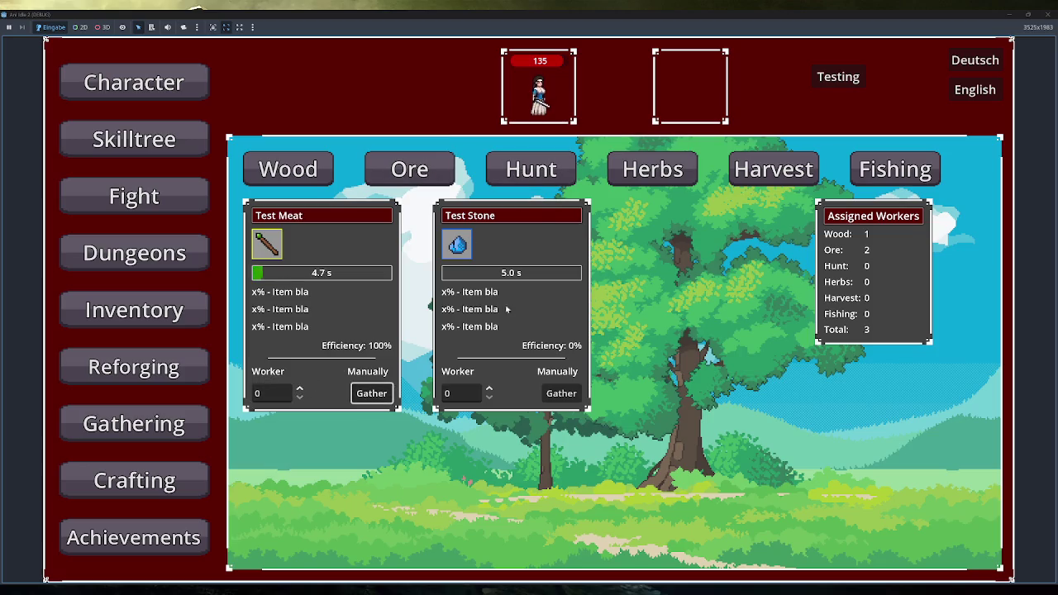
{"action": "left_click", "coordinate": [666, 172]}
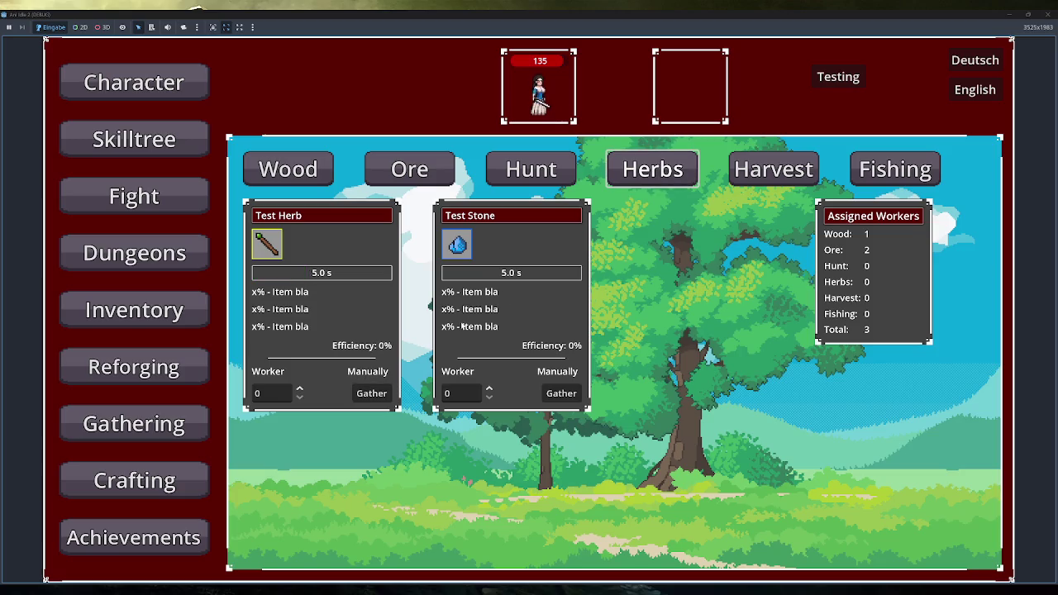
{"action": "left_click", "coordinate": [299, 389]}
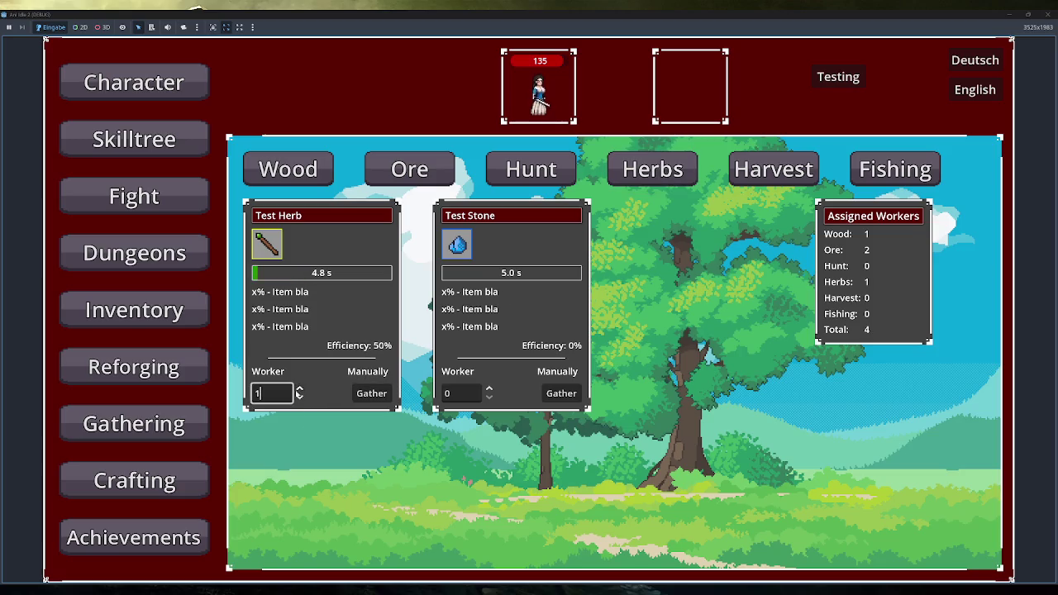
{"action": "left_click", "coordinate": [180, 483]}
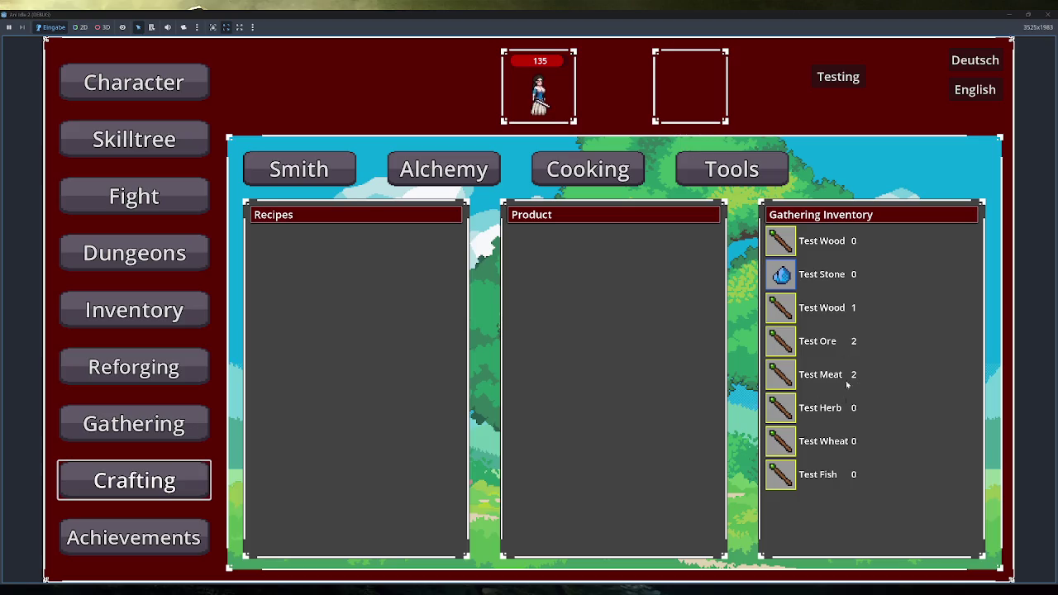
Select the Test Crystal recipe and craft three Test Crystals
{"action": "key", "text": "Tab"}
{"action": "key", "text": "Tab"}
{"action": "key", "text": "Tab"}
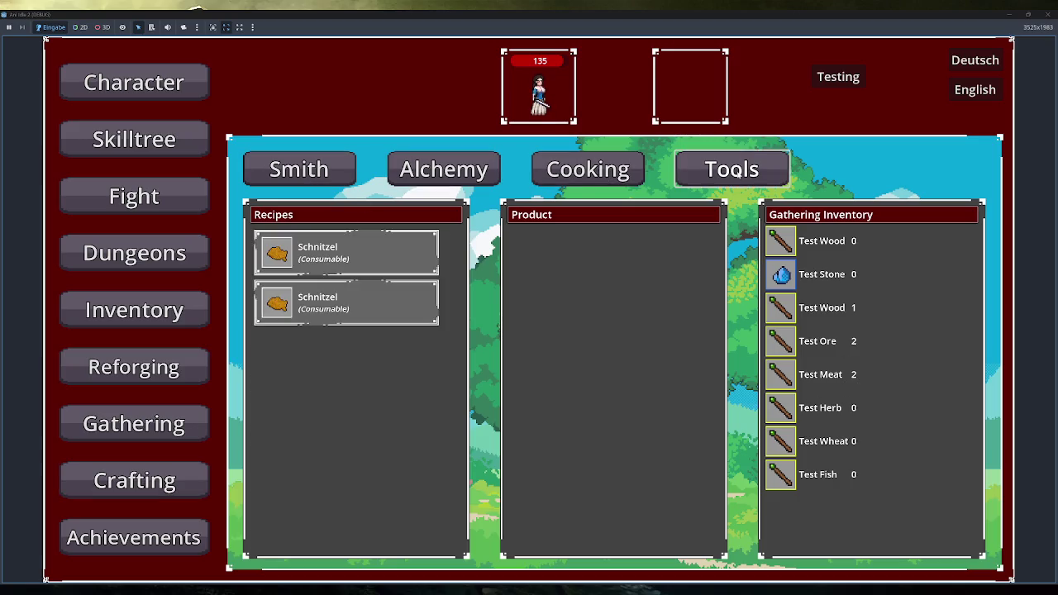
{"action": "left_click", "coordinate": [356, 306]}
{"action": "left_click", "coordinate": [360, 347]}
{"action": "key", "text": "Up"}
{"action": "key", "text": "Down"}
{"action": "scroll", "coordinate": [559, 409], "scroll_direction": "up", "scroll_amount": 3}
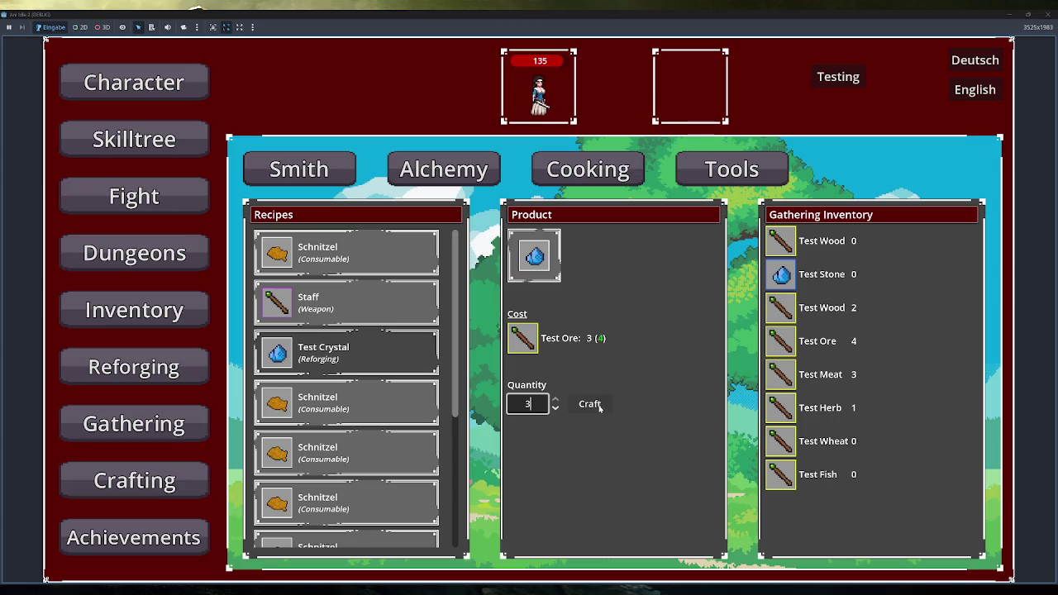
{"action": "left_click", "coordinate": [591, 404]}
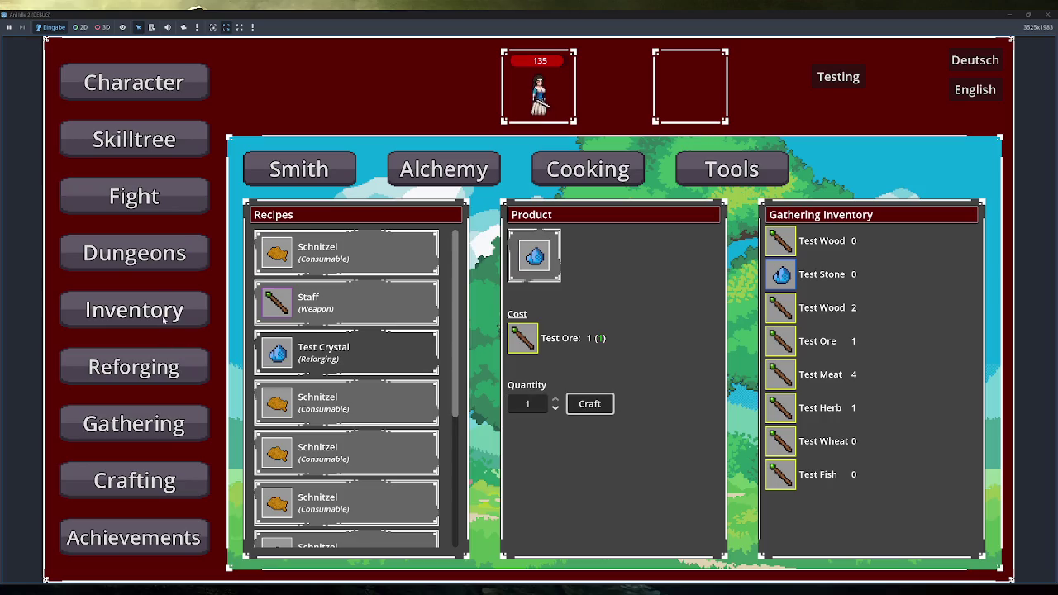
Check the crystal count in Reforging, then compare Smith recipe costs for Test Crystal, Staff and Schnitzel
{"action": "left_click", "coordinate": [137, 367]}
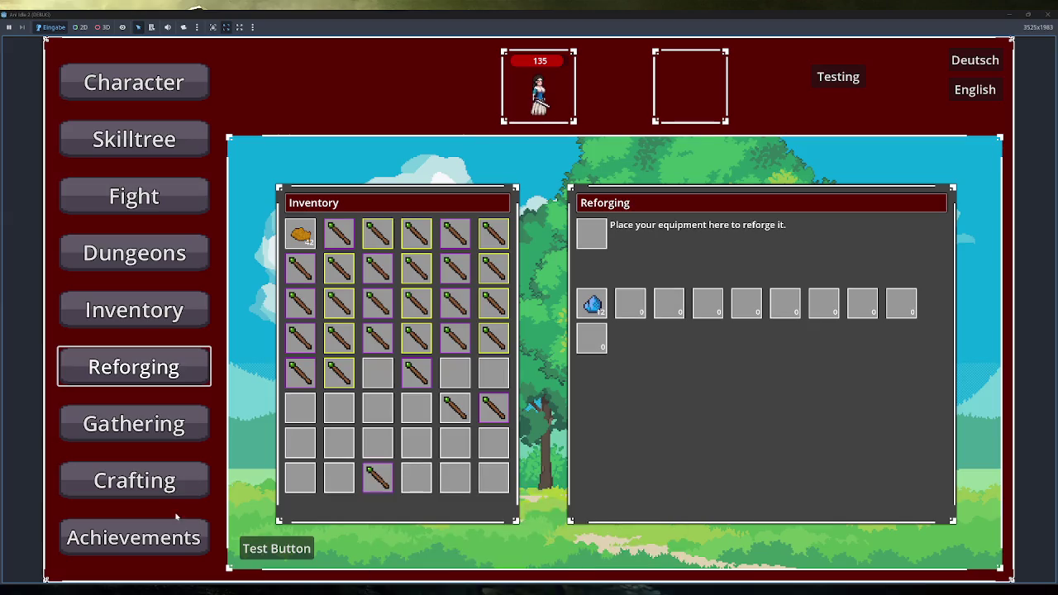
{"action": "left_click", "coordinate": [167, 486]}
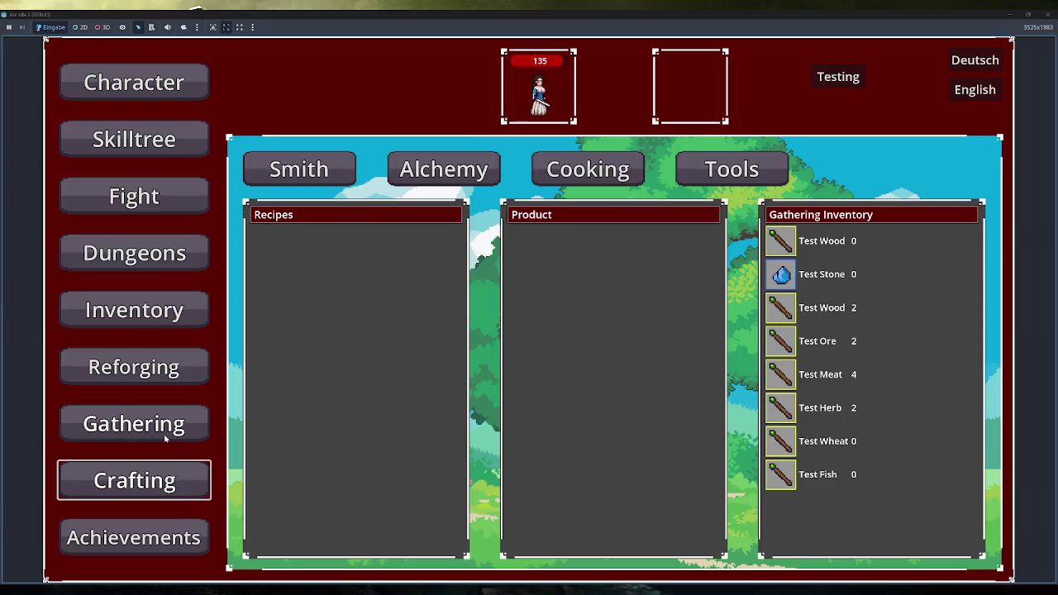
{"action": "left_click", "coordinate": [318, 171]}
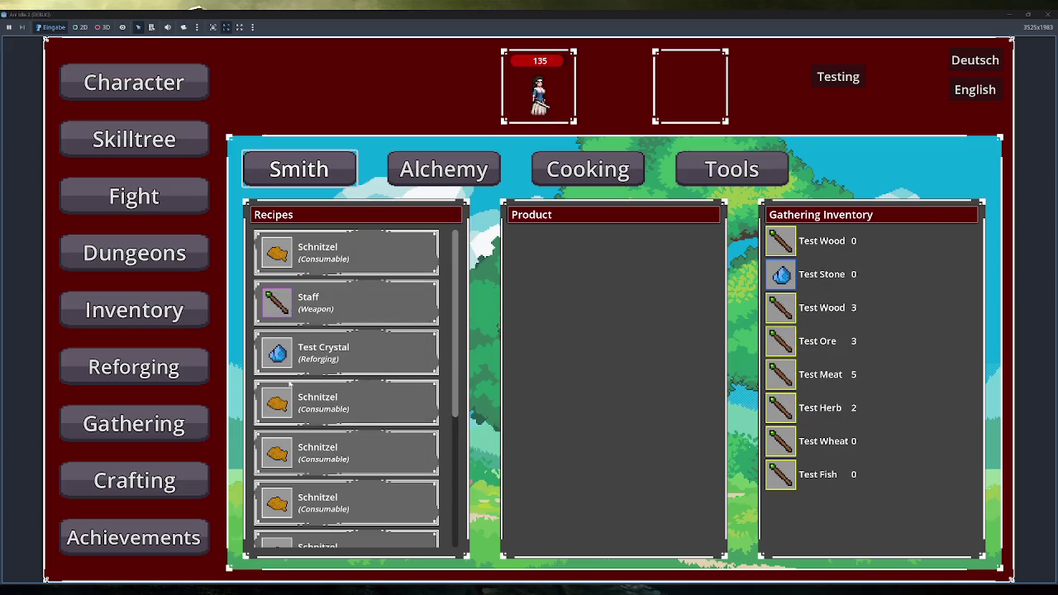
{"action": "left_click", "coordinate": [371, 335]}
{"action": "left_click", "coordinate": [371, 299]}
{"action": "left_click", "coordinate": [356, 453]}
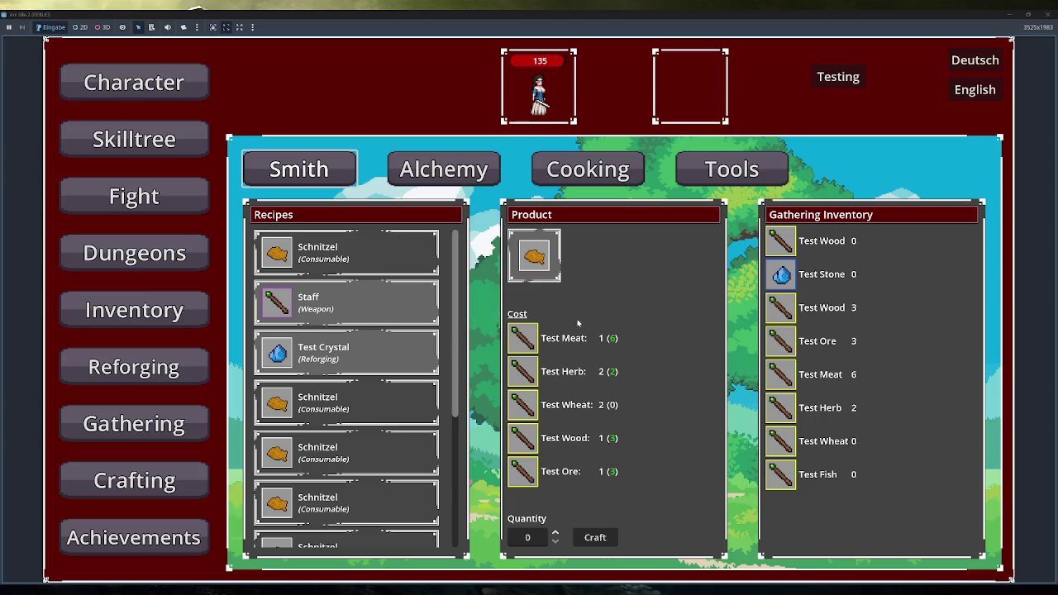
{"action": "left_click", "coordinate": [343, 304]}
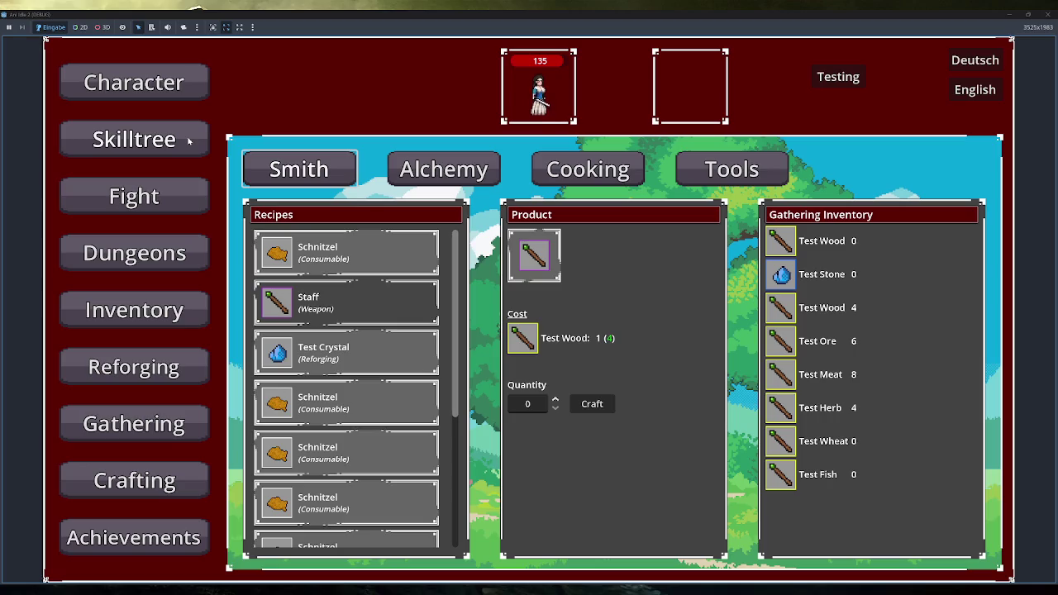
Apply the Test Buff to the character twice
{"action": "left_click", "coordinate": [839, 76]}
{"action": "mouse_move", "coordinate": [490, 56]}
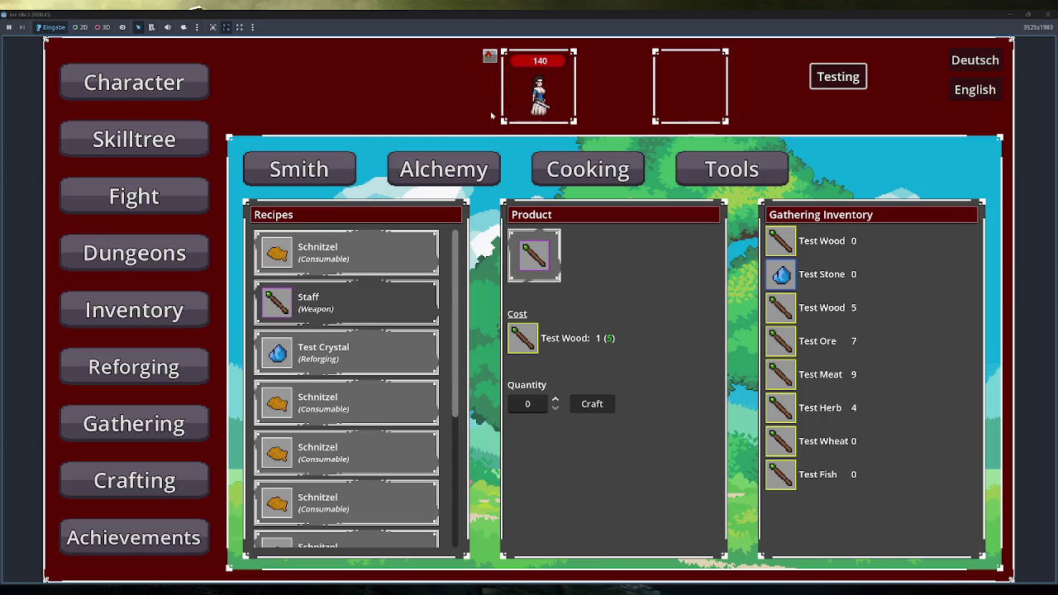
{"action": "left_click", "coordinate": [838, 76]}
{"action": "mouse_move", "coordinate": [490, 56]}
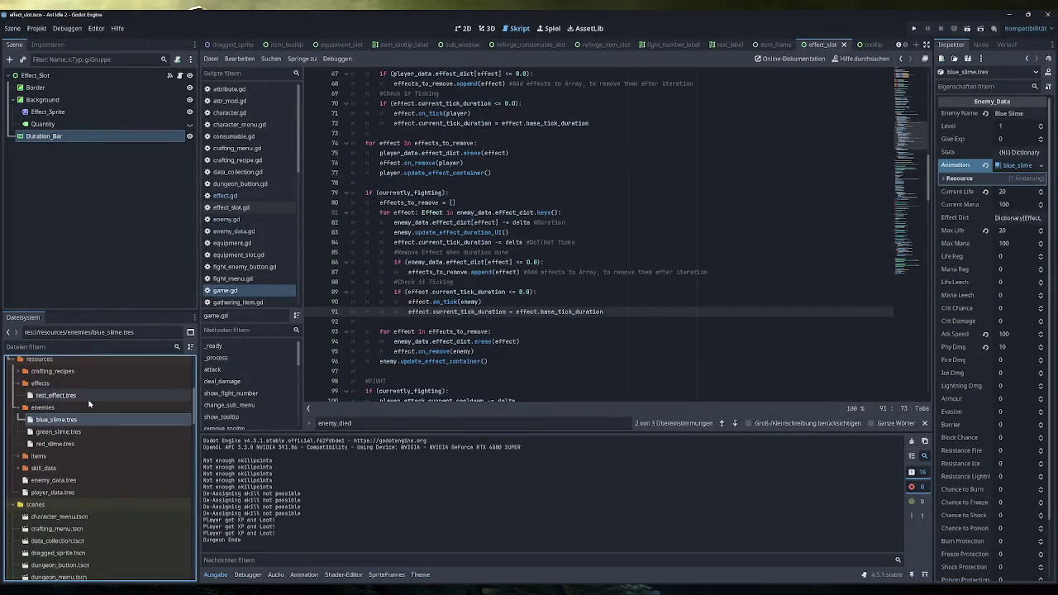
Inspect test_effect.tres's Test Buff settings, then switch to Obsidian's Allgemein note
{"action": "left_click", "coordinate": [83, 395]}
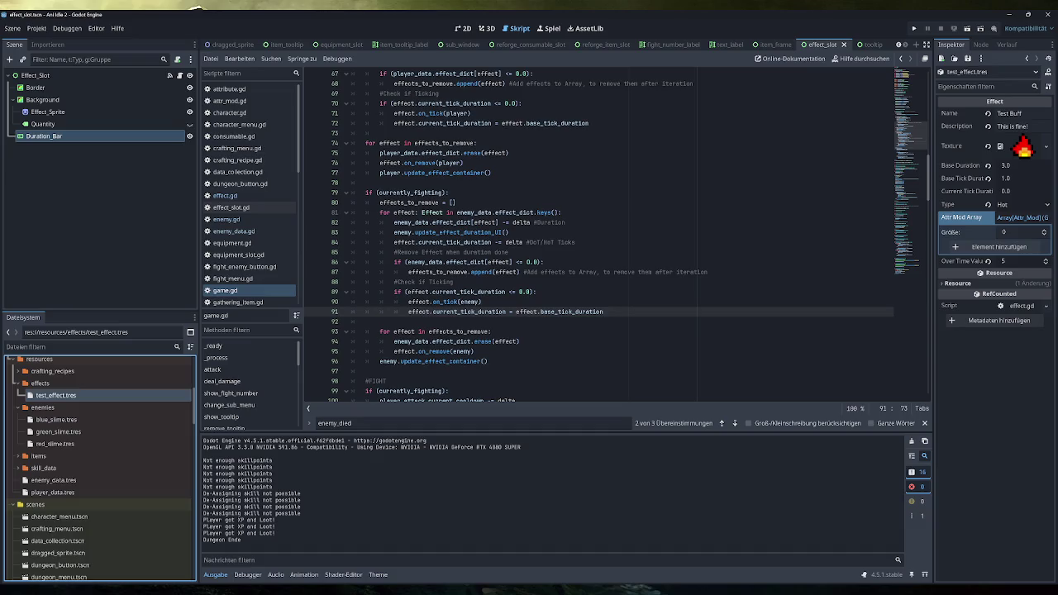
{"action": "key", "text": "alt+Tab"}
{"action": "left_click", "coordinate": [534, 166]}
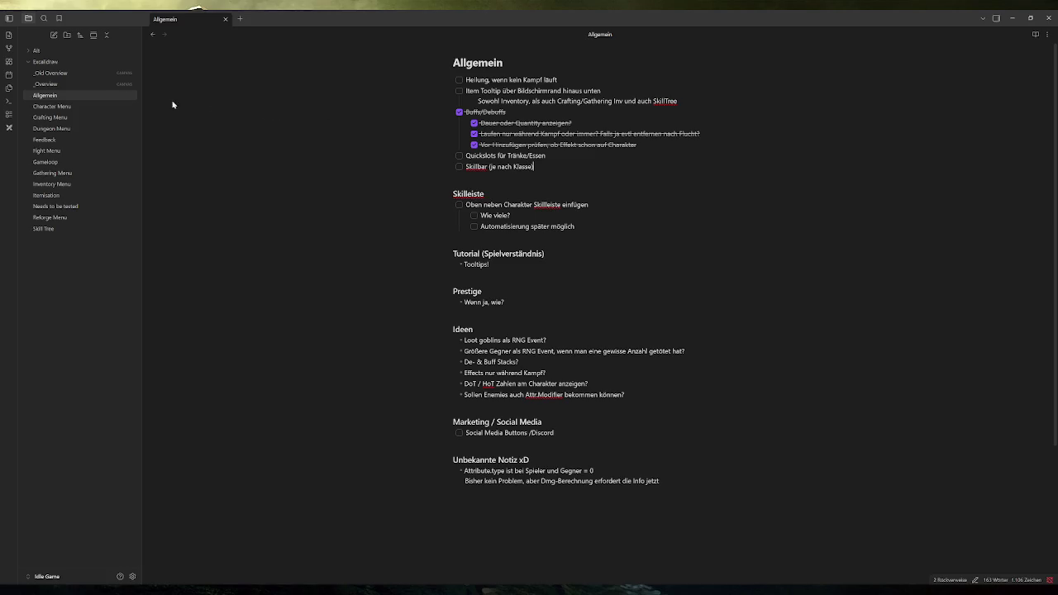
Open the _Old Overview canvas from the Alt notes folder
{"action": "left_click", "coordinate": [35, 51]}
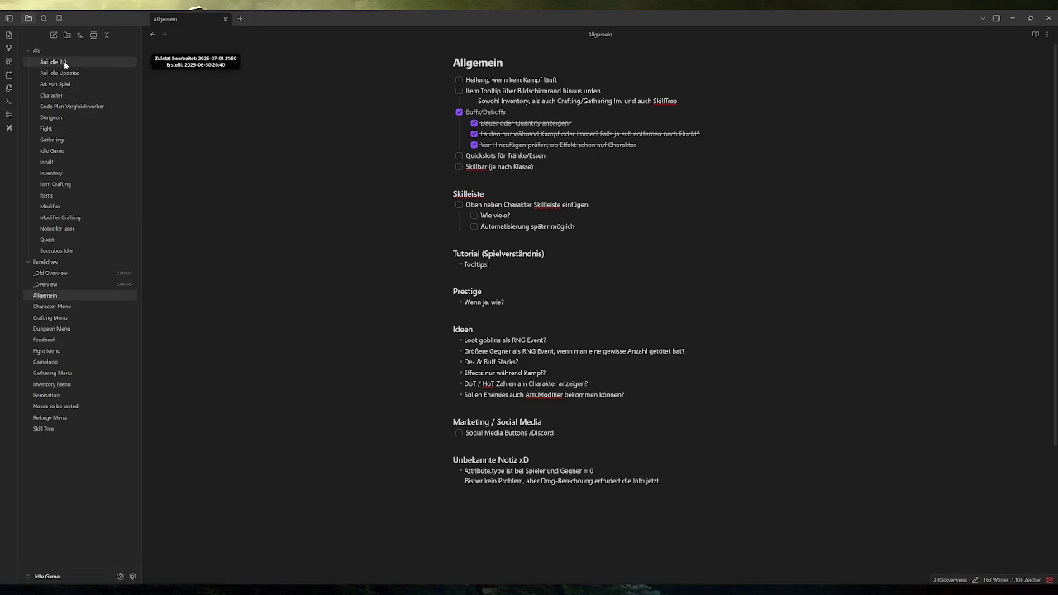
{"action": "left_click", "coordinate": [33, 51]}
{"action": "left_click", "coordinate": [50, 73]}
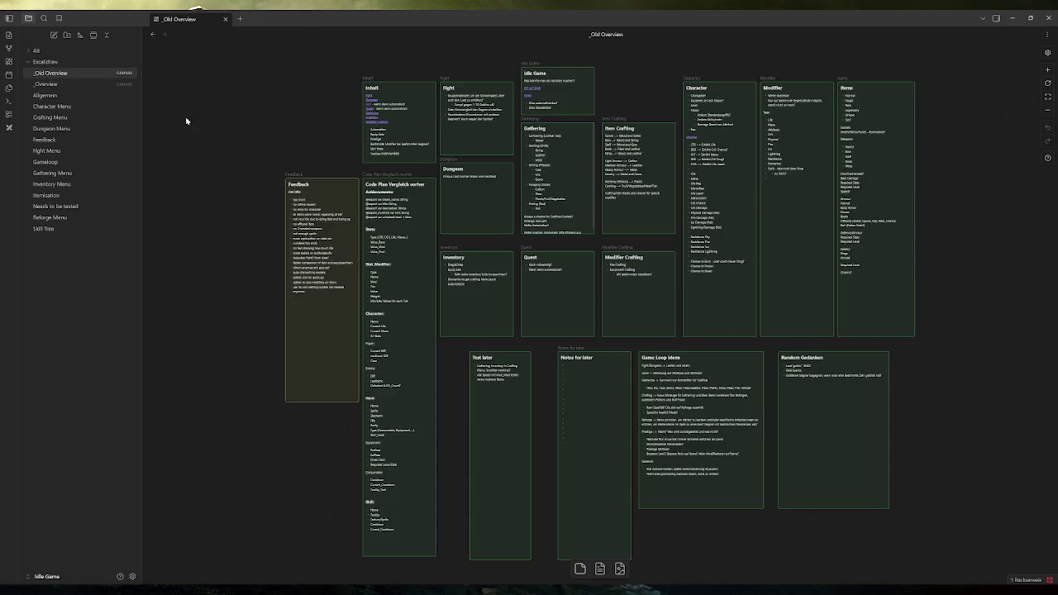
{"action": "scroll", "coordinate": [546, 289], "scroll_direction": "up", "scroll_amount": 6}
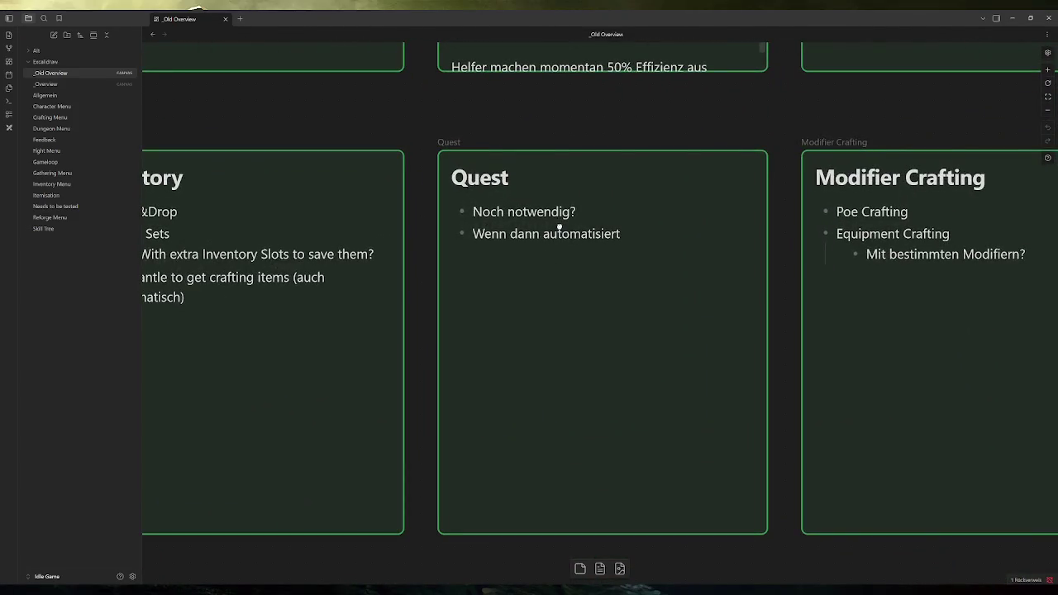
Highlight 'Wenn dann automatisiert' on the Quest card, then bring Steam forward from the tray
{"action": "left_click", "coordinate": [560, 230]}
{"action": "left_click", "coordinate": [577, 222]}
{"action": "left_click_drag", "start_coordinate": [622, 234], "coordinate": [433, 259]}
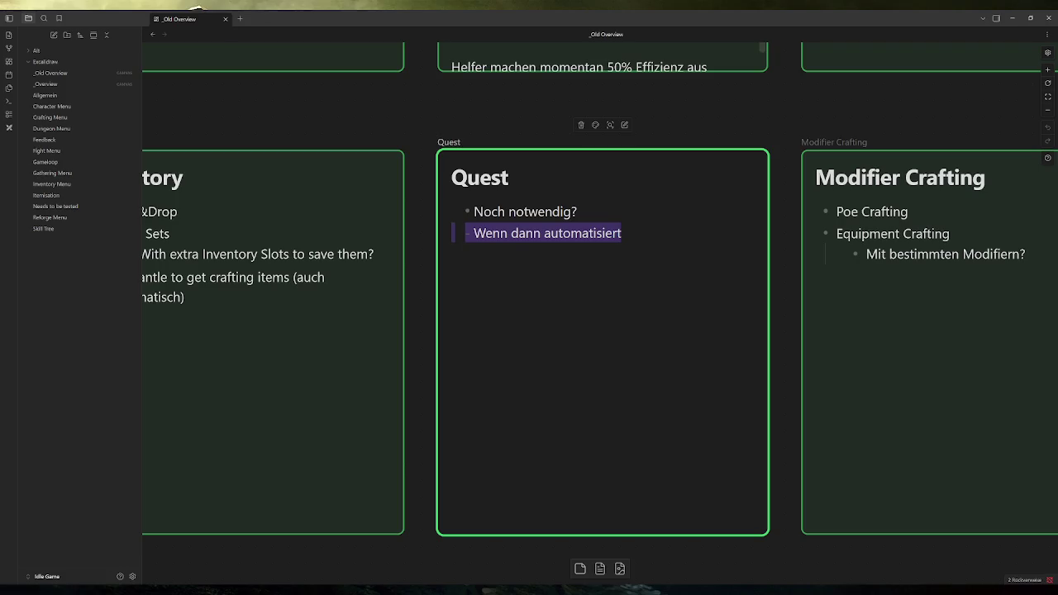
{"action": "left_click", "coordinate": [494, 116]}
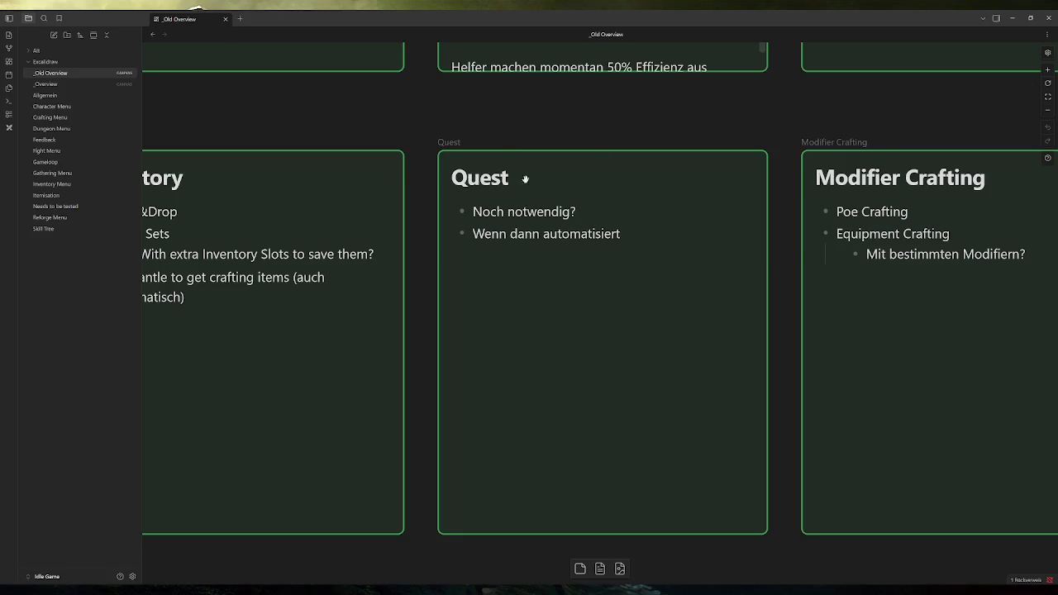
{"action": "left_click", "coordinate": [950, 590]}
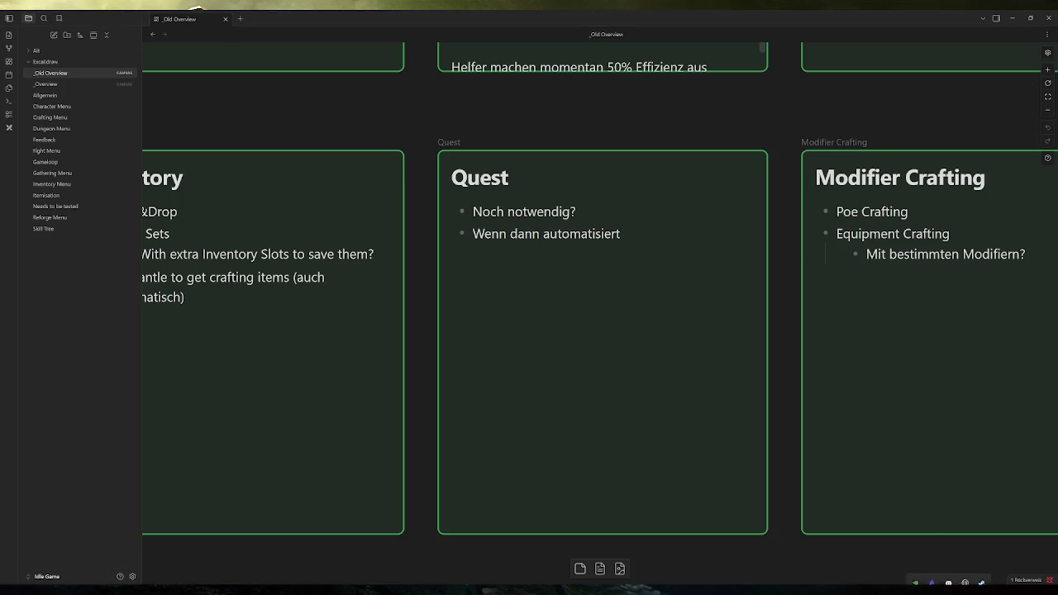
{"action": "left_click", "coordinate": [978, 556]}
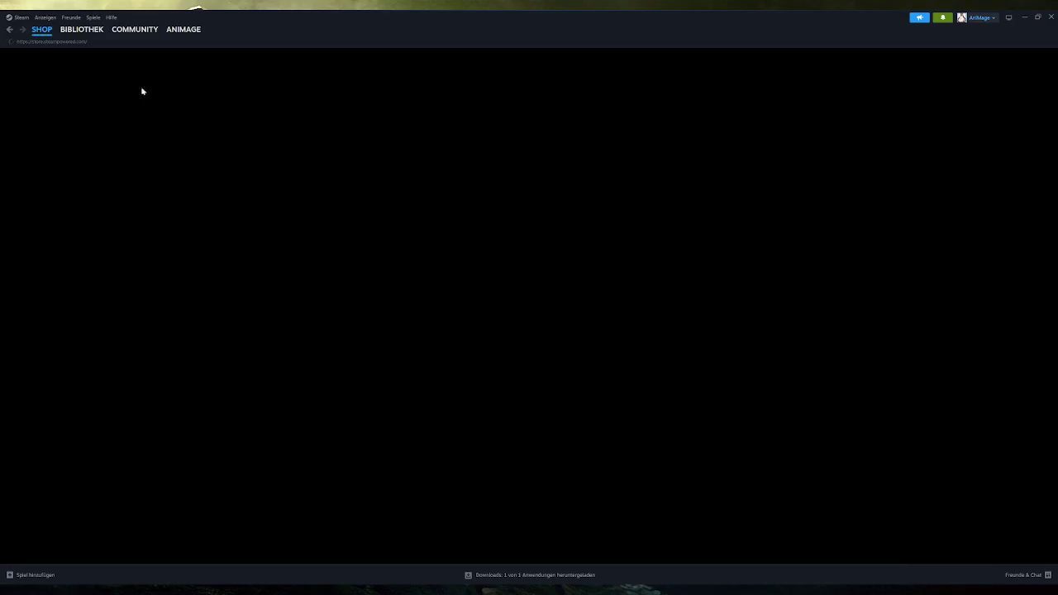
Launch Ani Idle from its Steam library page
{"action": "mouse_move", "coordinate": [79, 36]}
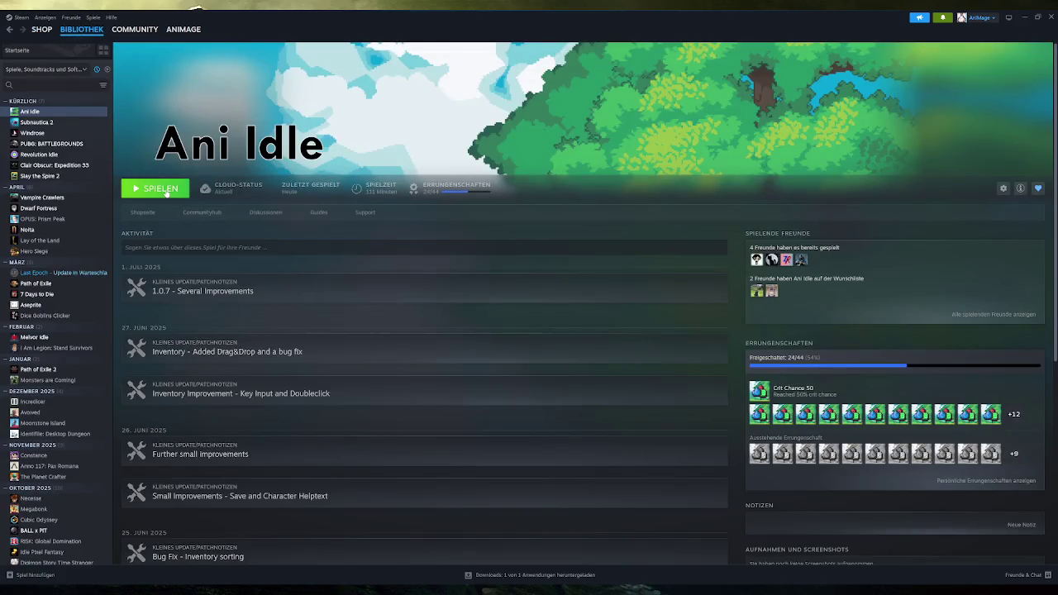
{"action": "left_click", "coordinate": [145, 189]}
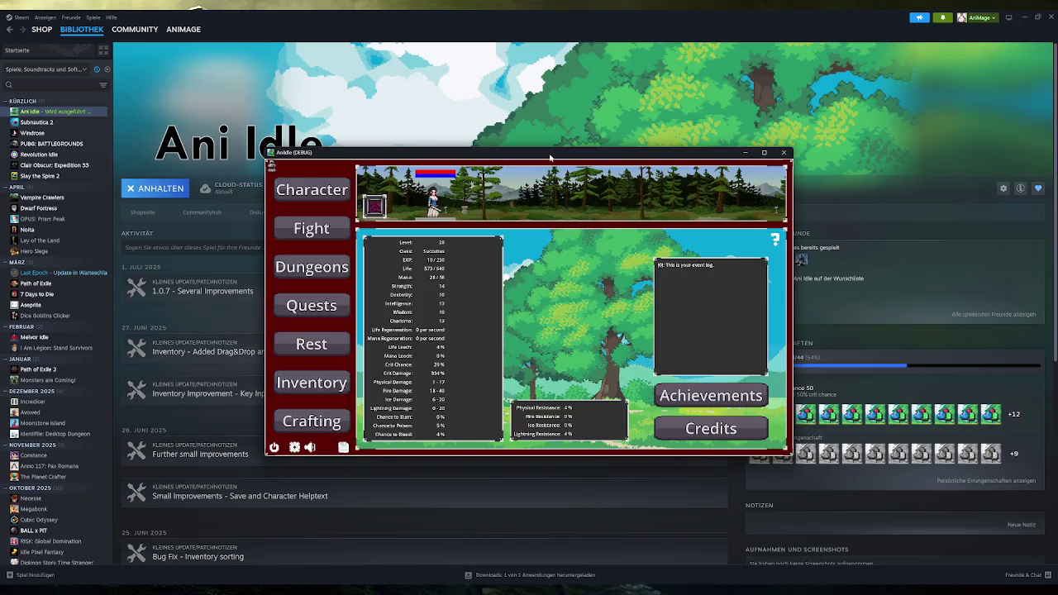
Open the Quests page, start a daily event, and maximize the game window
{"action": "left_click", "coordinate": [332, 317]}
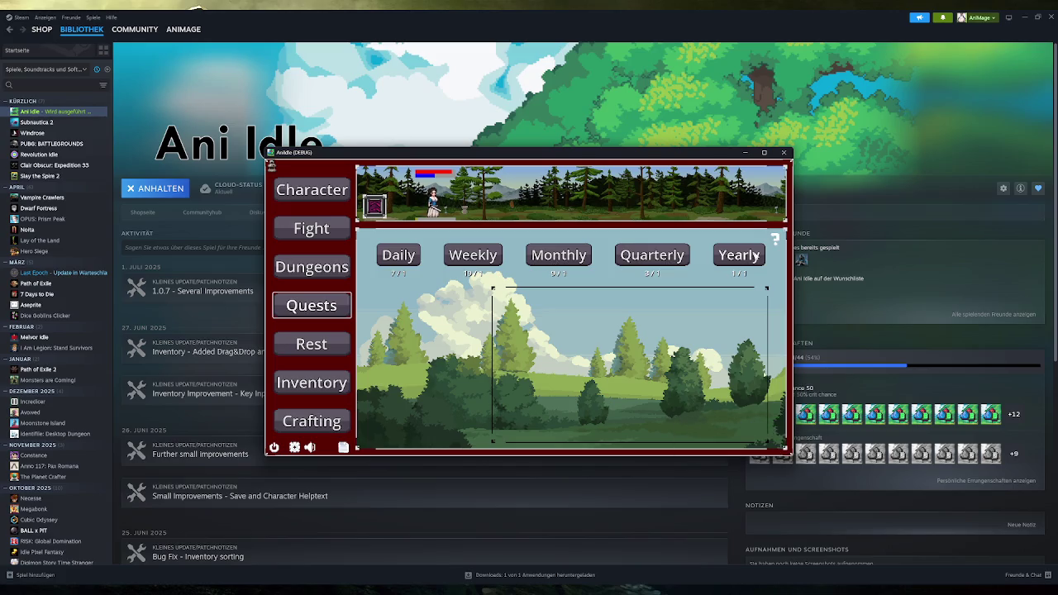
{"action": "left_click", "coordinate": [399, 256]}
{"action": "double_click", "coordinate": [602, 155]}
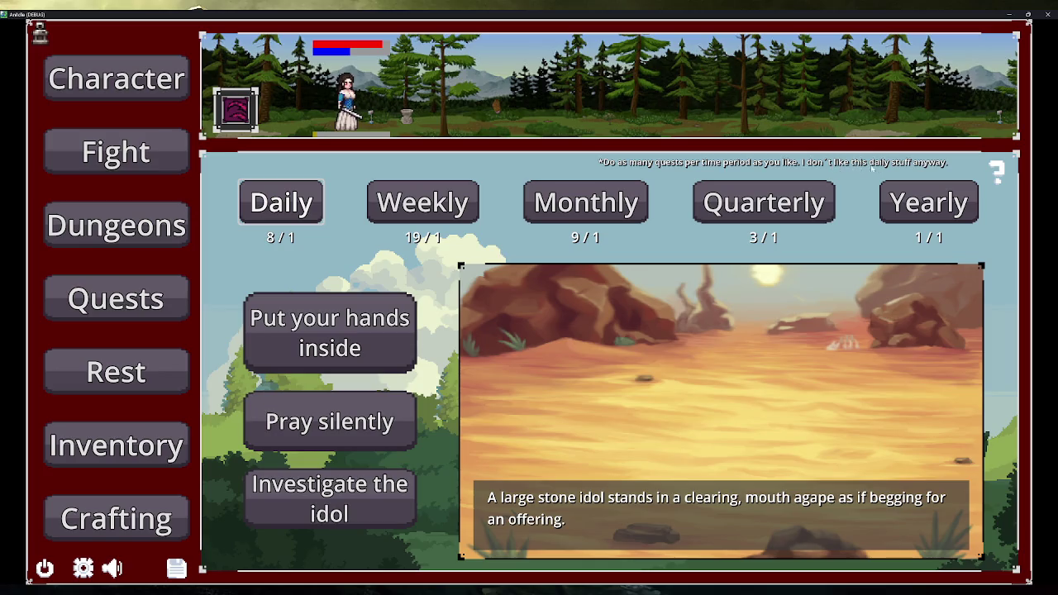
Trigger quest events repeatedly across the Daily, Weekly, Monthly, Quarterly and Yearly tabs
{"action": "left_click", "coordinate": [384, 202]}
{"action": "left_click", "coordinate": [764, 203]}
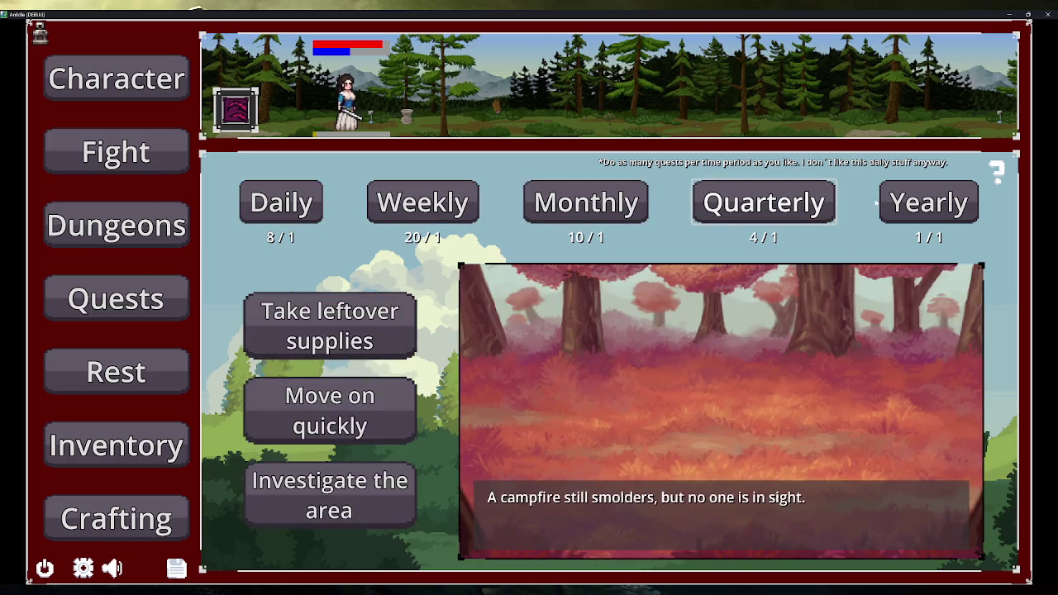
{"action": "left_click", "coordinate": [585, 202]}
{"action": "left_click", "coordinate": [281, 203]}
{"action": "left_click", "coordinate": [638, 196]}
{"action": "left_click", "coordinate": [639, 196]}
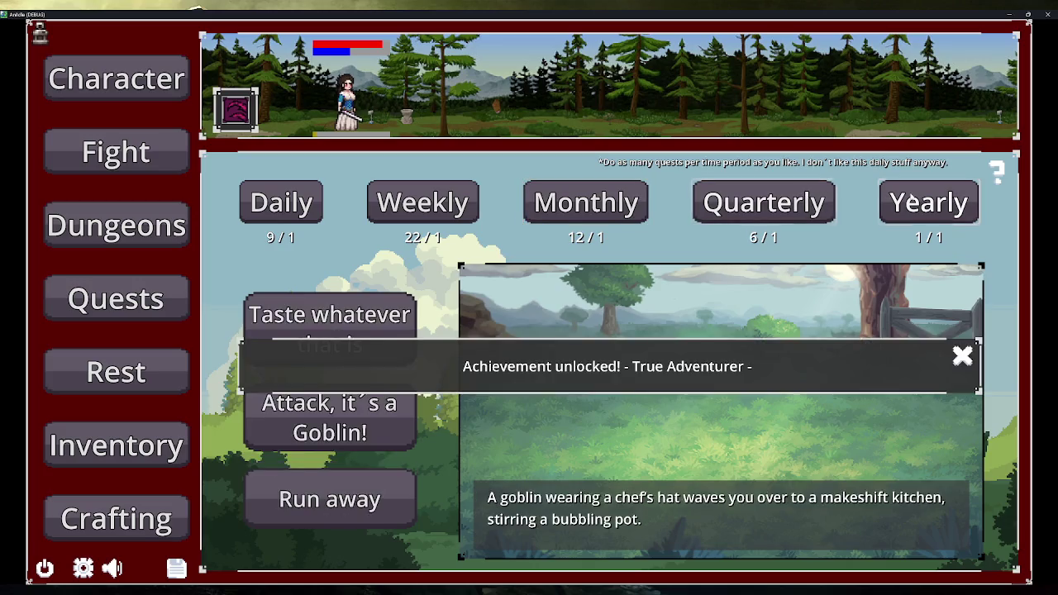
{"action": "left_click", "coordinate": [764, 203]}
{"action": "left_click", "coordinate": [929, 203]}
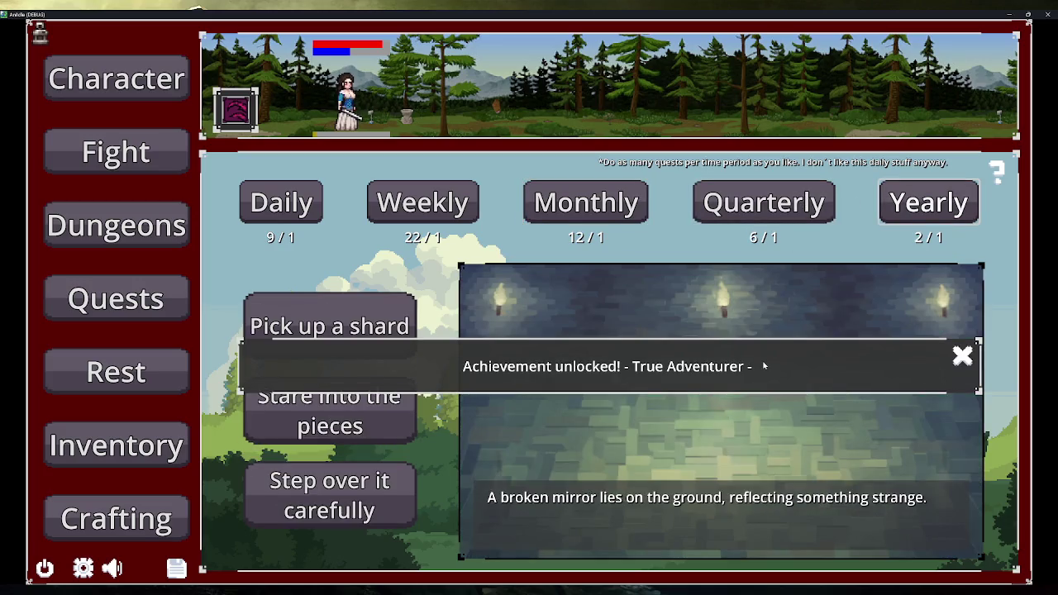
{"action": "left_click", "coordinate": [586, 203]}
{"action": "left_click", "coordinate": [281, 203]}
{"action": "left_click", "coordinate": [423, 202]}
{"action": "left_click", "coordinate": [742, 213]}
{"action": "left_click", "coordinate": [929, 203]}
{"action": "left_click", "coordinate": [764, 203]}
{"action": "left_click", "coordinate": [609, 206]}
{"action": "left_click", "coordinate": [422, 202]}
{"action": "left_click", "coordinate": [281, 203]}
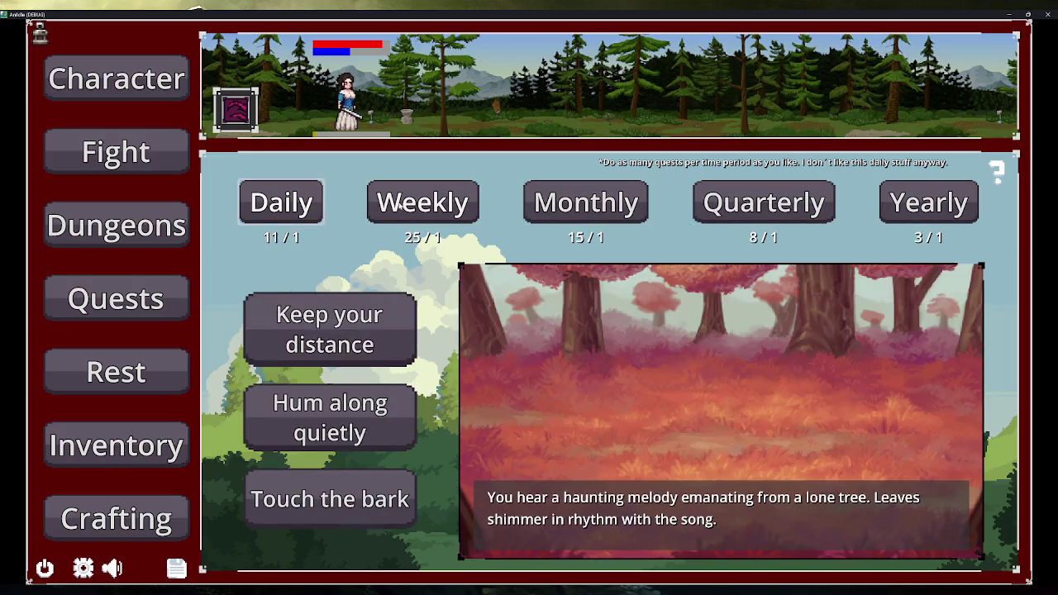
{"action": "left_click", "coordinate": [423, 203]}
{"action": "left_click", "coordinate": [586, 203]}
{"action": "left_click", "coordinate": [764, 203]}
{"action": "left_click", "coordinate": [929, 203]}
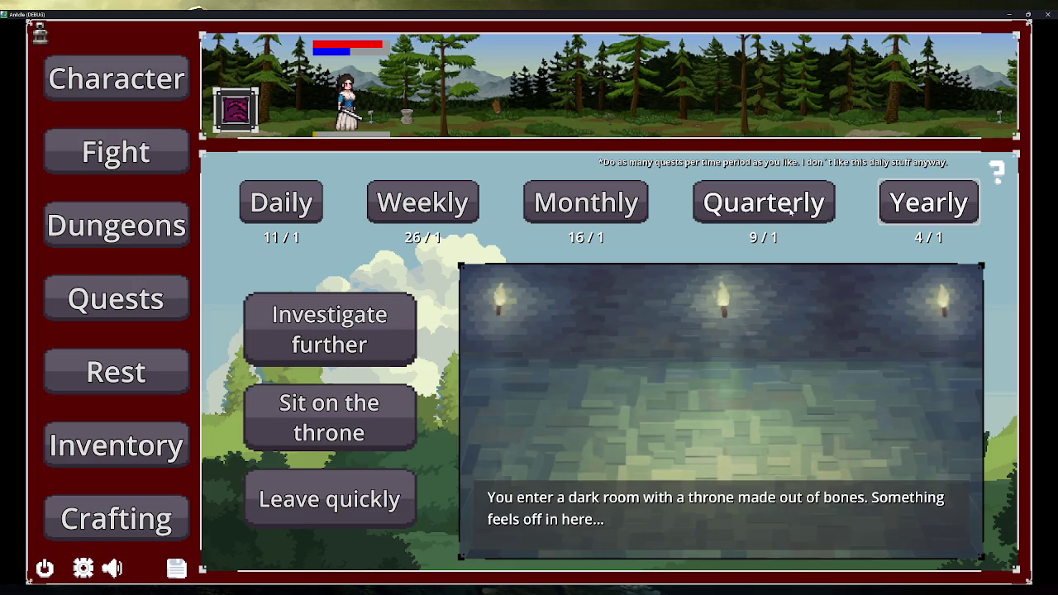
{"action": "left_click", "coordinate": [793, 211]}
{"action": "left_click", "coordinate": [586, 202]}
{"action": "left_click", "coordinate": [423, 203]}
{"action": "left_click", "coordinate": [281, 202]}
{"action": "left_click", "coordinate": [422, 202]}
{"action": "left_click", "coordinate": [586, 203]}
{"action": "left_click", "coordinate": [764, 203]}
{"action": "left_click", "coordinate": [930, 202]}
{"action": "left_click", "coordinate": [764, 203]}
{"action": "left_click", "coordinate": [585, 203]}
{"action": "left_click", "coordinate": [422, 203]}
{"action": "left_click", "coordinate": [281, 203]}
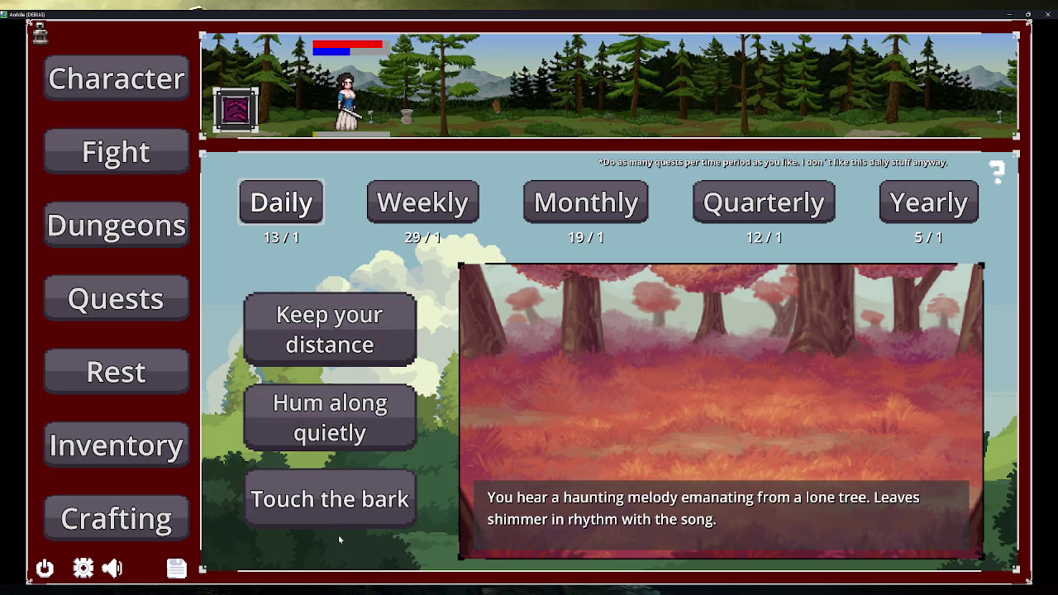
Resolve events by touching the bark, keeping distance, and attacking the goblin chef
{"action": "left_click", "coordinate": [364, 519]}
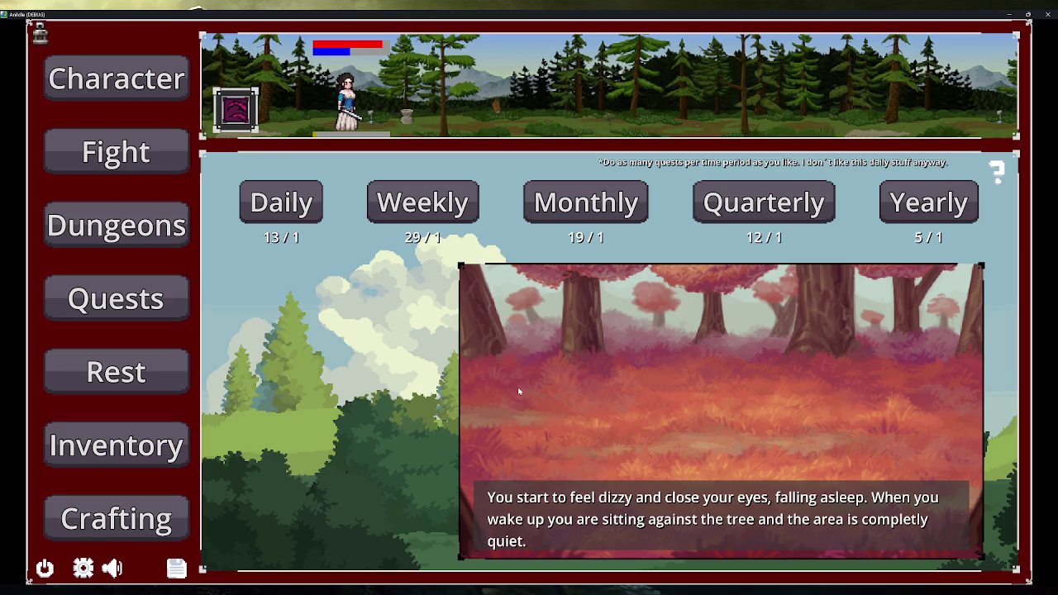
{"action": "left_click", "coordinate": [277, 205]}
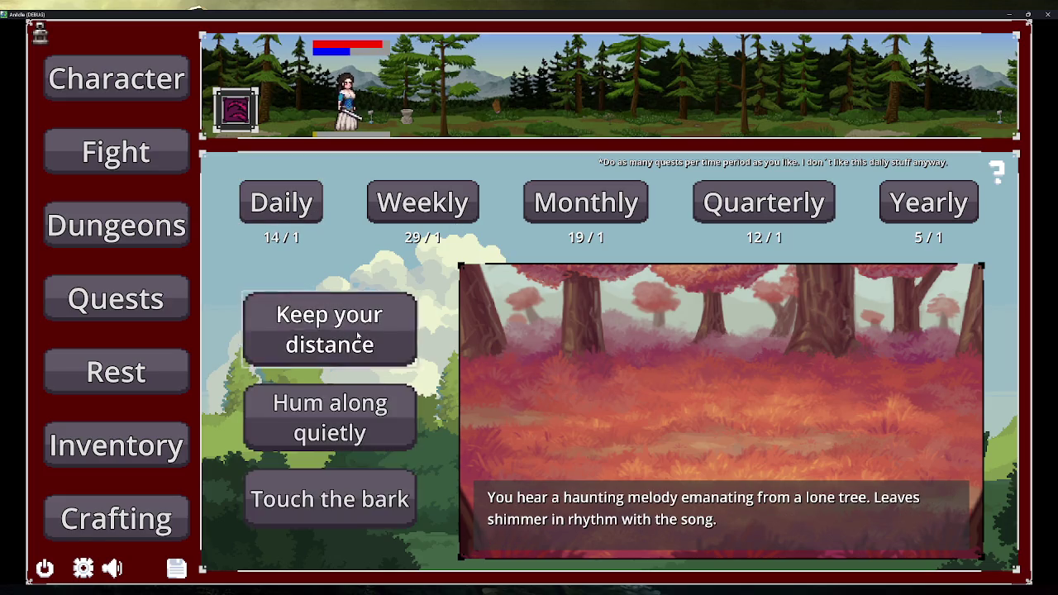
{"action": "left_click", "coordinate": [357, 335]}
{"action": "left_click", "coordinate": [420, 202]}
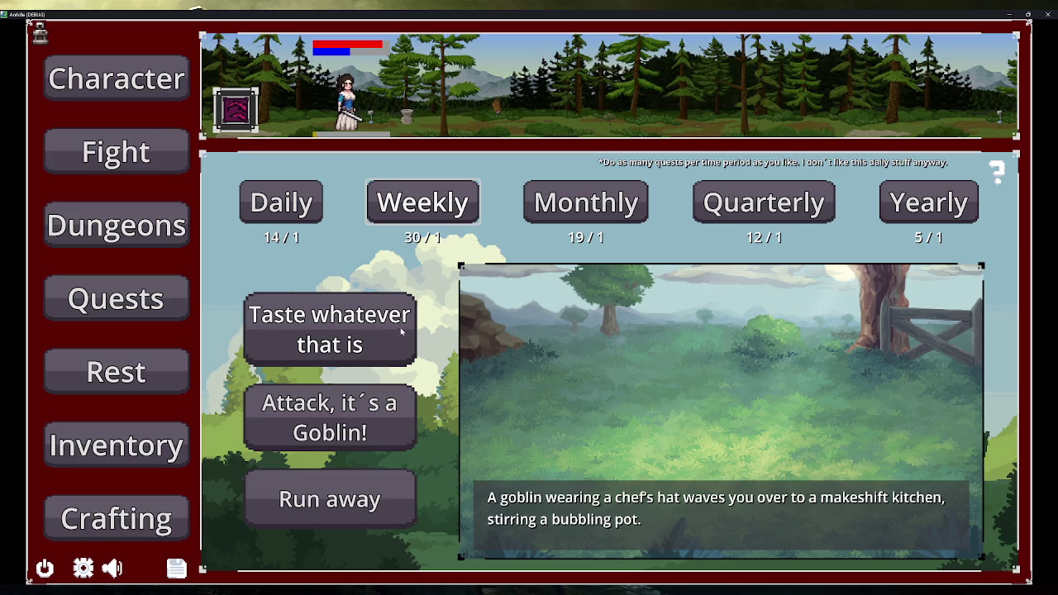
{"action": "left_click", "coordinate": [346, 438]}
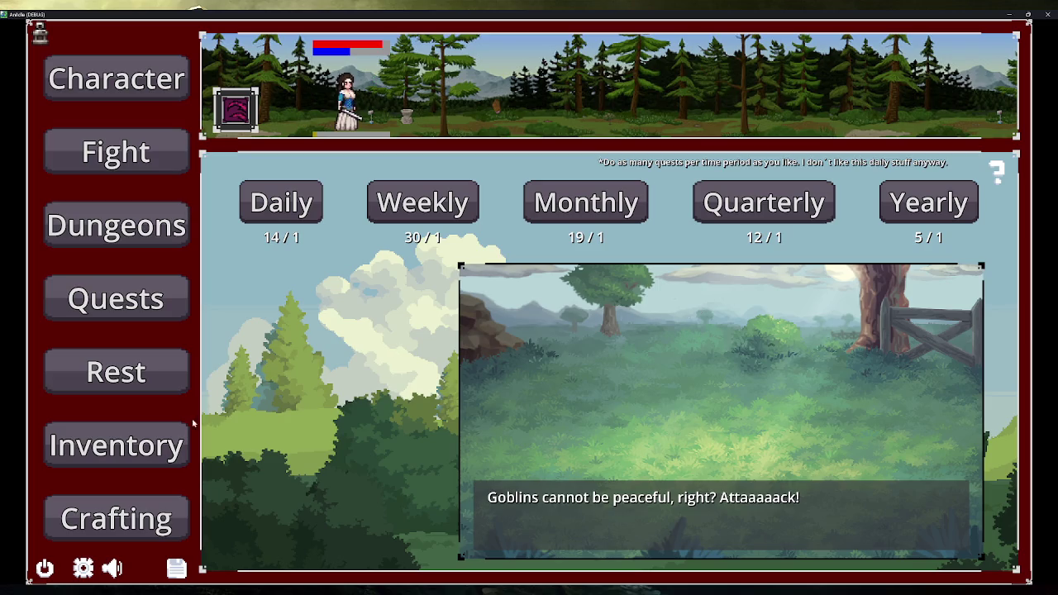
{"action": "left_click", "coordinate": [157, 445]}
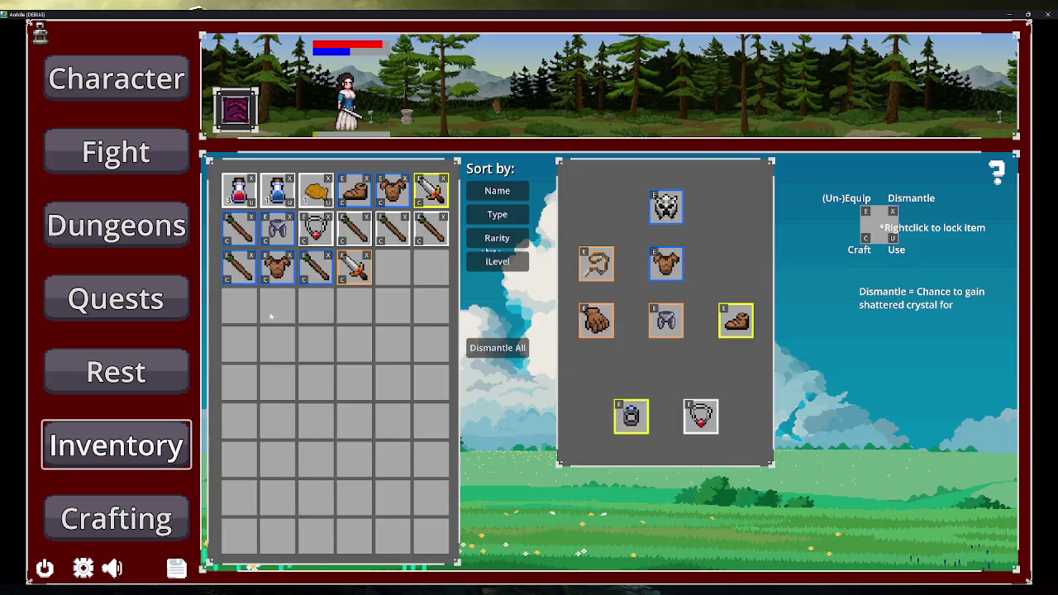
Review the Inventory, Crafting, Rest, Dungeons and Fight pages in Ani Idle
{"action": "mouse_move", "coordinate": [358, 276]}
{"action": "left_click", "coordinate": [124, 513]}
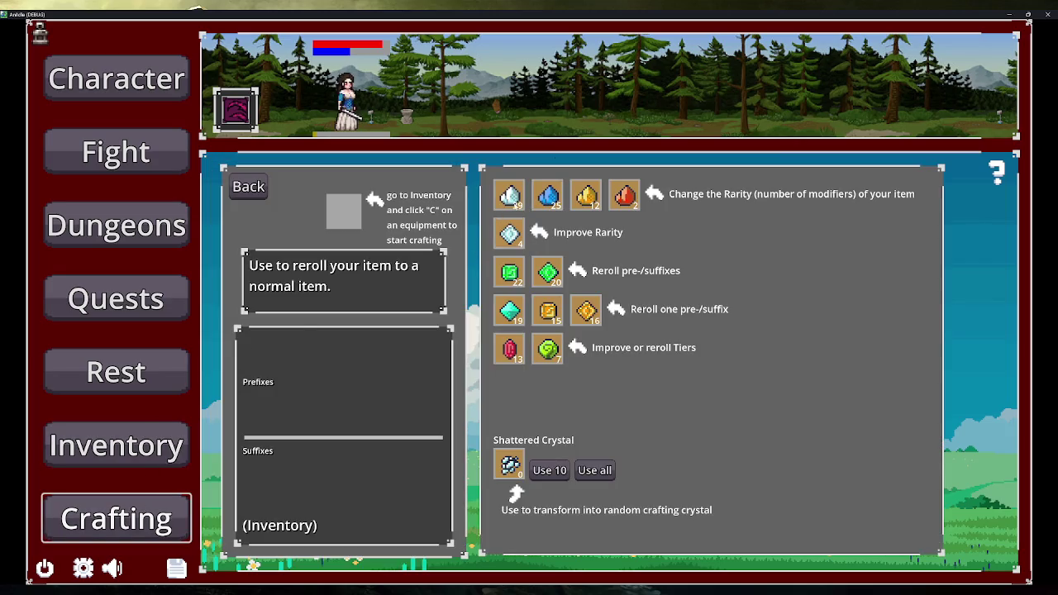
{"action": "left_click", "coordinate": [116, 372]}
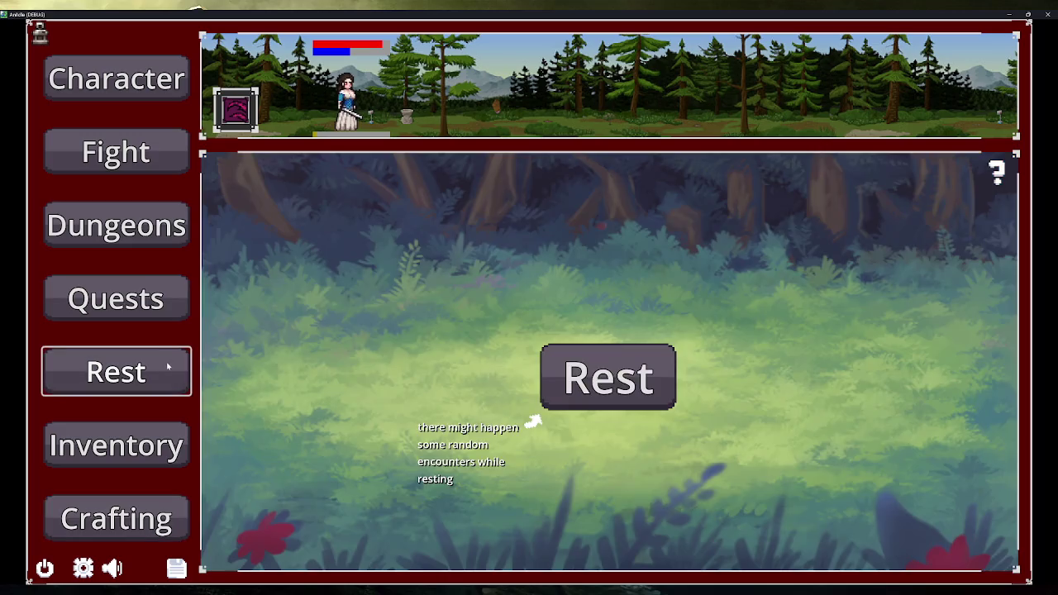
{"action": "left_click", "coordinate": [116, 225]}
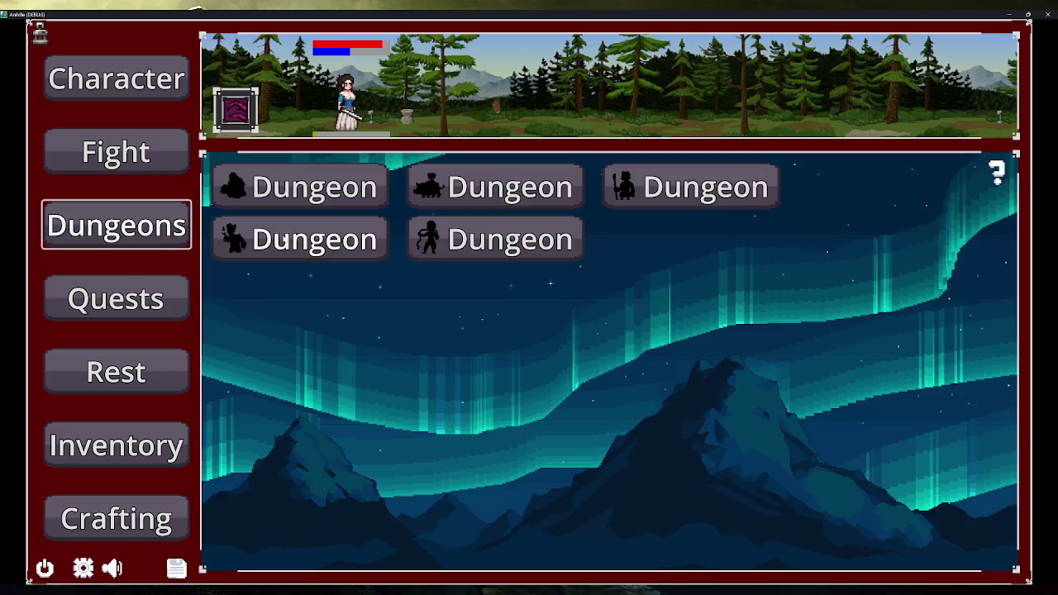
{"action": "left_click", "coordinate": [112, 155]}
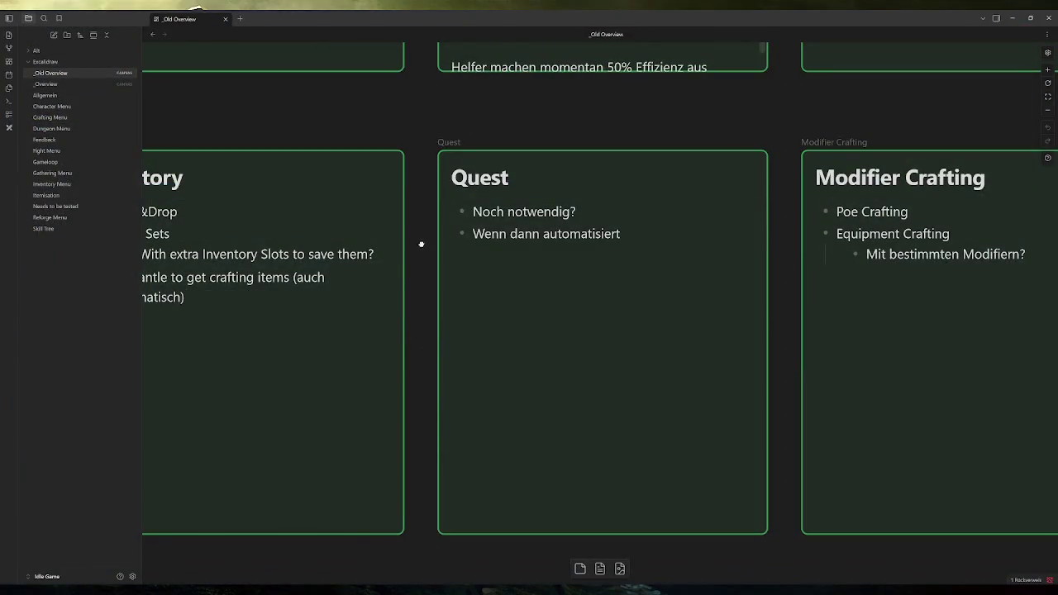
Open the _Overview canvas, then the Allgemein note, selecting its first to-do line
{"action": "scroll", "coordinate": [389, 316], "scroll_direction": "up", "scroll_amount": 3}
{"action": "left_click", "coordinate": [45, 84]}
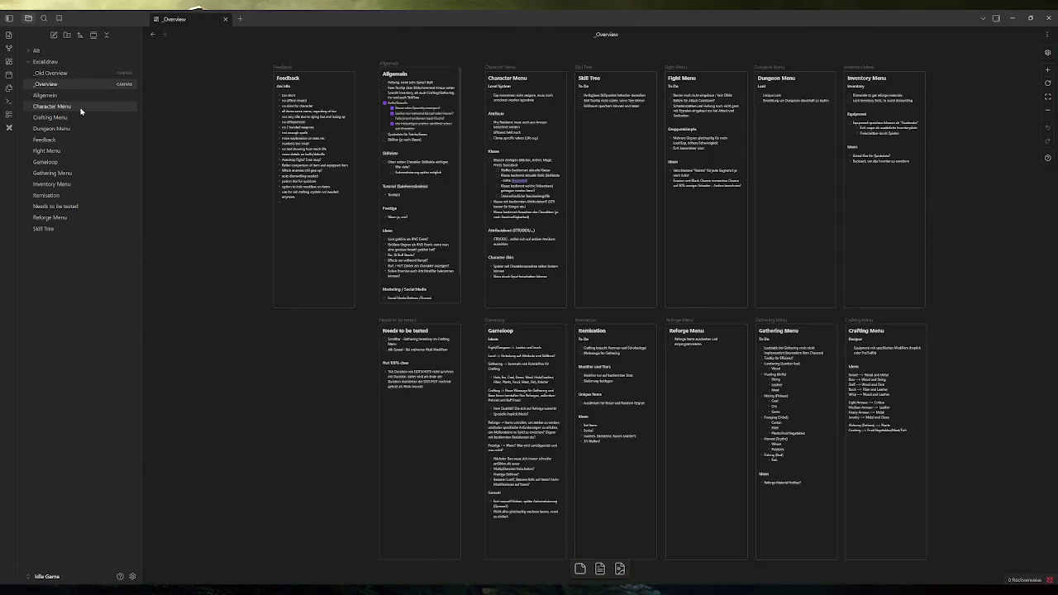
{"action": "left_click", "coordinate": [45, 95]}
{"action": "left_click_drag", "start_coordinate": [559, 79], "coordinate": [431, 92]}
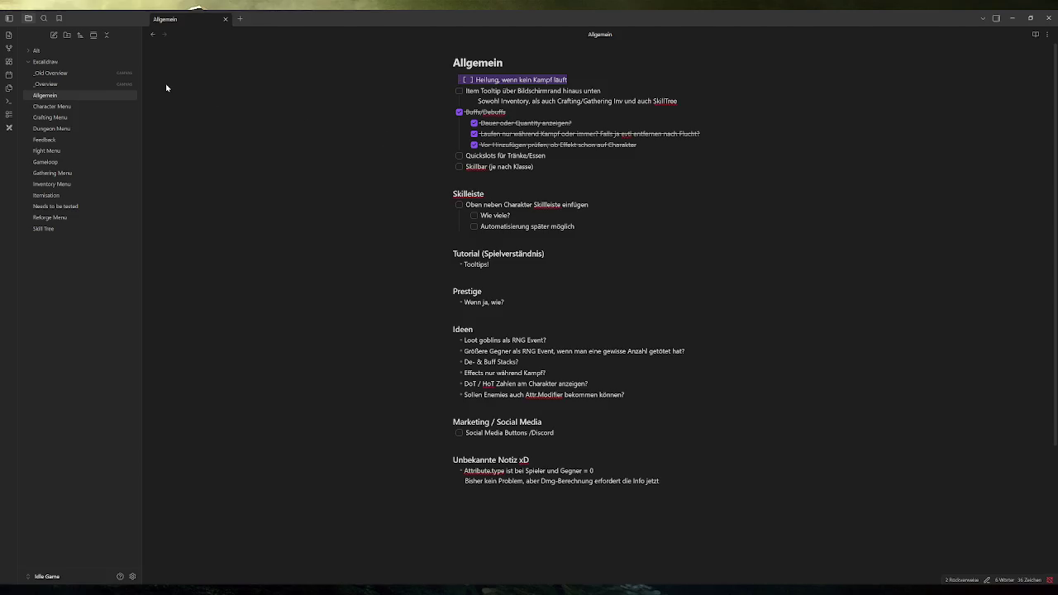
Scroll the _Overview canvas to the Feedback card, toggle _Old Overview, and reopen Allgemein
{"action": "left_click", "coordinate": [47, 83]}
{"action": "scroll", "coordinate": [276, 231], "scroll_direction": "up", "scroll_amount": 5}
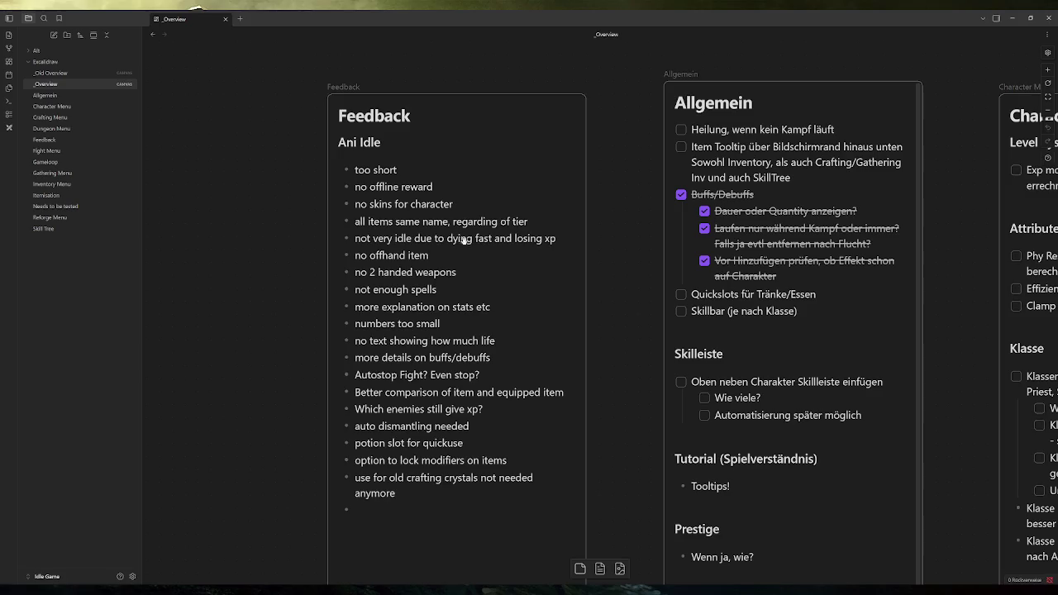
{"action": "scroll", "coordinate": [507, 250], "scroll_direction": "right", "scroll_amount": 2}
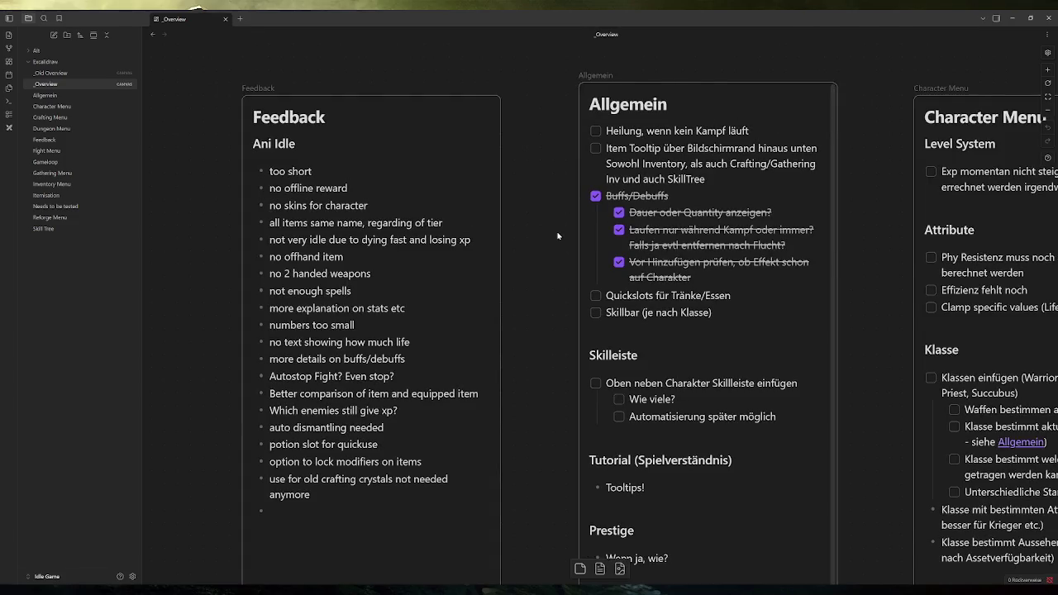
{"action": "left_click", "coordinate": [66, 73]}
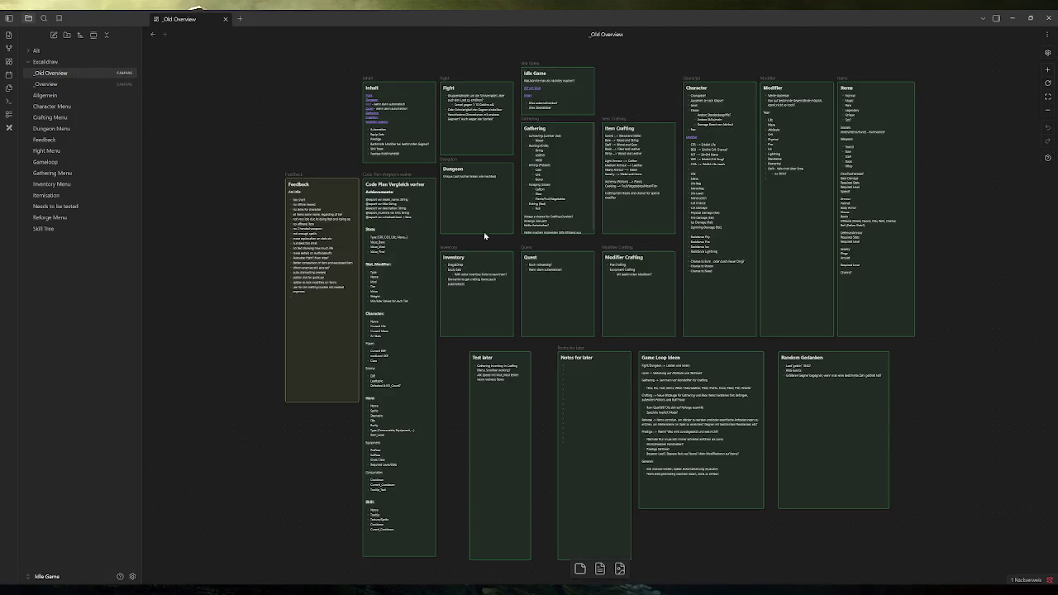
{"action": "left_click", "coordinate": [49, 84]}
{"action": "left_click", "coordinate": [78, 94]}
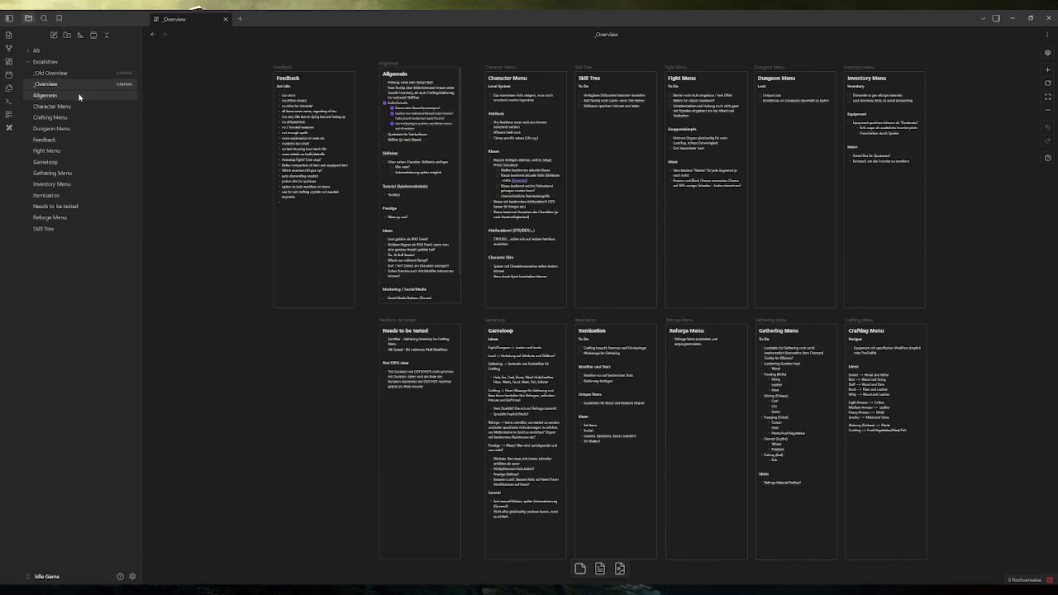
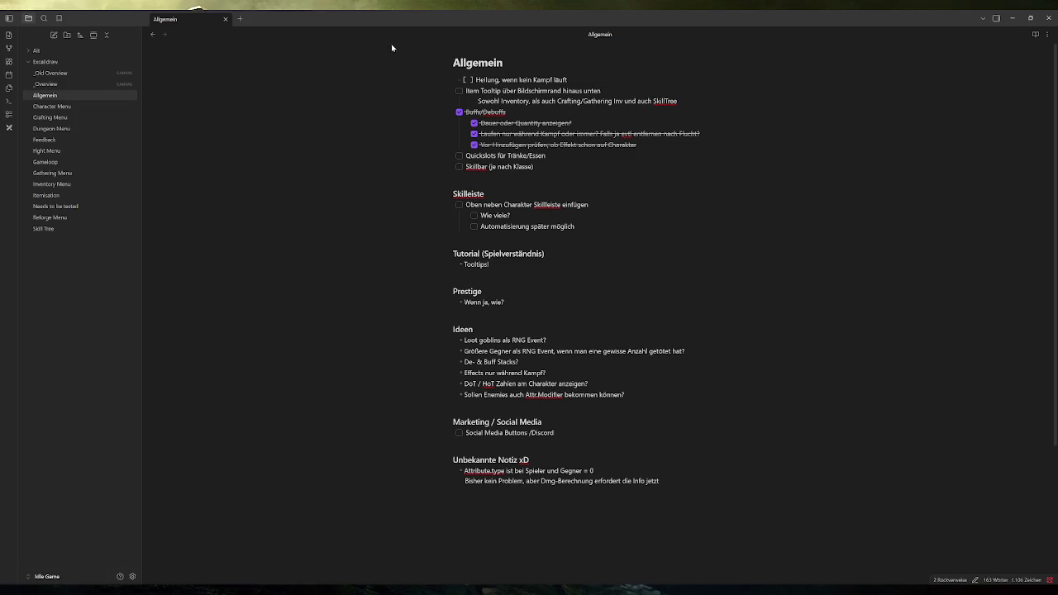
Select the whole healing-outside-combat task line including its checkbox, then switch to Godot
{"action": "key", "text": "shift+End"}
{"action": "key", "text": "shift+Home"}
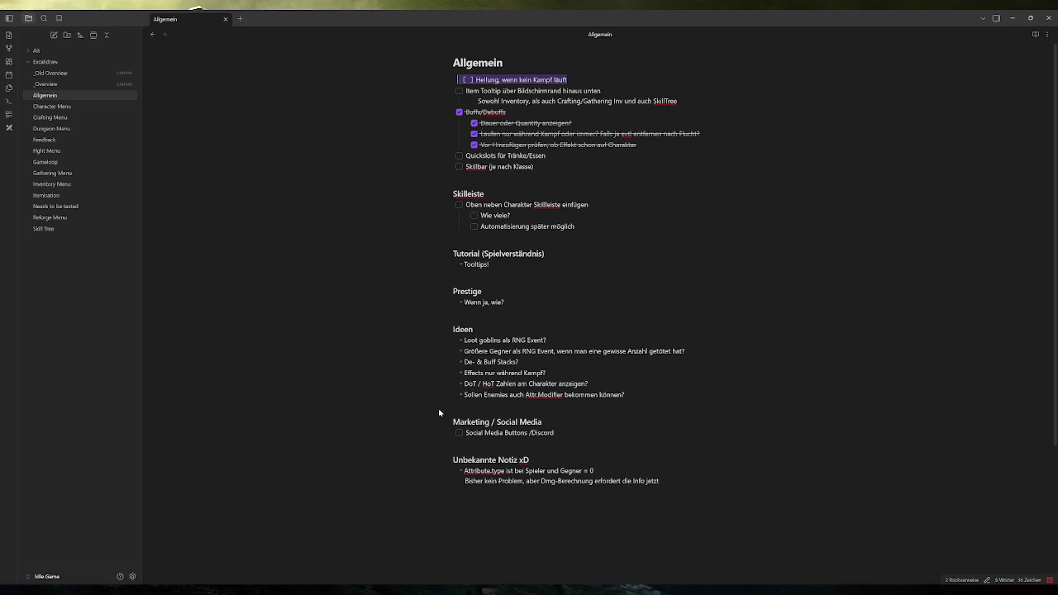
{"action": "key", "text": "alt+Tab"}
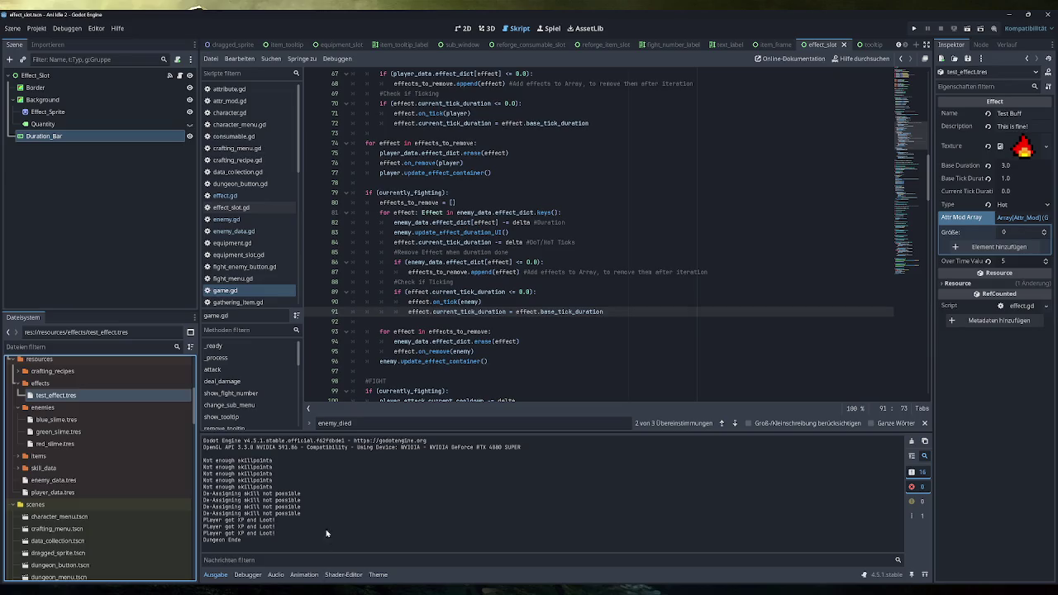
{"action": "mouse_move", "coordinate": [484, 312]}
{"action": "scroll", "coordinate": [599, 236], "scroll_direction": "up", "scroll_amount": 5}
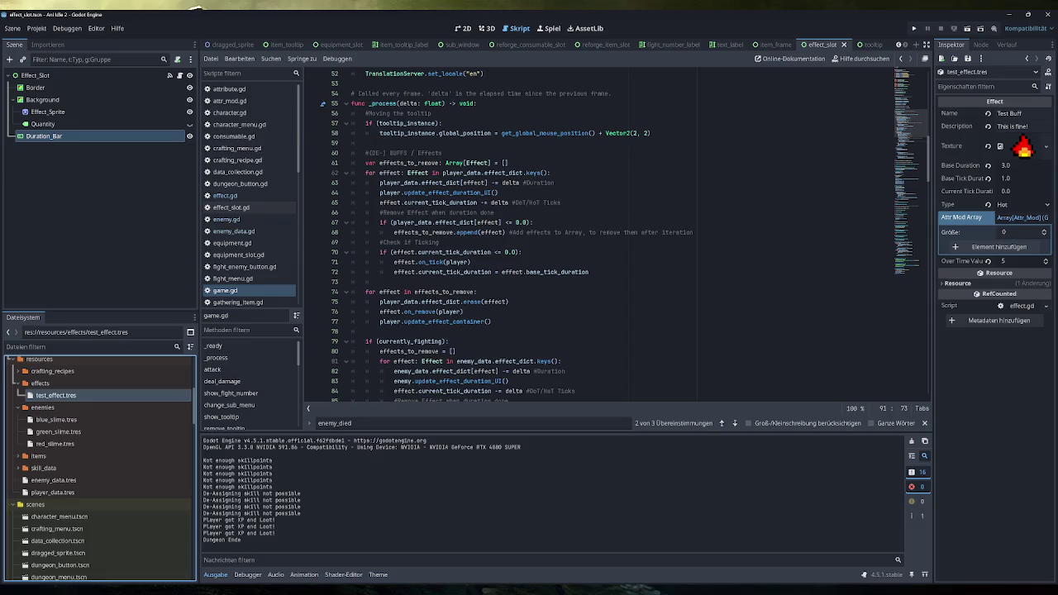
{"action": "scroll", "coordinate": [600, 236], "scroll_direction": "down", "scroll_amount": 12}
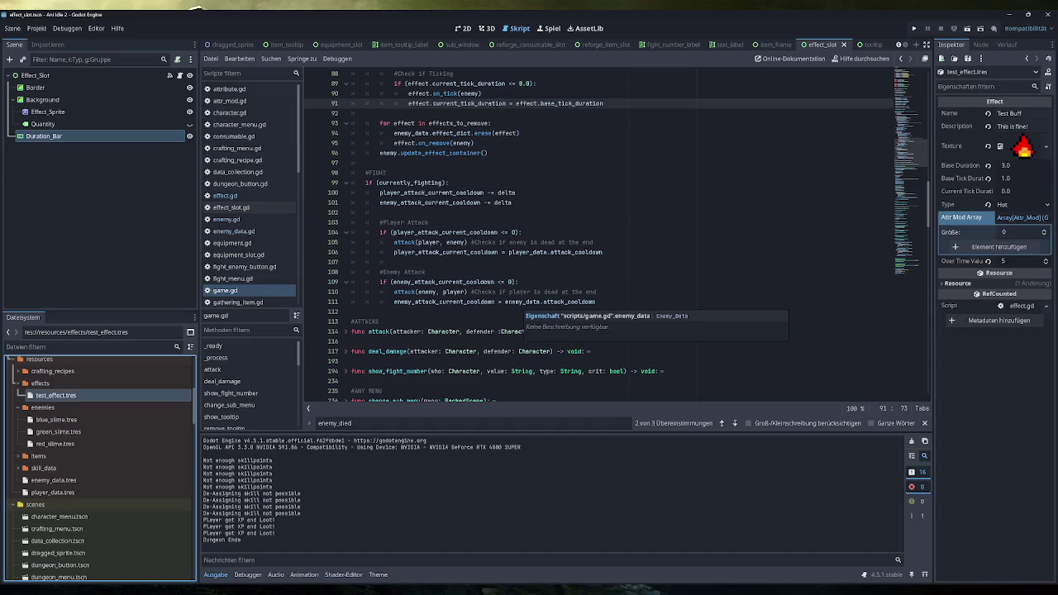
{"action": "scroll", "coordinate": [529, 306], "scroll_direction": "down", "scroll_amount": 3}
{"action": "scroll", "coordinate": [579, 248], "scroll_direction": "up", "scroll_amount": 6}
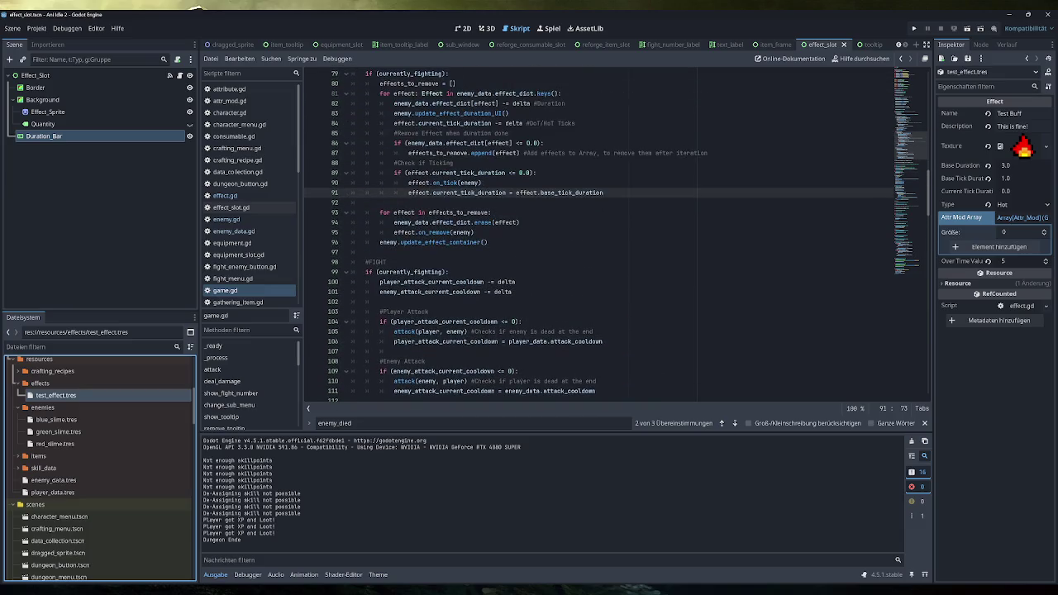
{"action": "scroll", "coordinate": [600, 234], "scroll_direction": "up", "scroll_amount": 9}
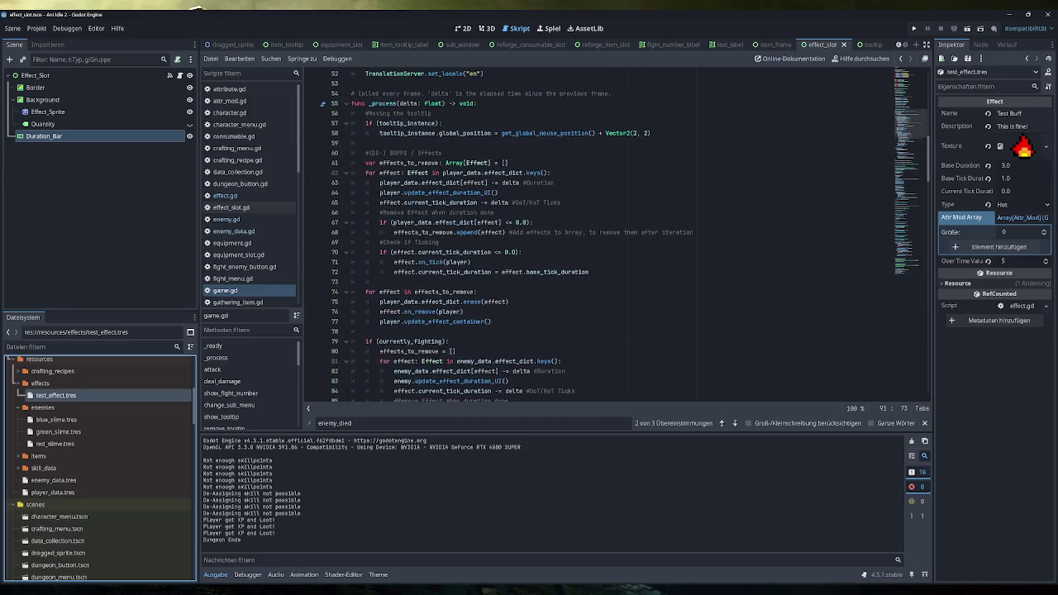
{"action": "scroll", "coordinate": [611, 235], "scroll_direction": "down", "scroll_amount": 8}
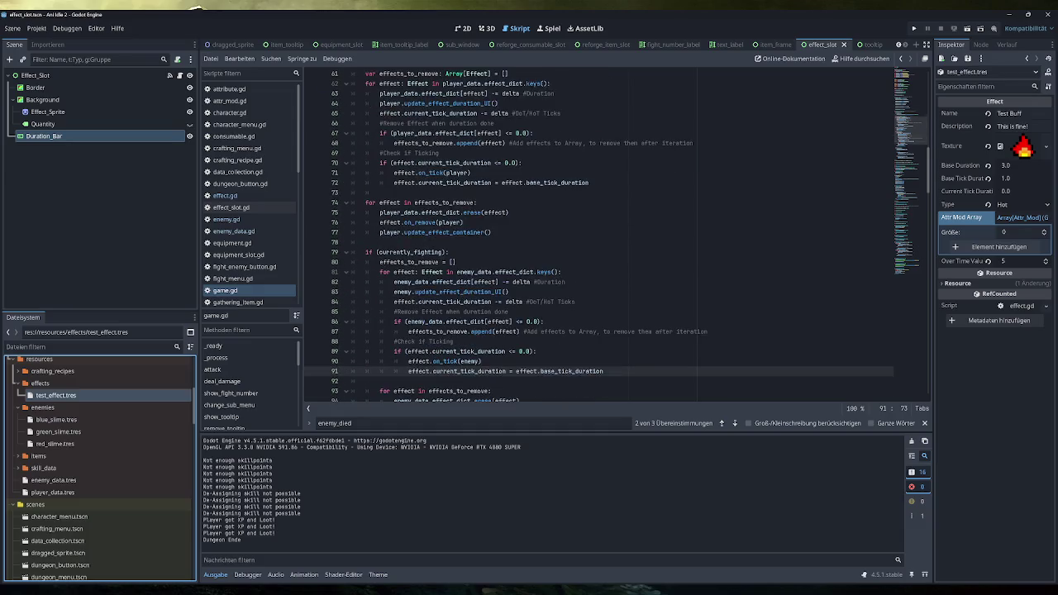
{"action": "scroll", "coordinate": [600, 235], "scroll_direction": "down", "scroll_amount": 10}
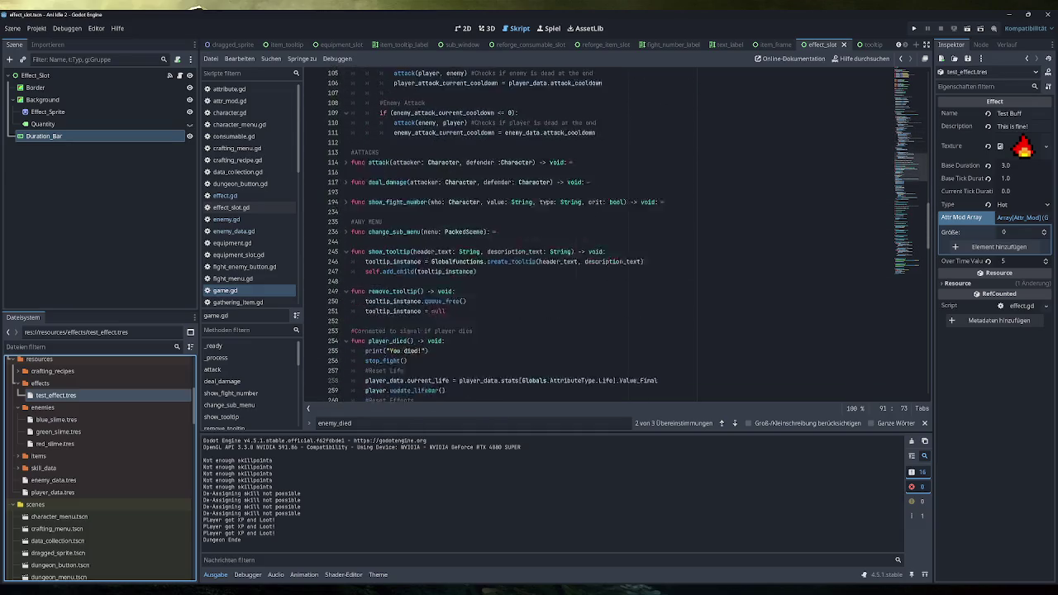
{"action": "scroll", "coordinate": [604, 236], "scroll_direction": "down", "scroll_amount": 5}
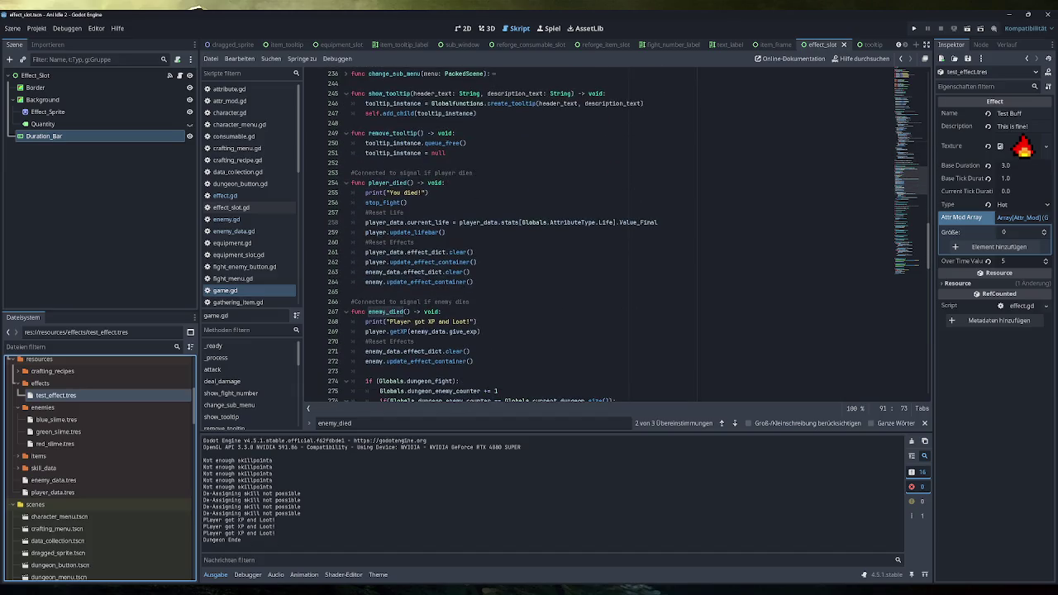
{"action": "scroll", "coordinate": [351, 192], "scroll_direction": "down", "scroll_amount": 15}
Fold add_effect_to_char and open test_staff.tres from the items equipment folder
{"action": "left_click", "coordinate": [348, 193]}
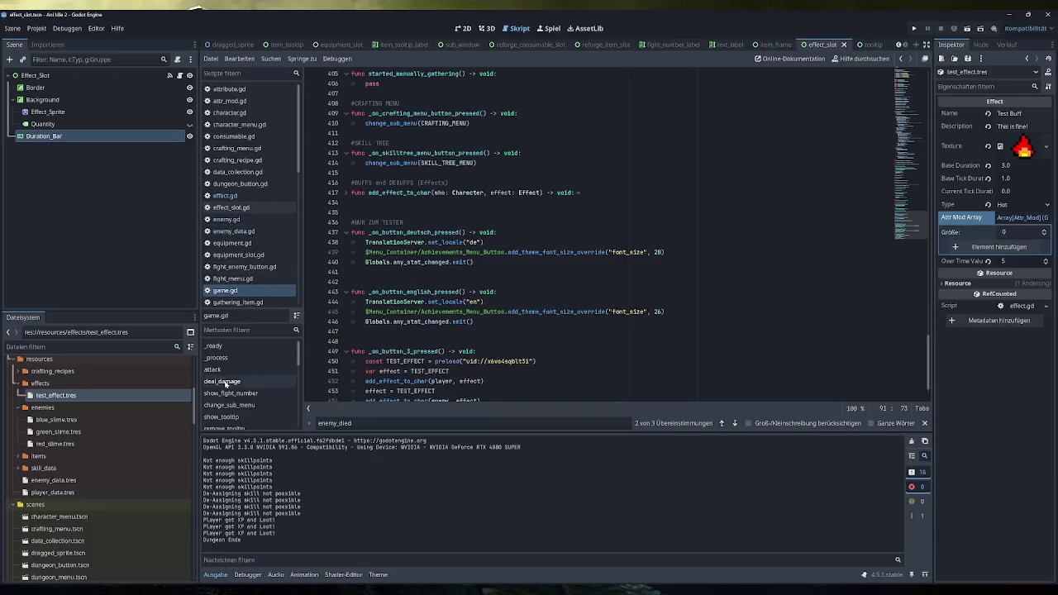
{"action": "scroll", "coordinate": [91, 460], "scroll_direction": "down", "scroll_amount": 1}
{"action": "scroll", "coordinate": [91, 459], "scroll_direction": "down", "scroll_amount": 9}
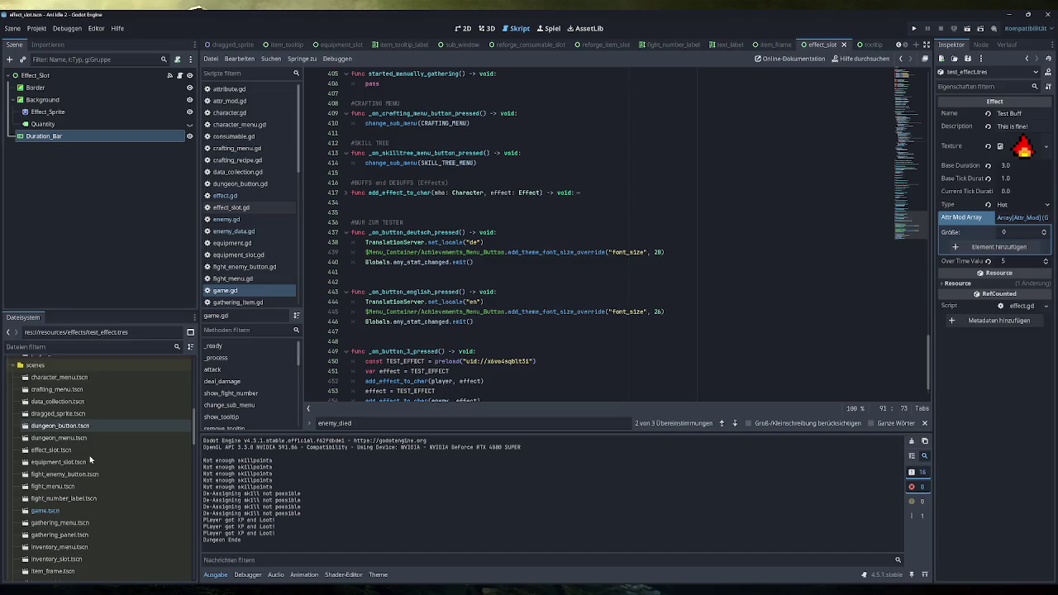
{"action": "scroll", "coordinate": [91, 459], "scroll_direction": "down", "scroll_amount": 10}
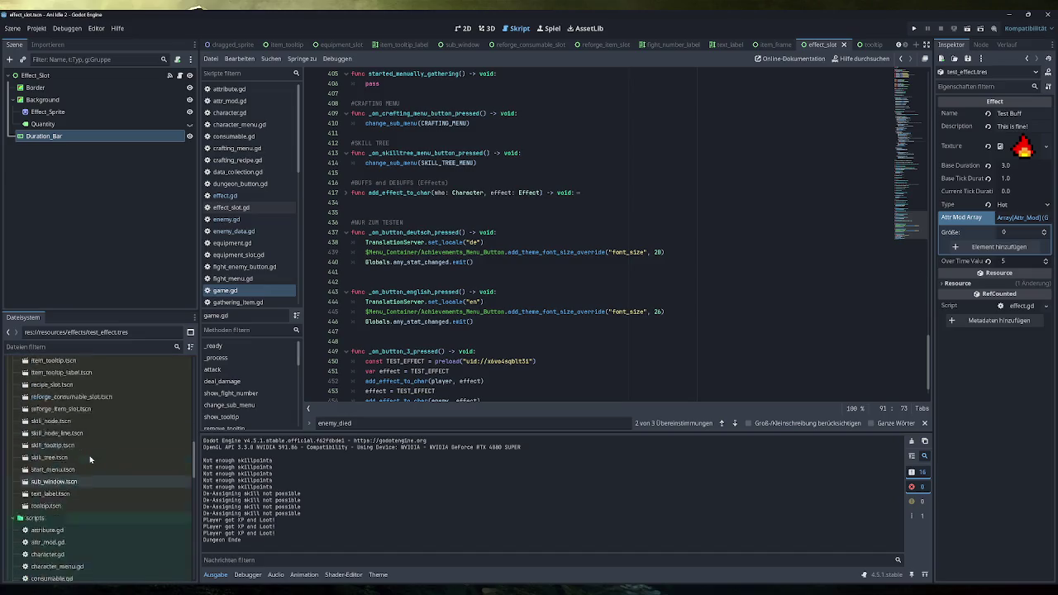
{"action": "scroll", "coordinate": [91, 472], "scroll_direction": "down", "scroll_amount": 2}
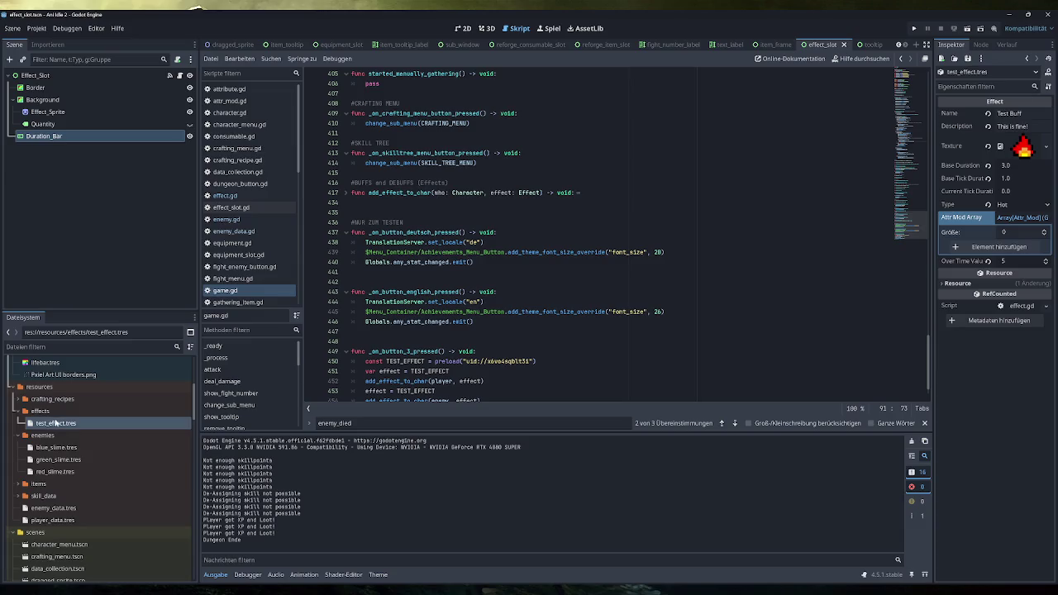
{"action": "left_click", "coordinate": [18, 483]}
{"action": "scroll", "coordinate": [50, 463], "scroll_direction": "down", "scroll_amount": 3}
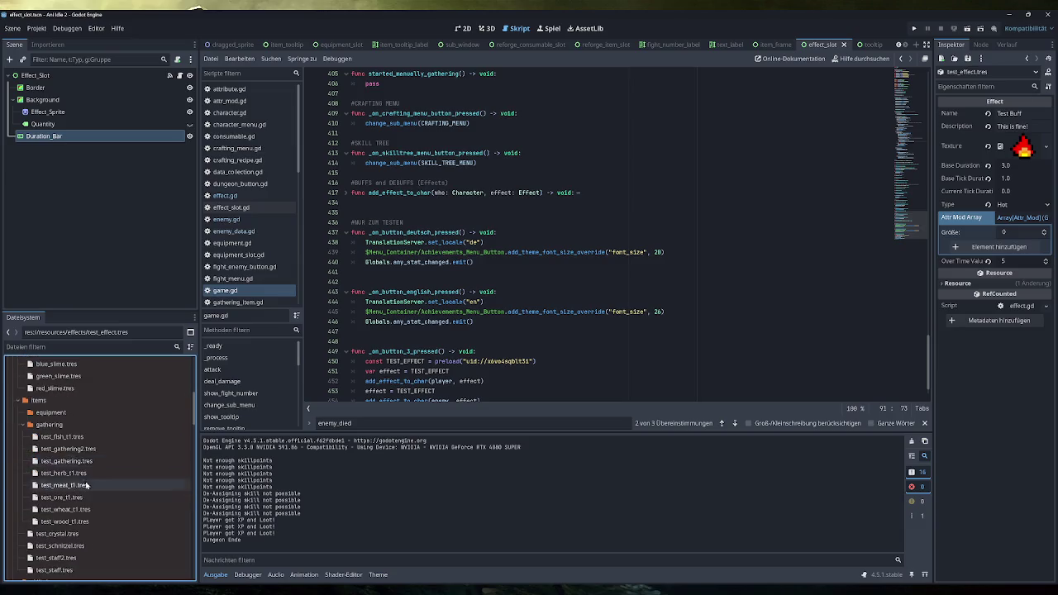
{"action": "left_click", "coordinate": [50, 413]}
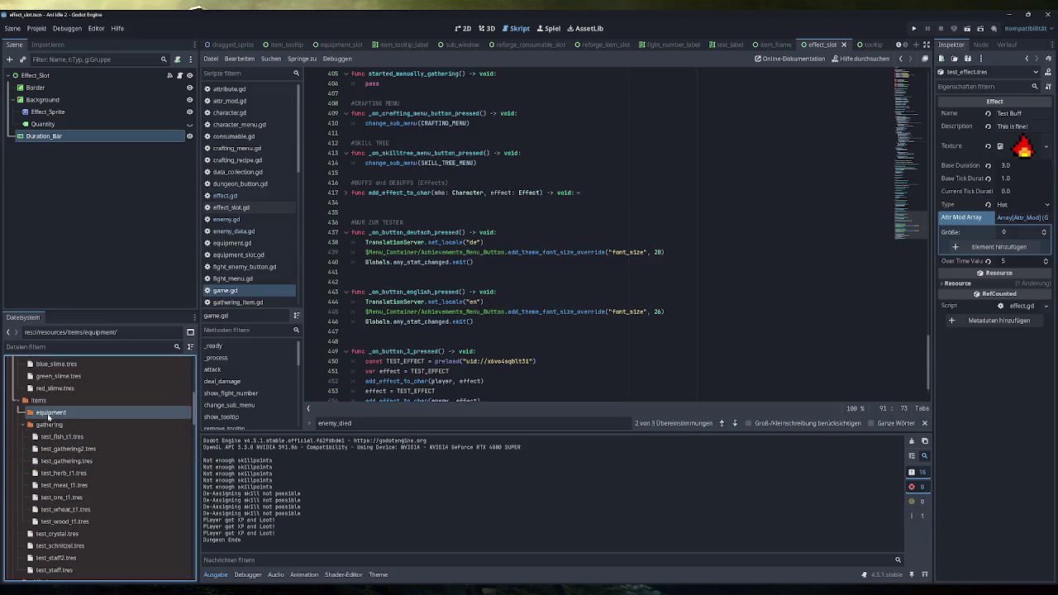
{"action": "scroll", "coordinate": [62, 471], "scroll_direction": "down", "scroll_amount": 2}
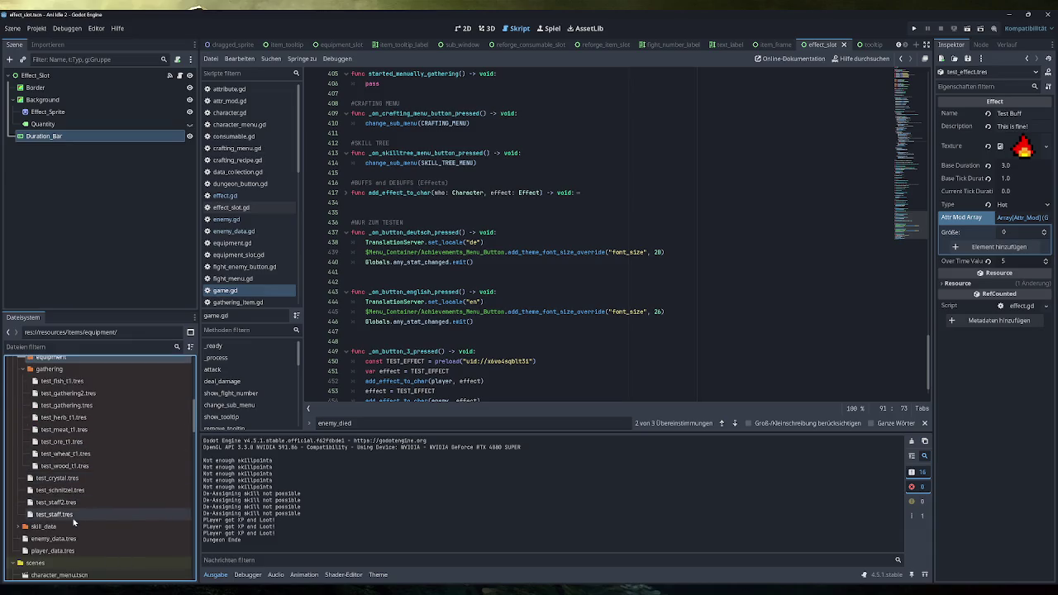
{"action": "double_click", "coordinate": [73, 516]}
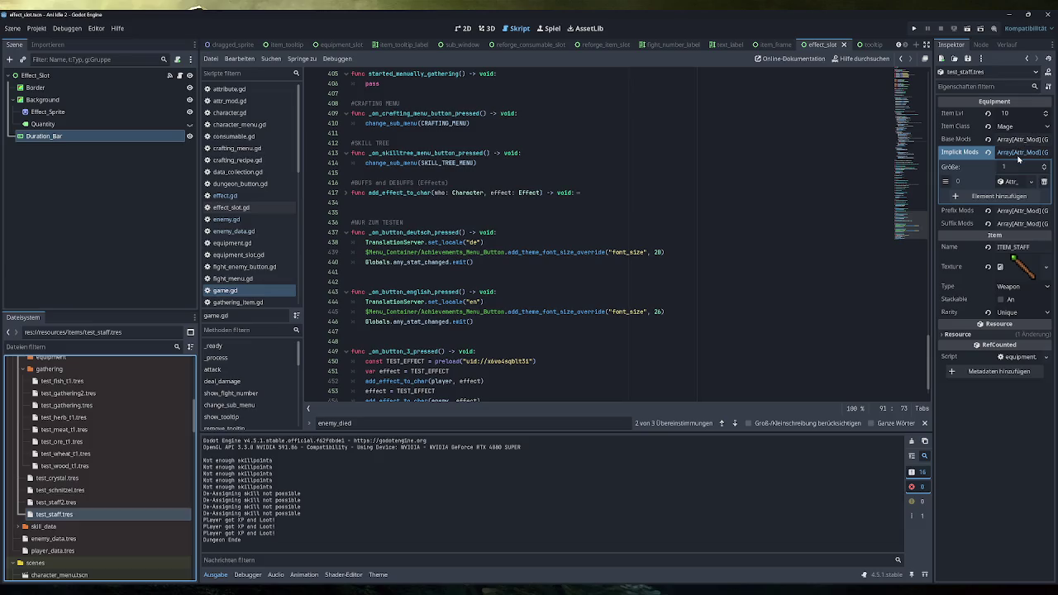
Review the staff's implicit Life mod and its two prefix mods, including Crit Dmg 50
{"action": "left_click", "coordinate": [1014, 181]}
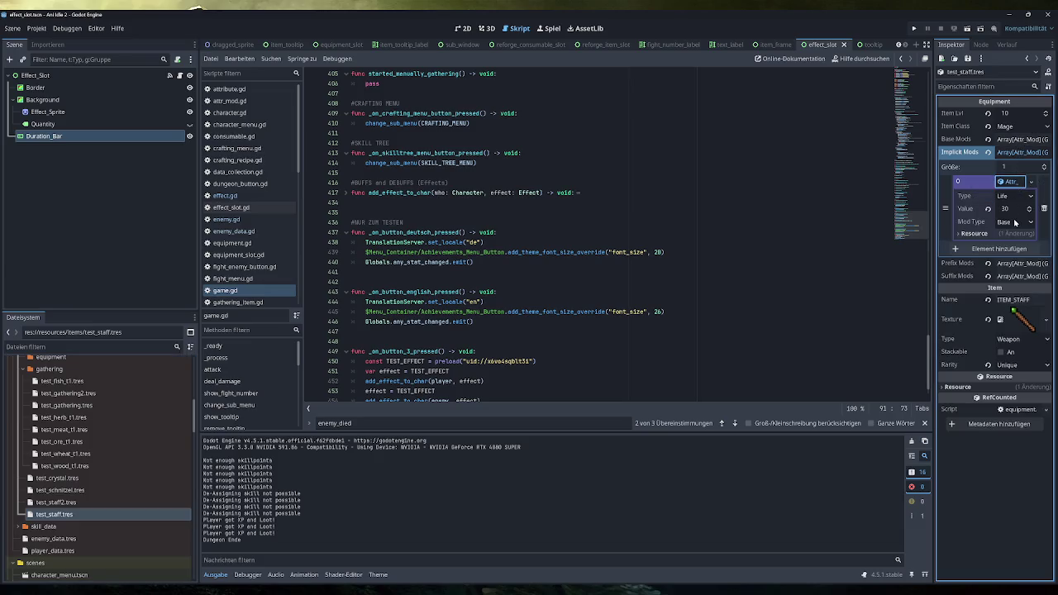
{"action": "left_click", "coordinate": [1014, 182]}
{"action": "left_click", "coordinate": [1015, 212]}
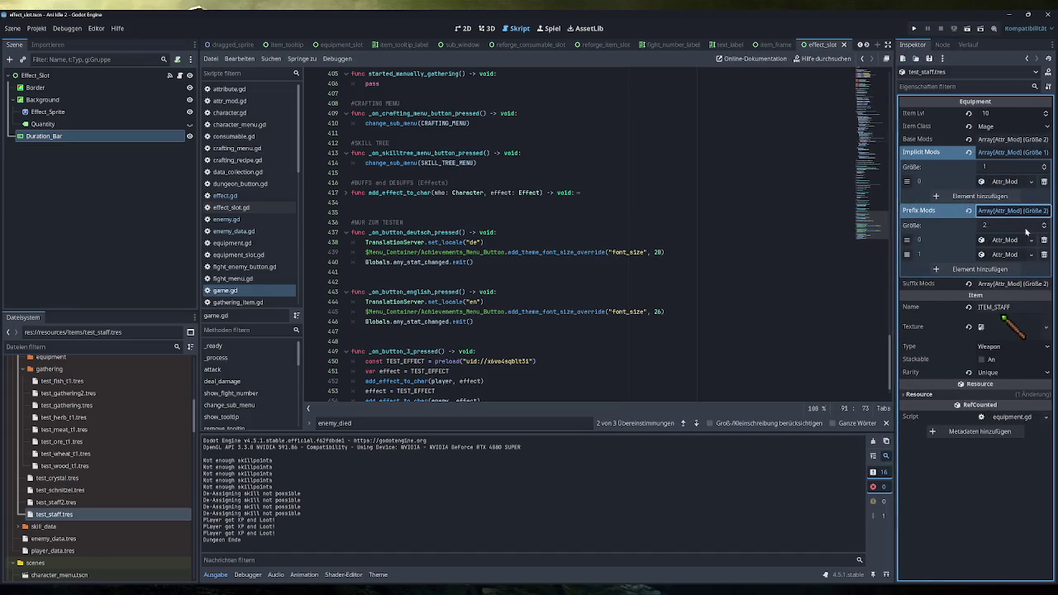
{"action": "left_click", "coordinate": [1014, 240]}
{"action": "left_click", "coordinate": [1011, 241]}
{"action": "left_click", "coordinate": [1010, 254]}
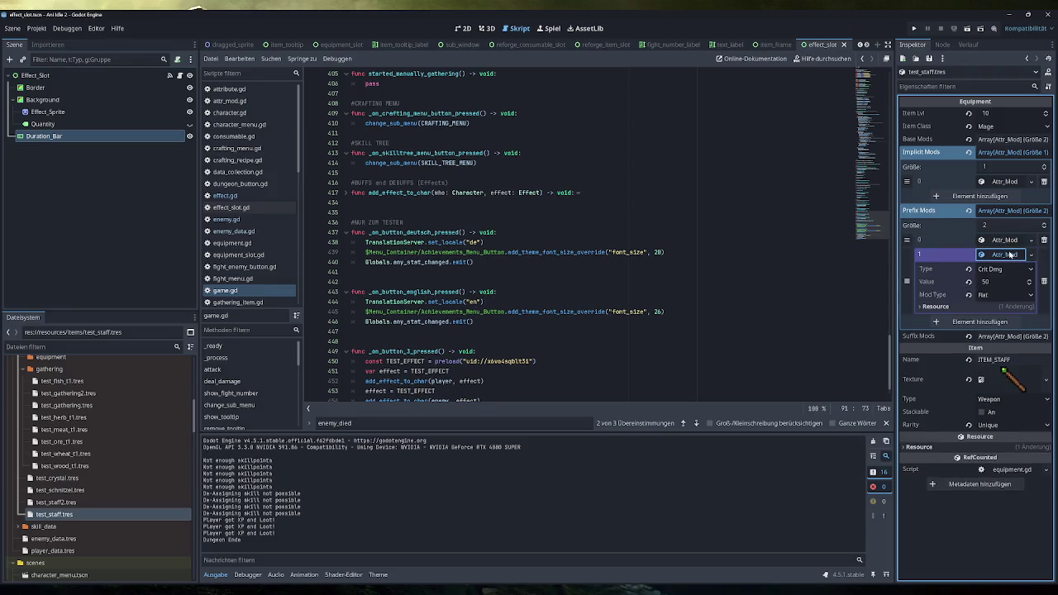
{"action": "left_click", "coordinate": [1010, 254]}
Change the second suffix mod from Mana Reg 5 to Life Reg and save the staff
{"action": "left_click", "coordinate": [1010, 284]}
{"action": "left_click", "coordinate": [1005, 312]}
{"action": "left_click", "coordinate": [1005, 312]}
{"action": "left_click", "coordinate": [1005, 327]}
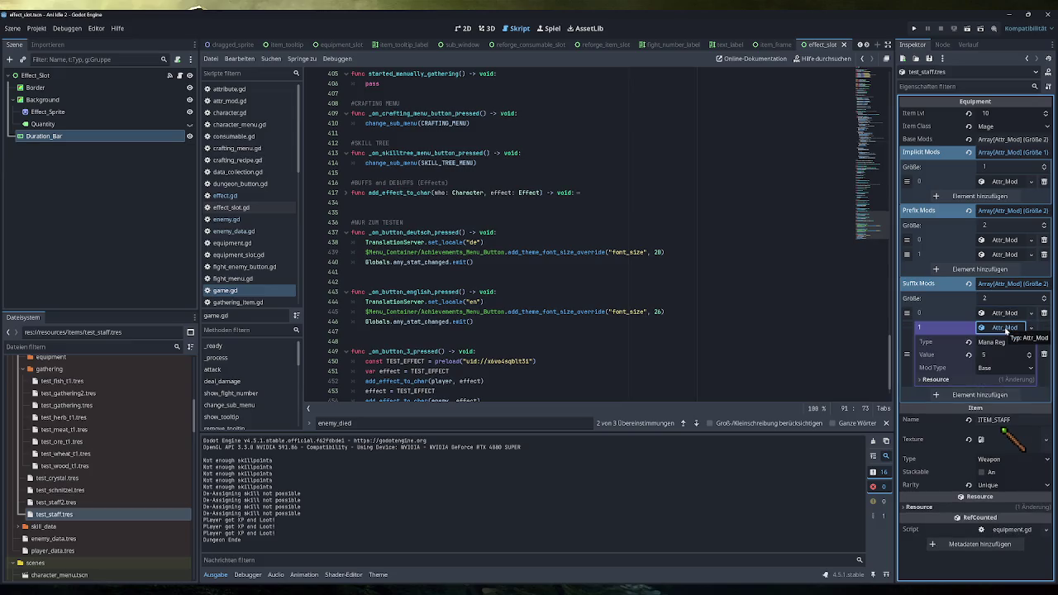
{"action": "left_click", "coordinate": [1003, 342]}
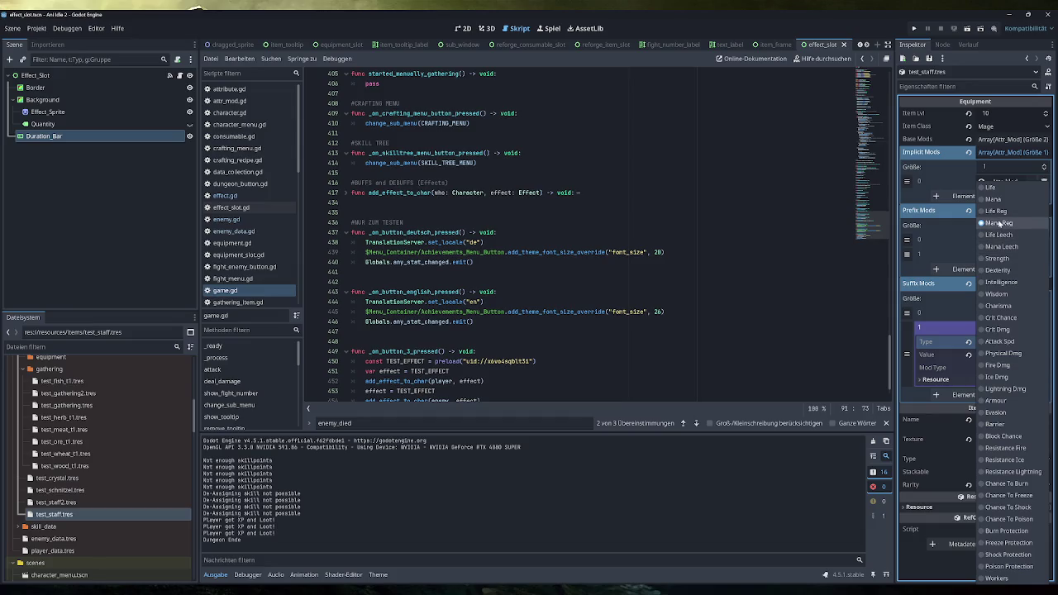
{"action": "left_click", "coordinate": [996, 212]}
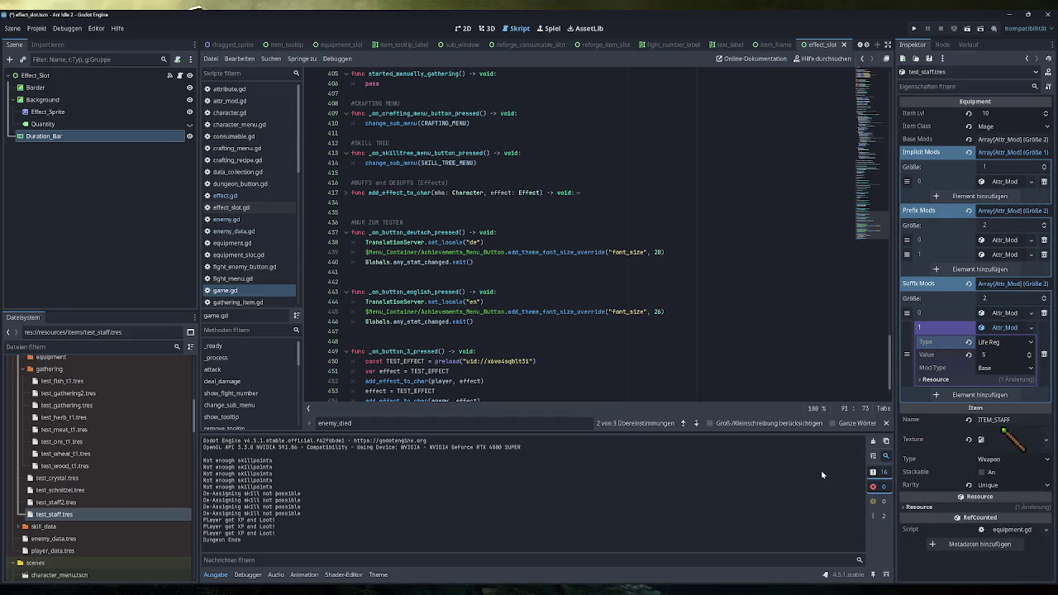
{"action": "key", "text": "ctrl+s"}
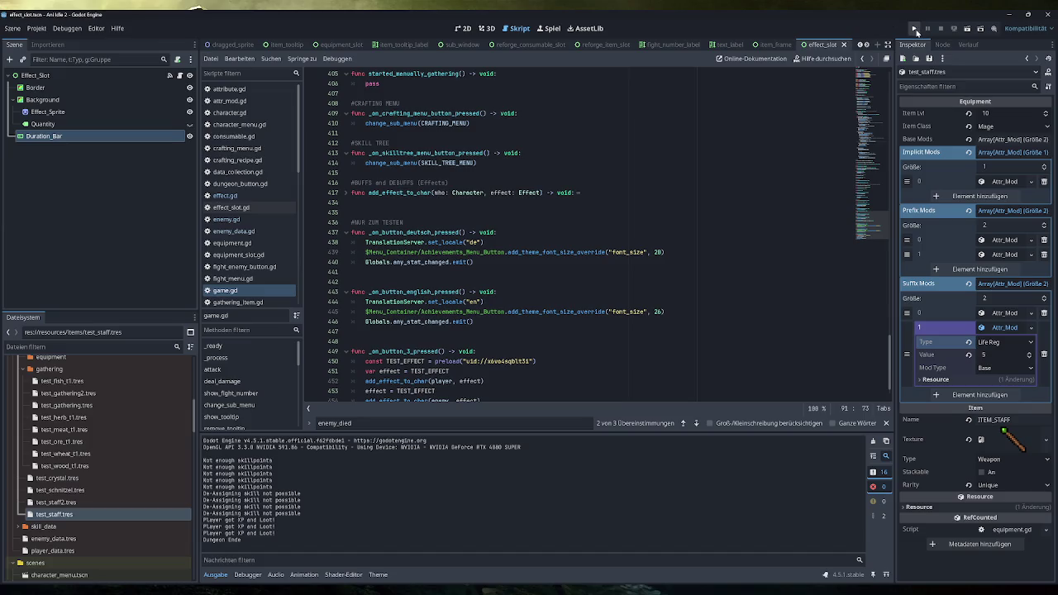
Run the game, start a Green Slime fight and flee from it
{"action": "left_click", "coordinate": [914, 29]}
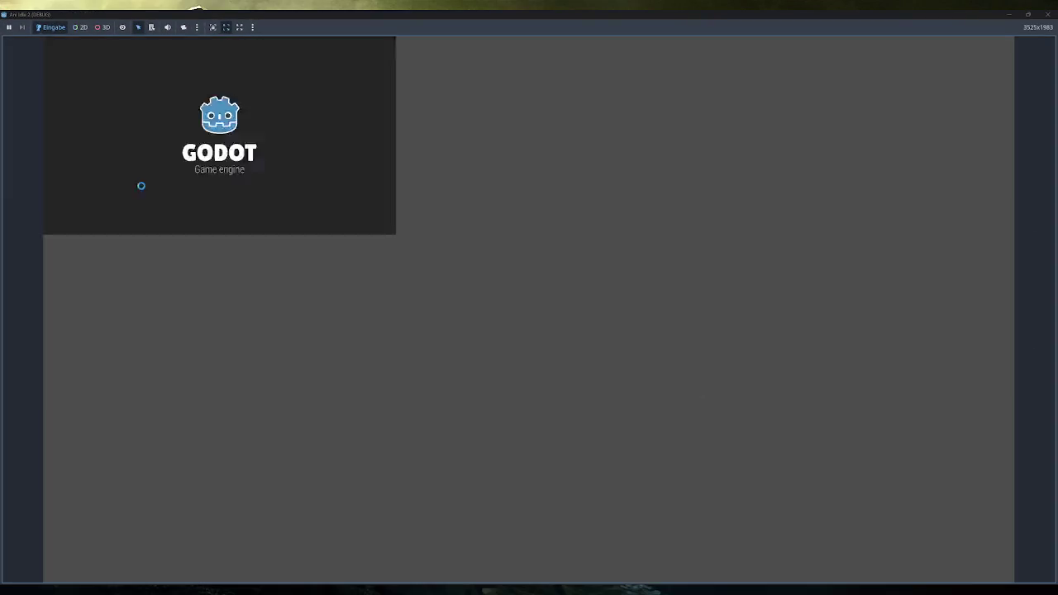
{"action": "left_click", "coordinate": [157, 192]}
{"action": "left_click", "coordinate": [296, 165]}
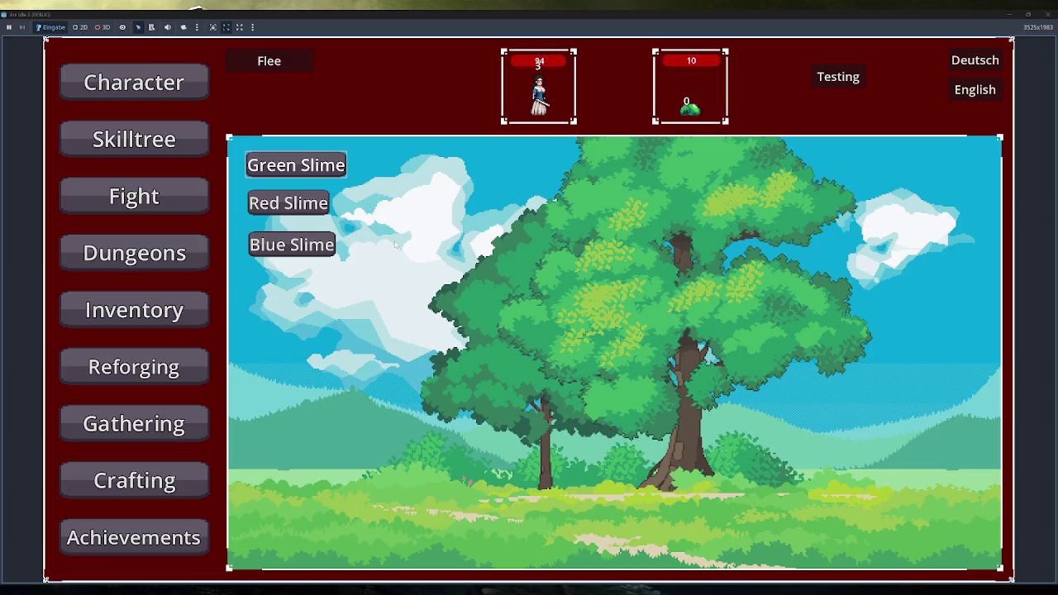
{"action": "left_click", "coordinate": [289, 64]}
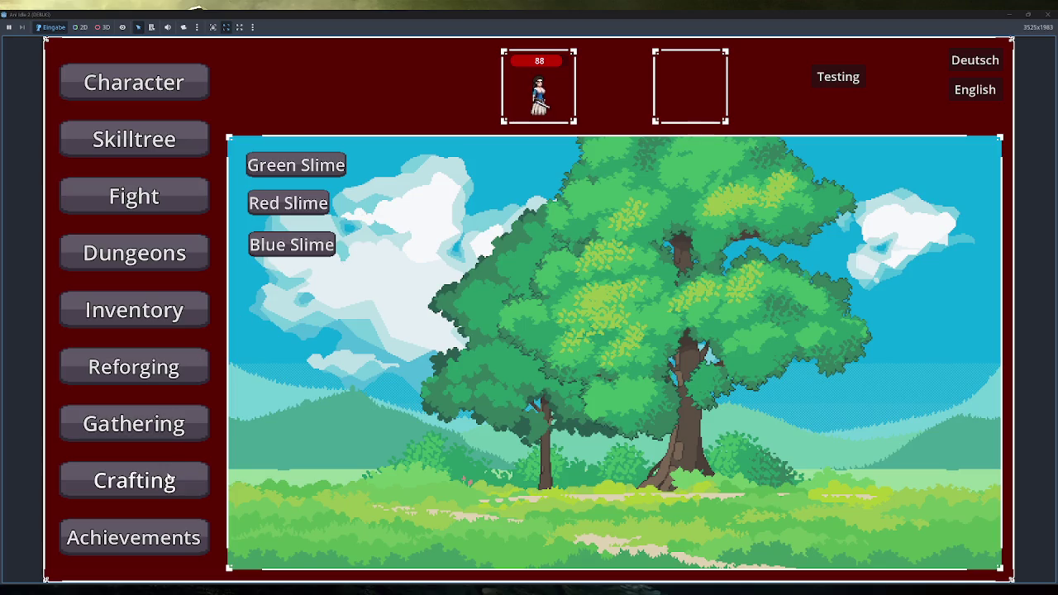
Fill the inventory with test items and equip the staff in the weapon slot
{"action": "left_click", "coordinate": [150, 313]}
{"action": "left_click", "coordinate": [277, 548]}
{"action": "mouse_move", "coordinate": [344, 240]}
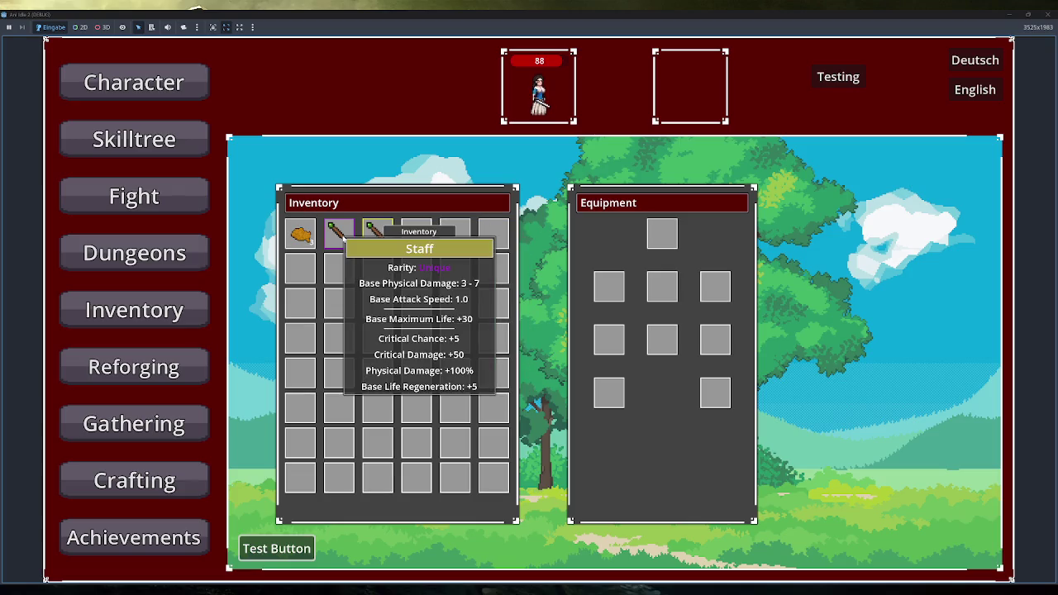
{"action": "right_click", "coordinate": [343, 238]}
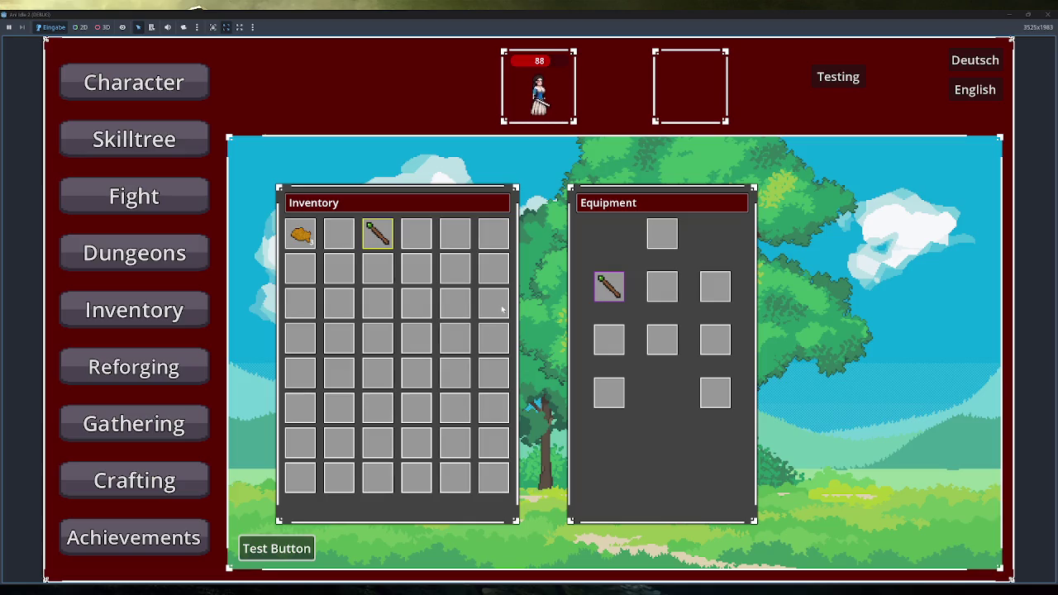
{"action": "mouse_move", "coordinate": [605, 282]}
Fight the Blue Slime, then stop the game test with F8
{"action": "left_click", "coordinate": [197, 189]}
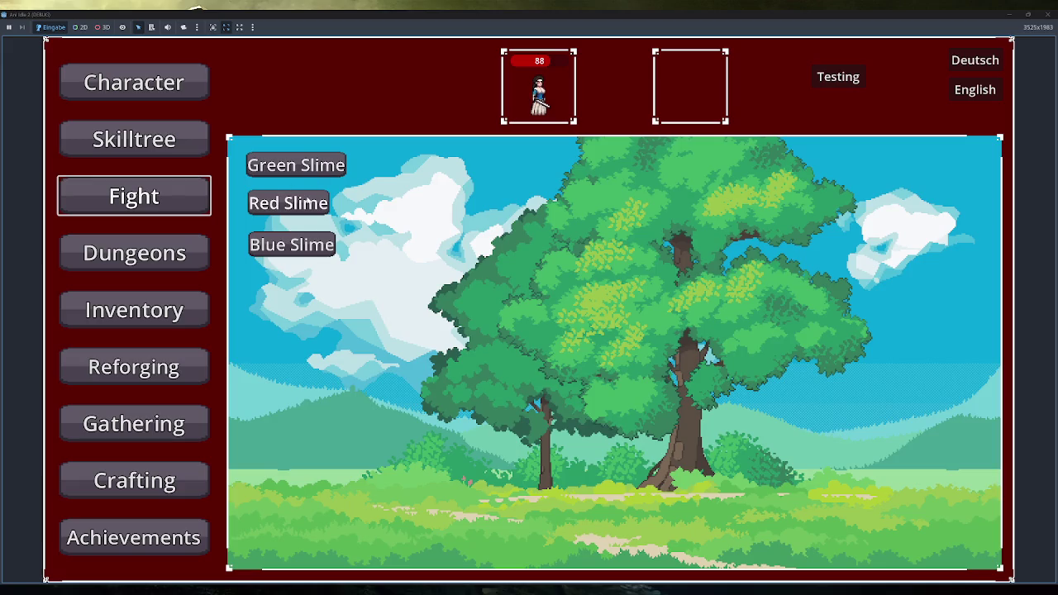
{"action": "left_click", "coordinate": [290, 245]}
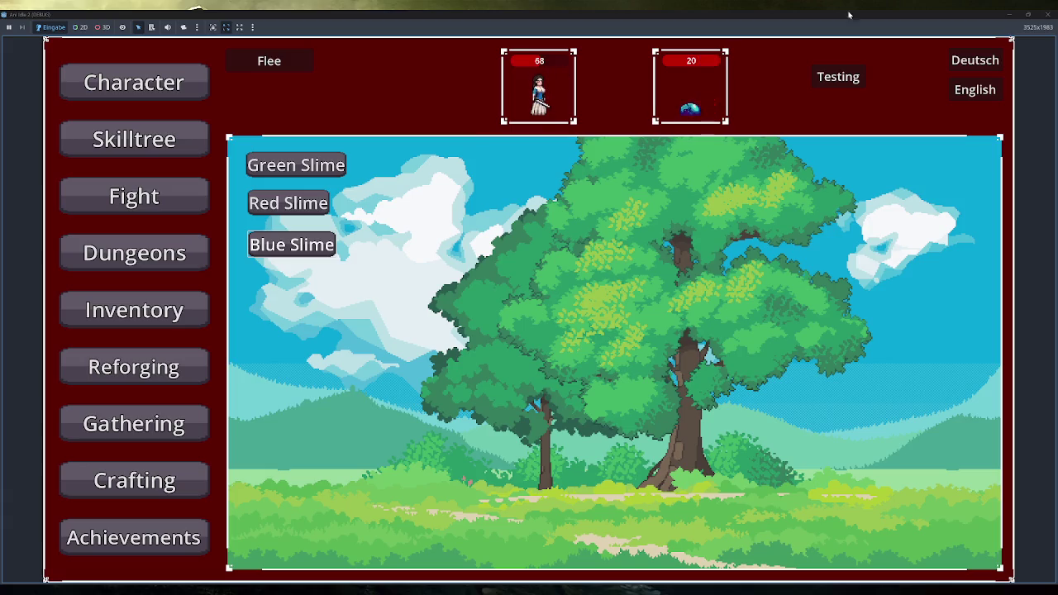
{"action": "key", "text": "F8"}
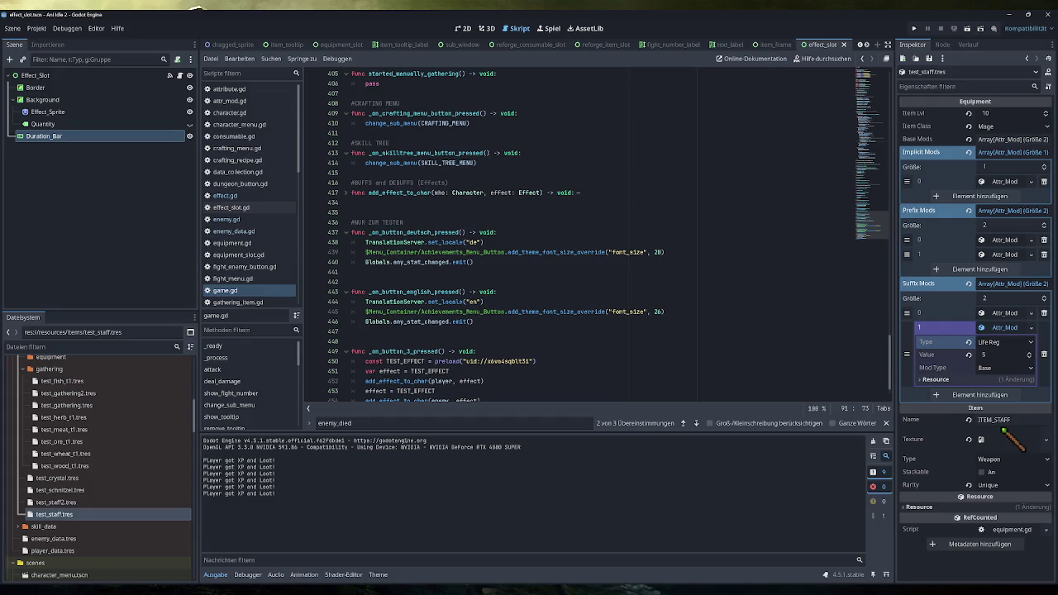
Fold the started_manually_gathering function in game.gd
{"action": "scroll", "coordinate": [608, 235], "scroll_direction": "up", "scroll_amount": 3}
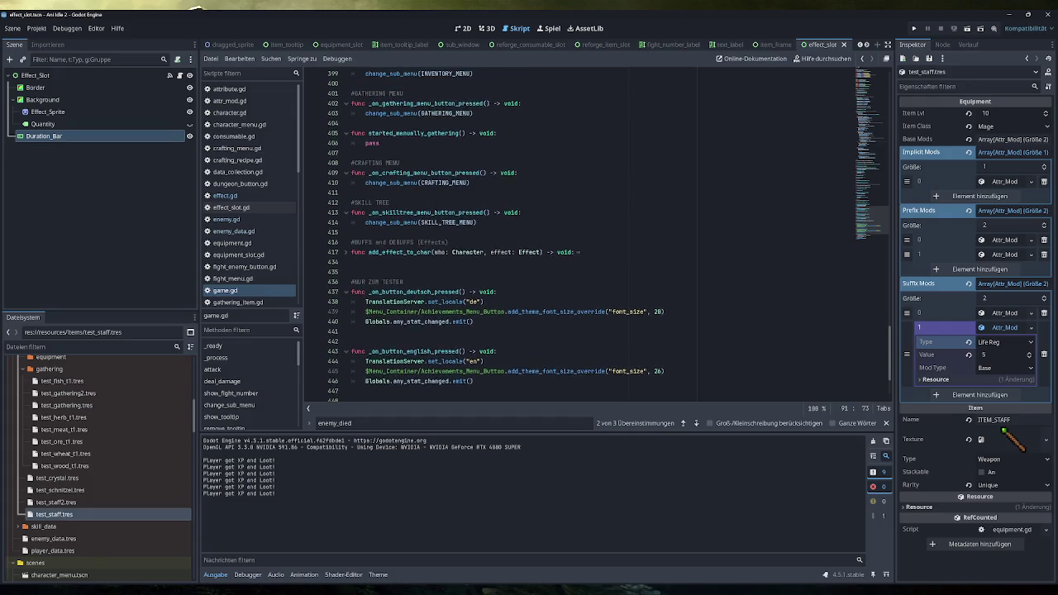
{"action": "scroll", "coordinate": [609, 235], "scroll_direction": "up", "scroll_amount": 1}
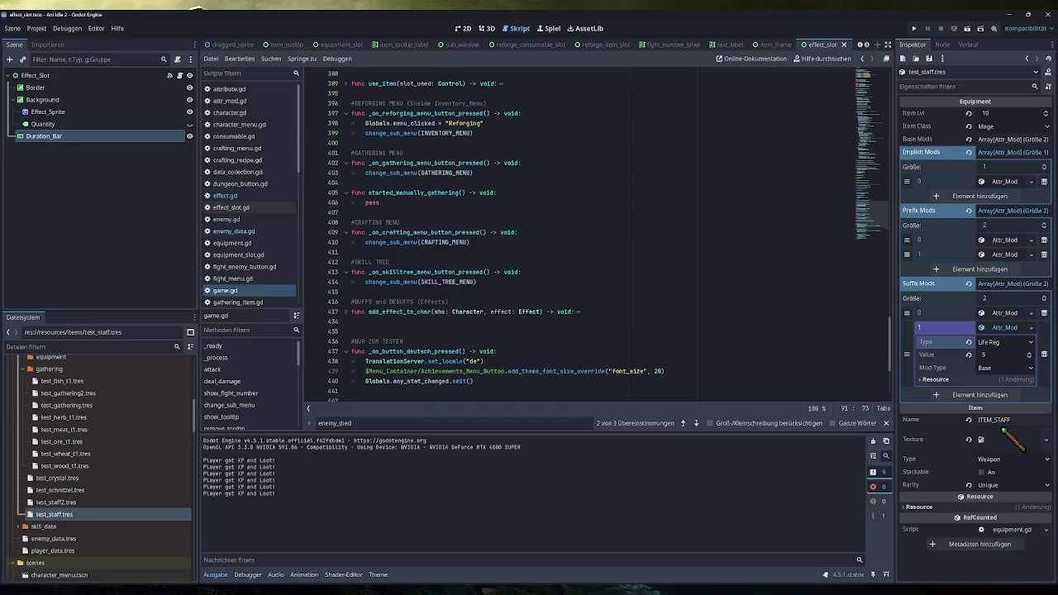
{"action": "scroll", "coordinate": [608, 234], "scroll_direction": "up", "scroll_amount": 2}
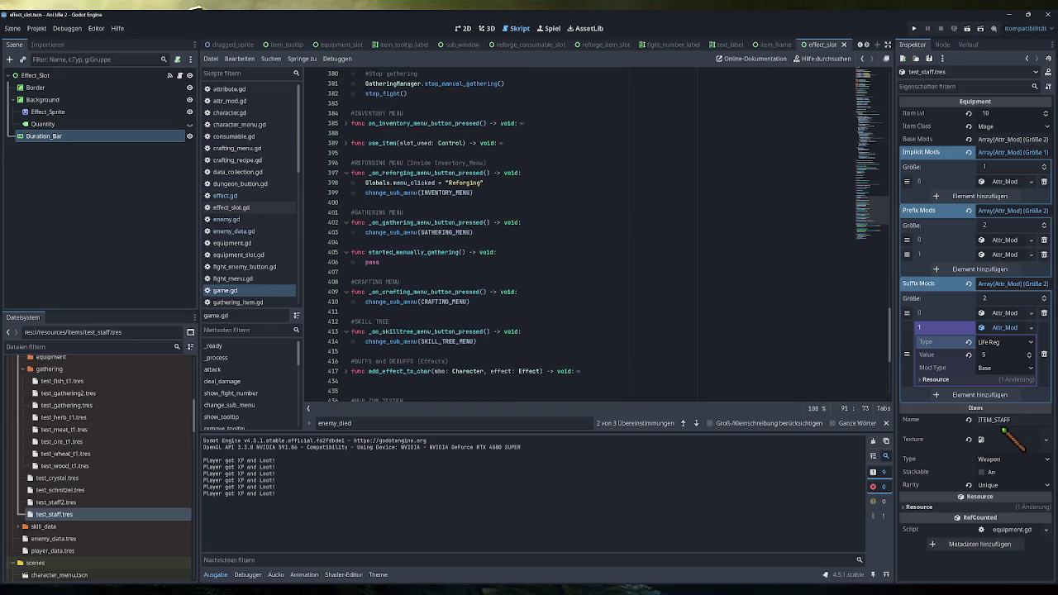
{"action": "left_click", "coordinate": [346, 252]}
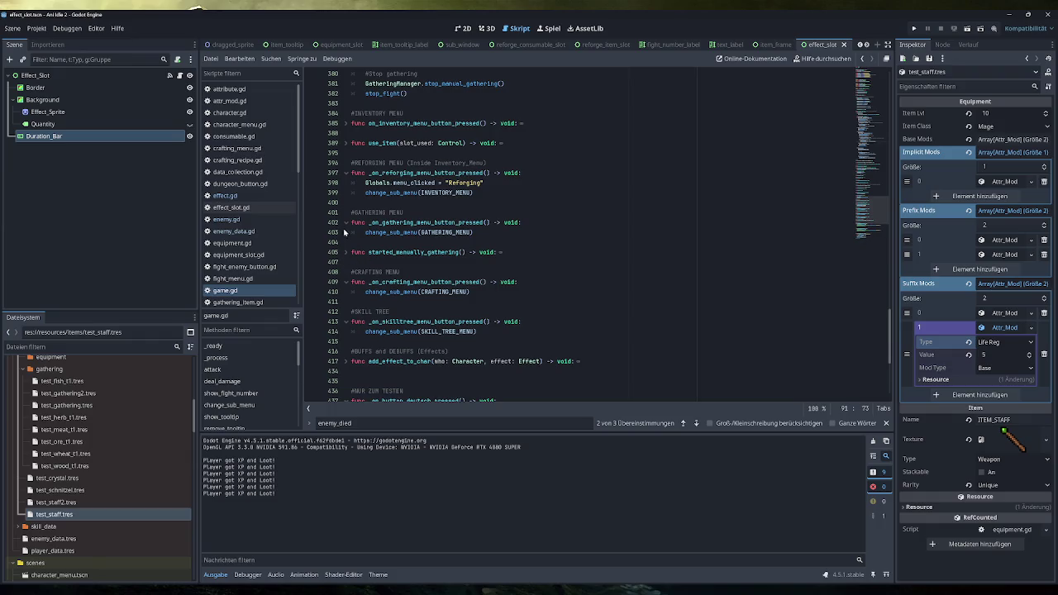
{"action": "scroll", "coordinate": [346, 232], "scroll_direction": "up", "scroll_amount": 4}
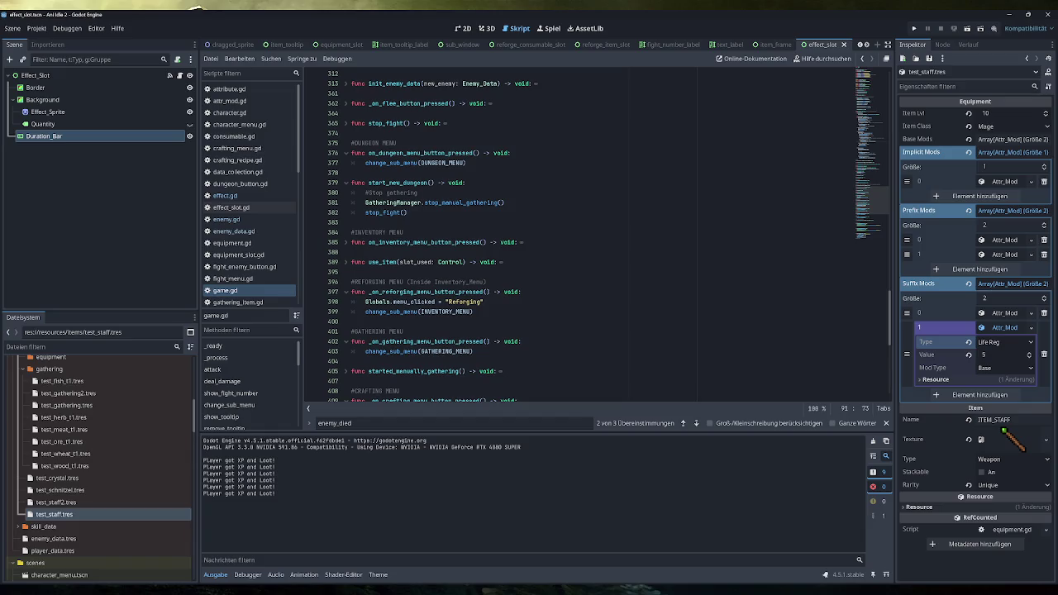
{"action": "scroll", "coordinate": [346, 232], "scroll_direction": "up", "scroll_amount": 6}
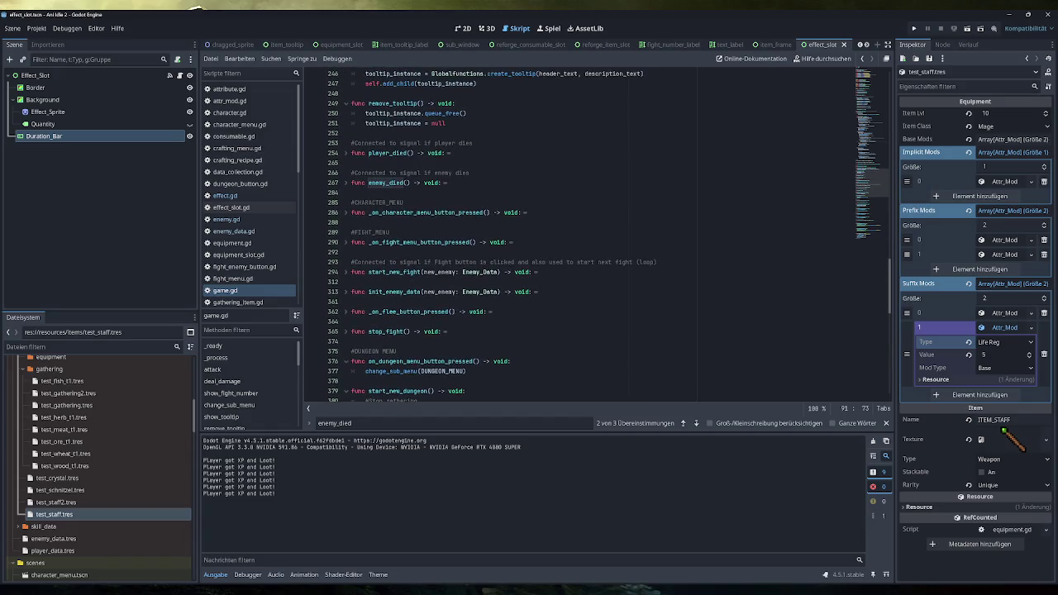
{"action": "scroll", "coordinate": [346, 277], "scroll_direction": "up", "scroll_amount": 1}
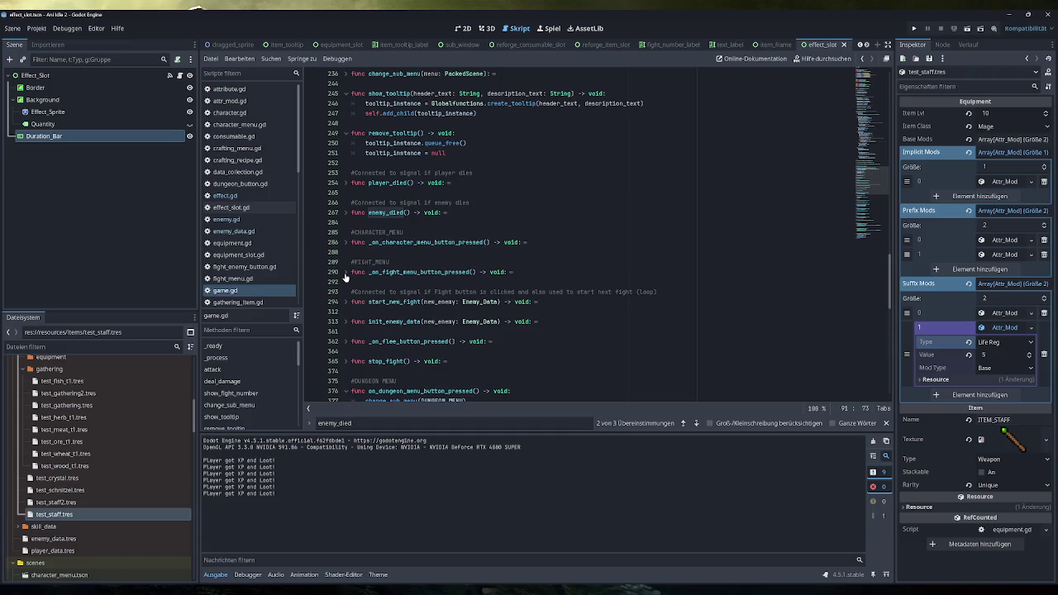
{"action": "scroll", "coordinate": [346, 277], "scroll_direction": "up", "scroll_amount": 6}
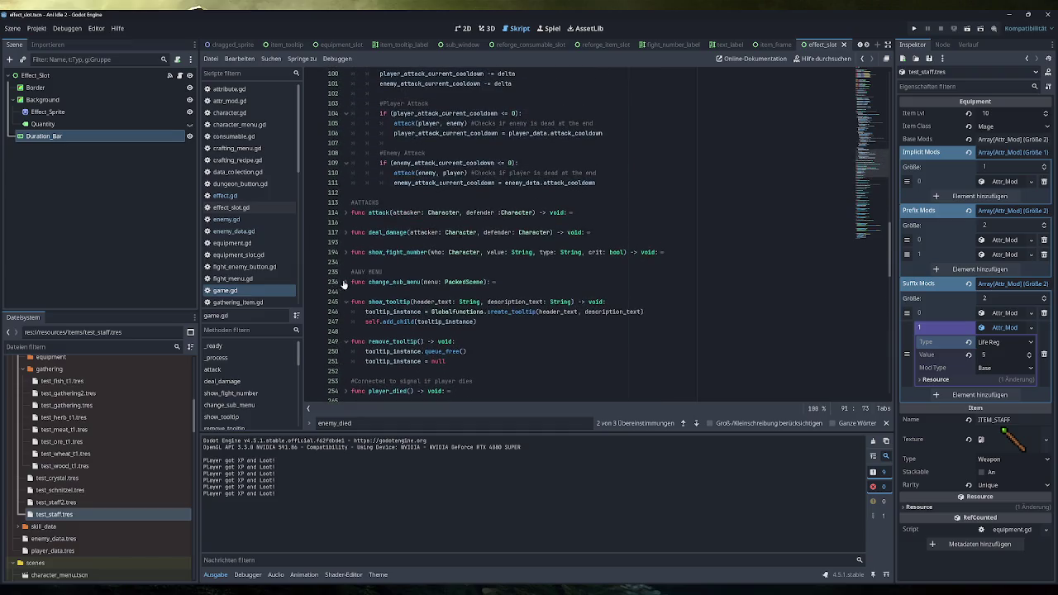
Read deal_damage's barrier calculation, fold it again, and relaunch the game
{"action": "left_click", "coordinate": [347, 233]}
{"action": "scroll", "coordinate": [348, 264], "scroll_direction": "down", "scroll_amount": 5}
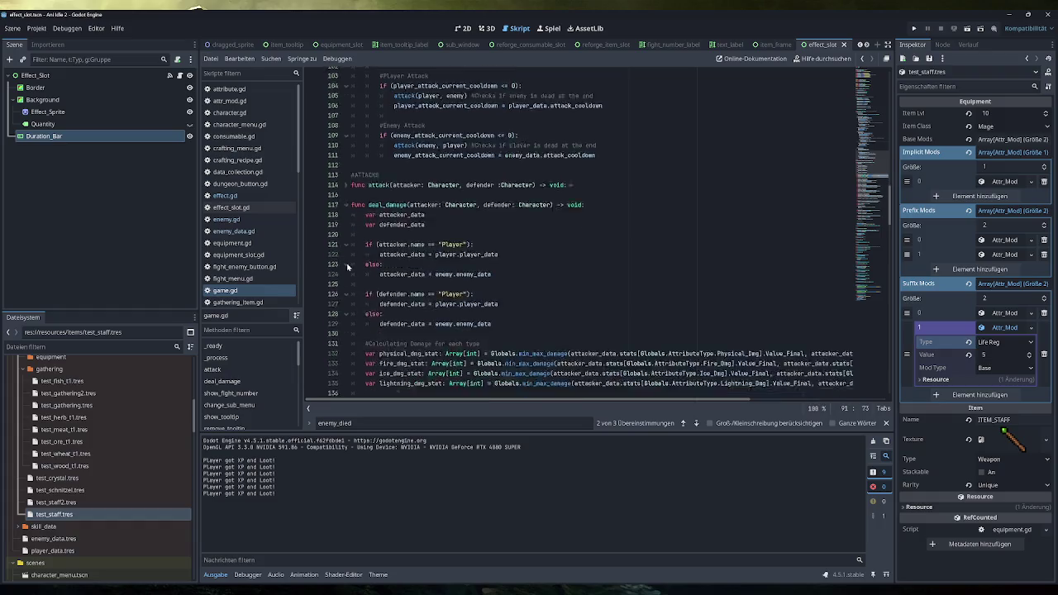
{"action": "scroll", "coordinate": [348, 266], "scroll_direction": "down", "scroll_amount": 12}
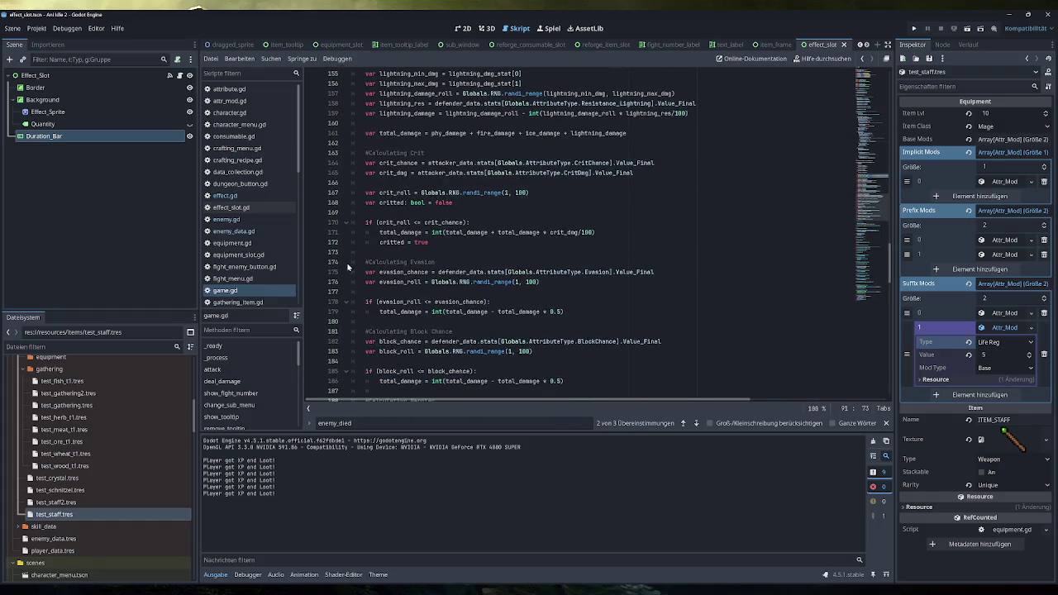
{"action": "scroll", "coordinate": [347, 266], "scroll_direction": "down", "scroll_amount": 3}
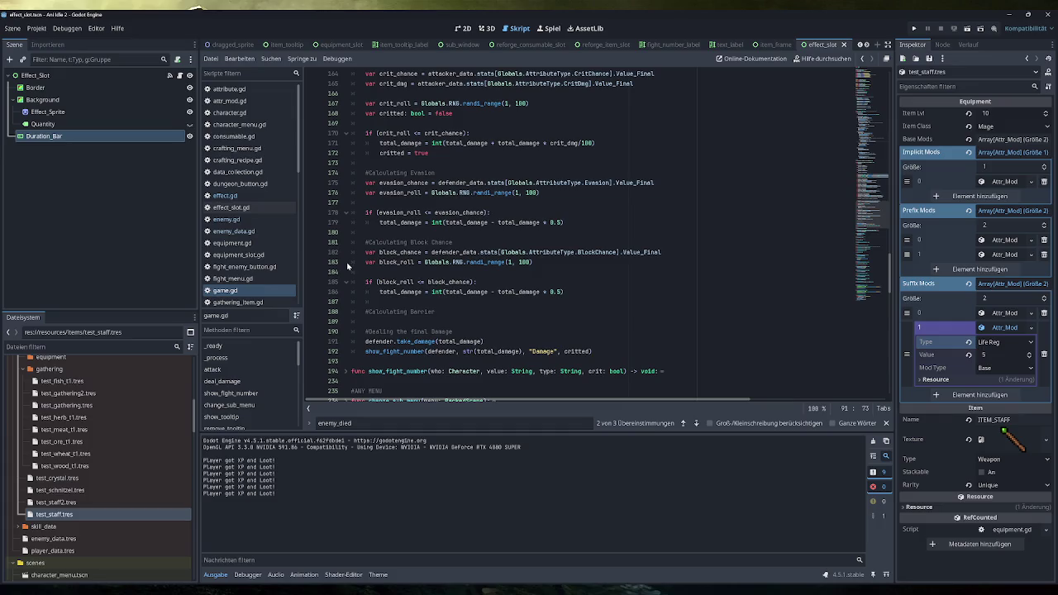
{"action": "scroll", "coordinate": [347, 266], "scroll_direction": "down", "scroll_amount": 2}
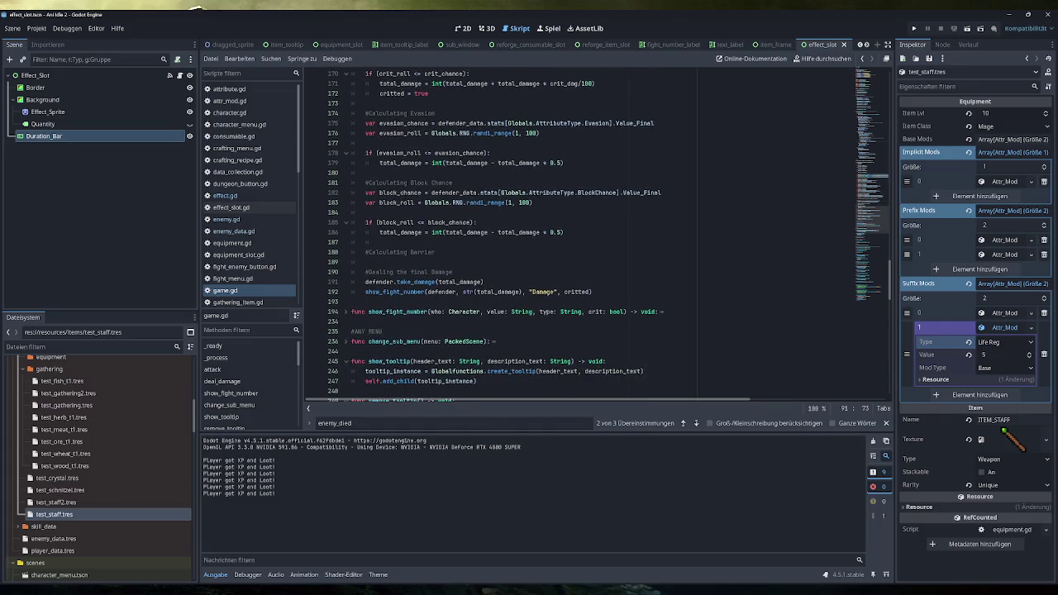
{"action": "left_click_drag", "start_coordinate": [435, 252], "coordinate": [371, 252]}
{"action": "left_click", "coordinate": [436, 253]}
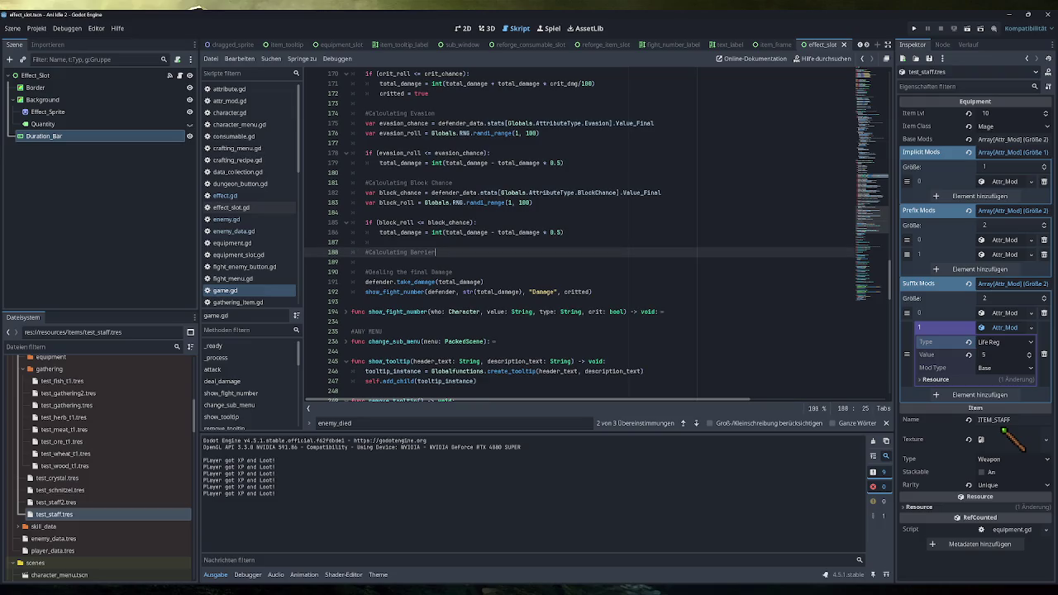
{"action": "scroll", "coordinate": [579, 240], "scroll_direction": "up", "scroll_amount": 15}
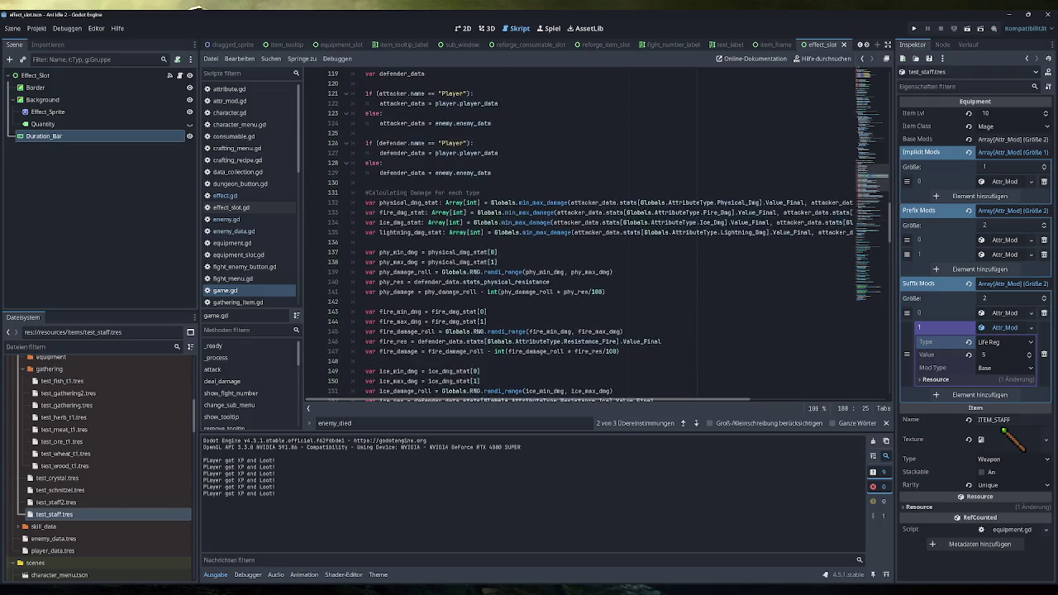
{"action": "scroll", "coordinate": [347, 173], "scroll_direction": "up", "scroll_amount": 3}
{"action": "left_click", "coordinate": [347, 173]}
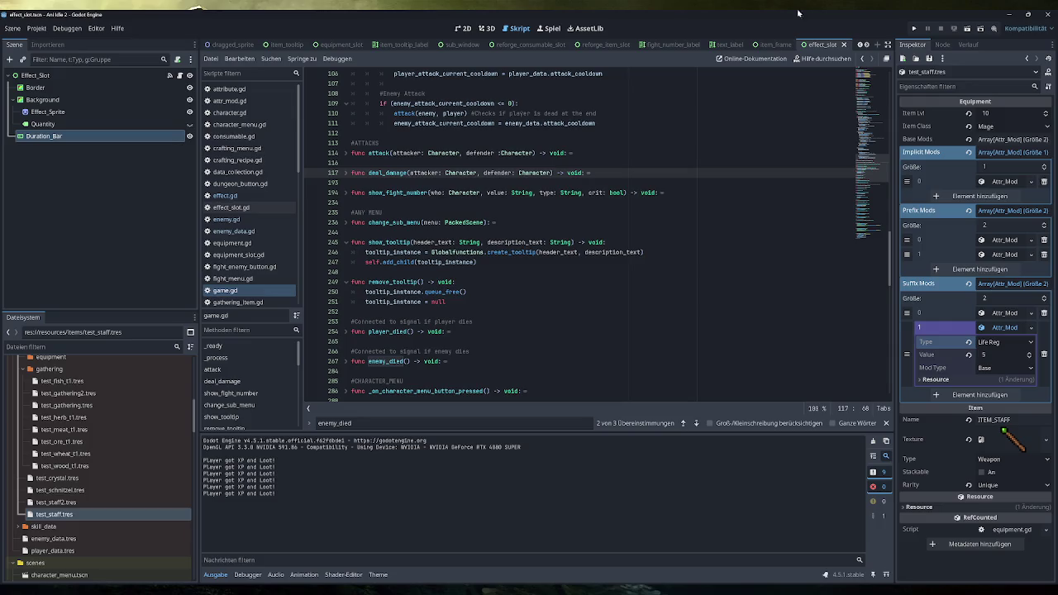
{"action": "left_click", "coordinate": [913, 31]}
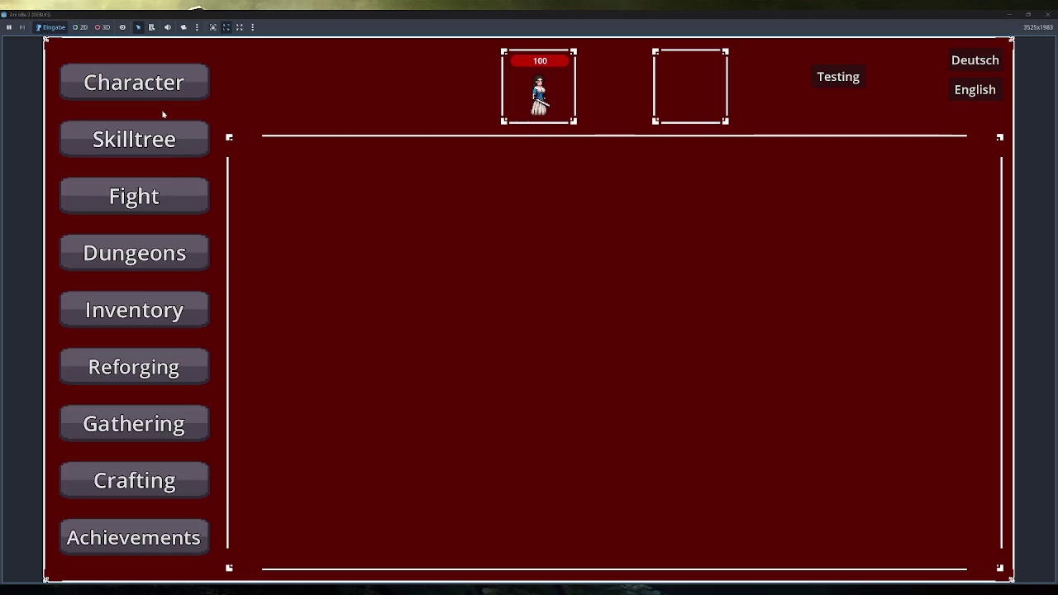
Check the in-game character stats, then open Obsidian's Character Menu note
{"action": "left_click", "coordinate": [202, 89]}
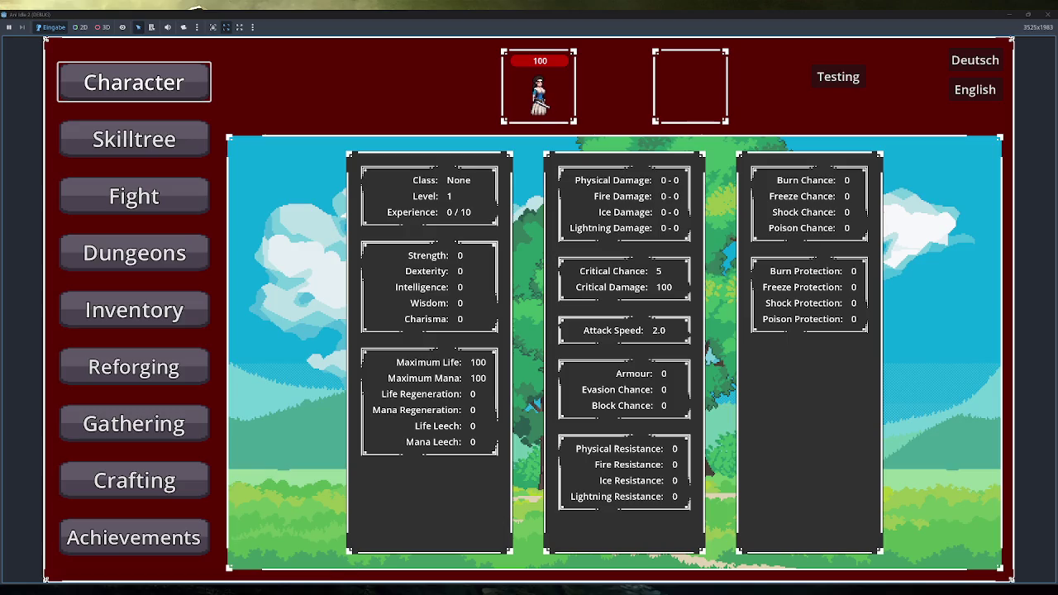
{"action": "left_click", "coordinate": [313, 572]}
{"action": "left_click", "coordinate": [119, 107]}
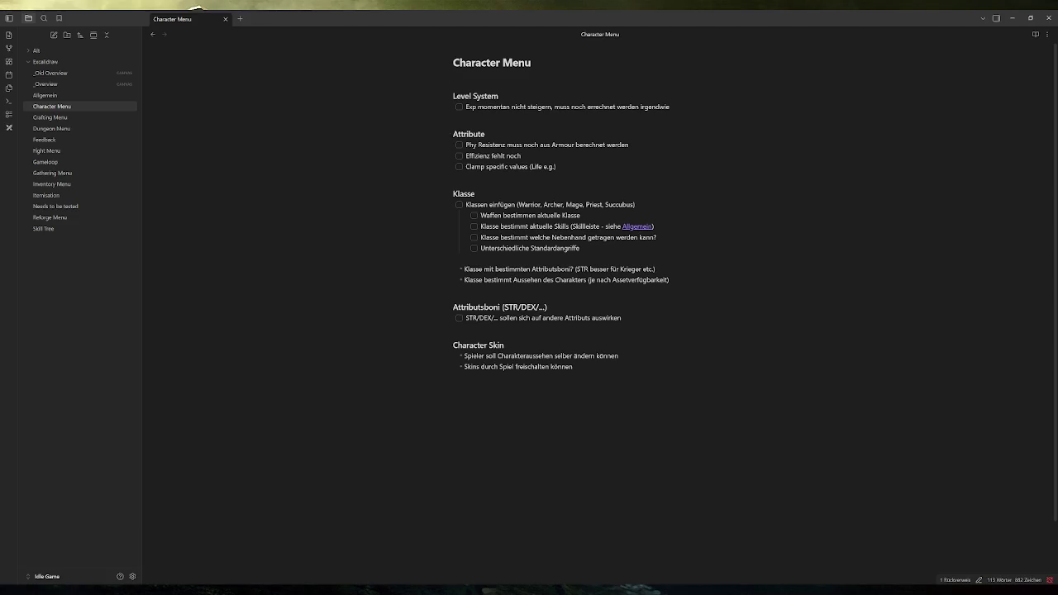
Add a task under Attribute: 'Life Reg/Life Leech noch nicht drin (Mana auch)'
{"action": "left_click", "coordinate": [485, 134]}
{"action": "key", "text": "Return"}
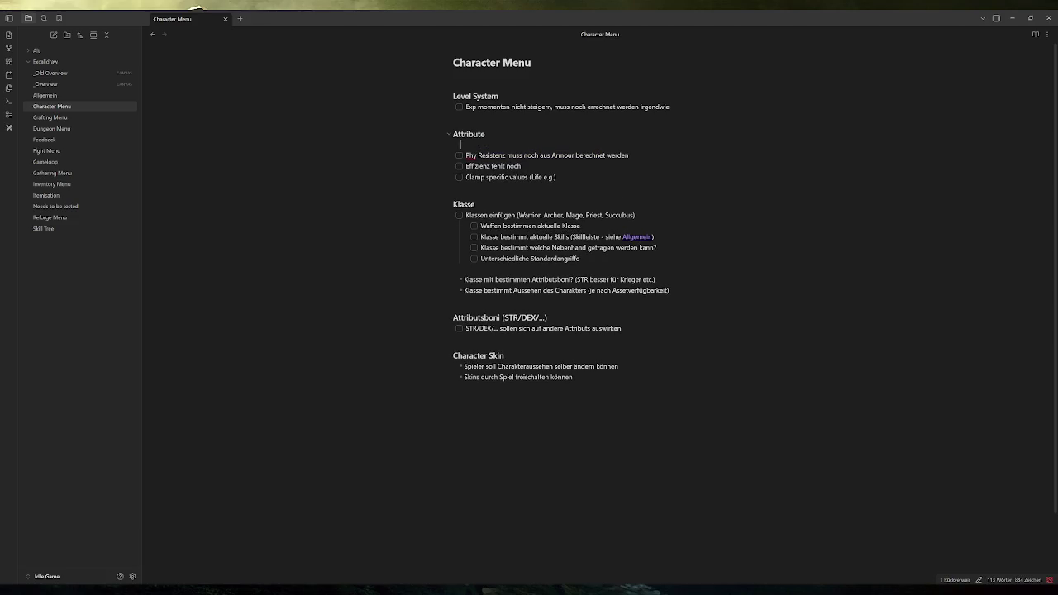
{"action": "key", "text": "BackSpace"}
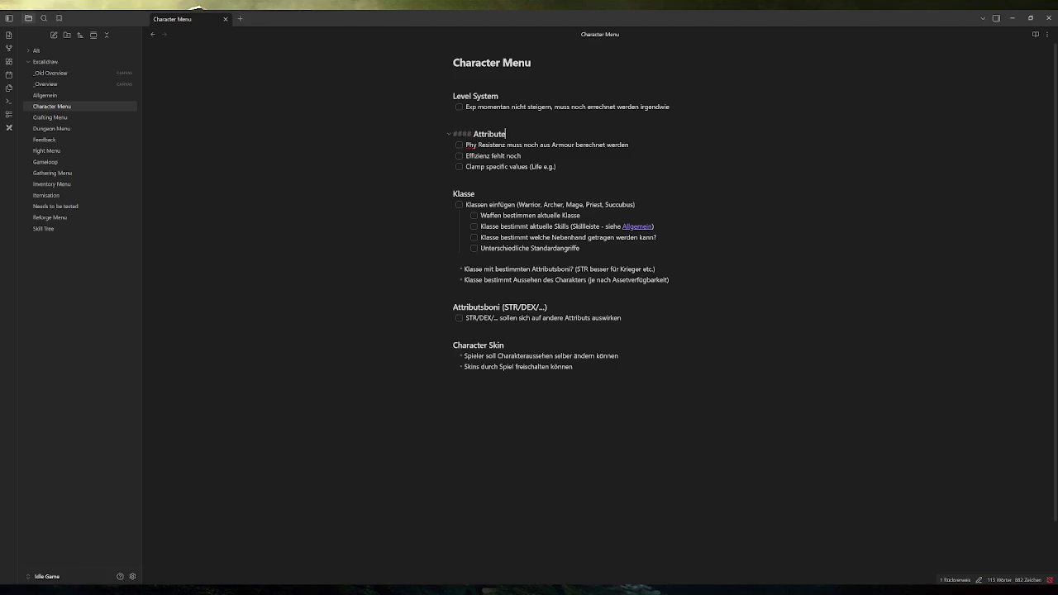
{"action": "key", "text": "Return"}
{"action": "right_click", "coordinate": [506, 146]}
{"action": "mouse_move", "coordinate": [537, 189]}
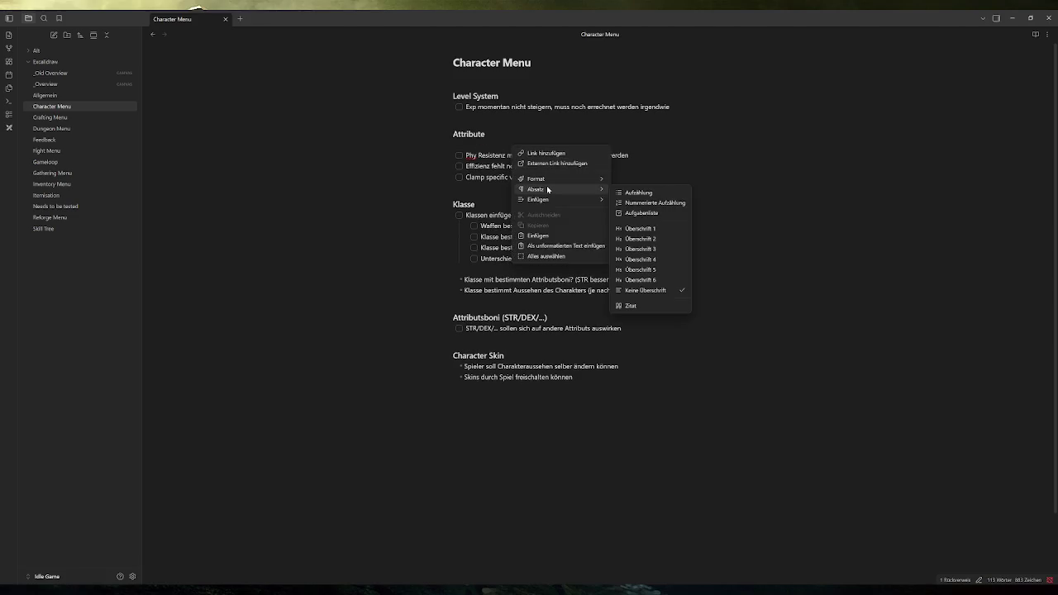
{"action": "left_click", "coordinate": [649, 213]}
{"action": "type", "text": "Life Reg/Life Leech"}
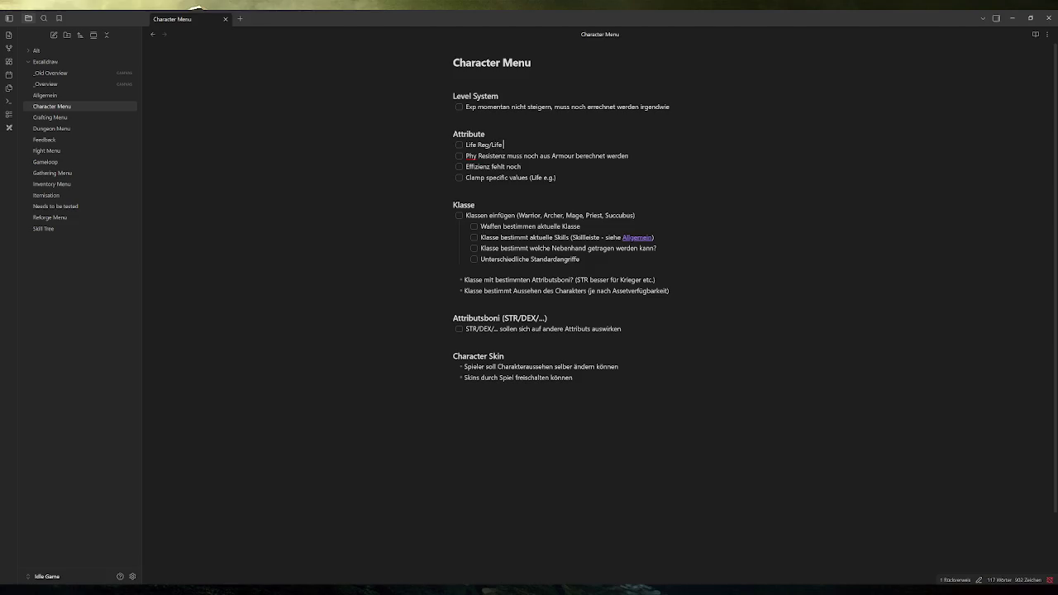
{"action": "type", "text": " noch nicht"}
{"action": "type", "text": " drin (Mana auch)"}
Add a second task 'Dot Chance/Protection noch nicht drin' and return to the game
{"action": "key", "text": "Return"}
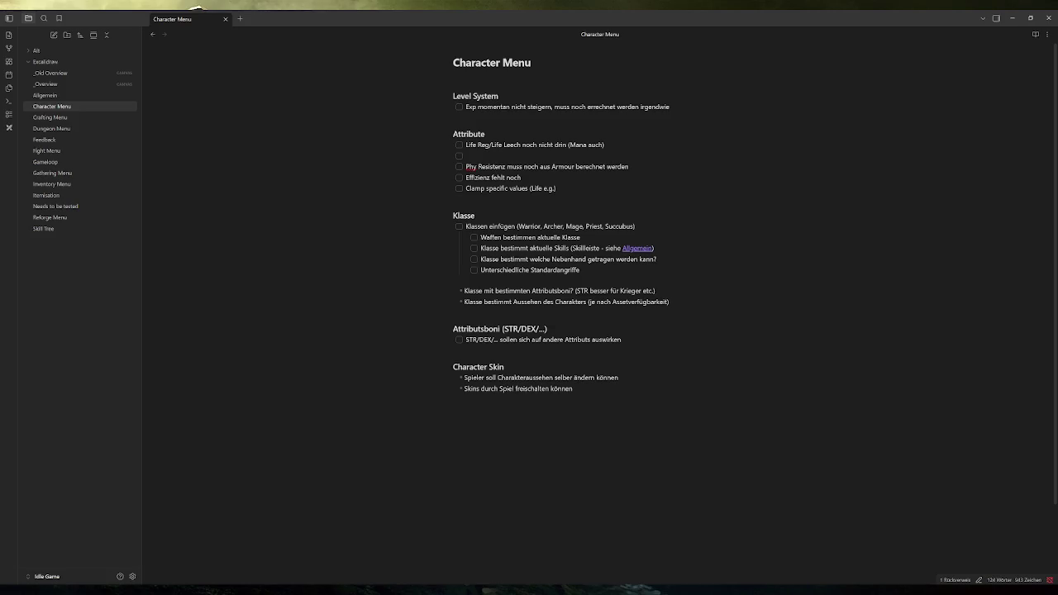
{"action": "type", "text": "Dot Chance"}
{"action": "type", "text": "/Protection"}
{"action": "type", "text": " noch nicht"}
{"action": "type", "text": " drin"}
{"action": "left_click", "coordinate": [350, 567]}
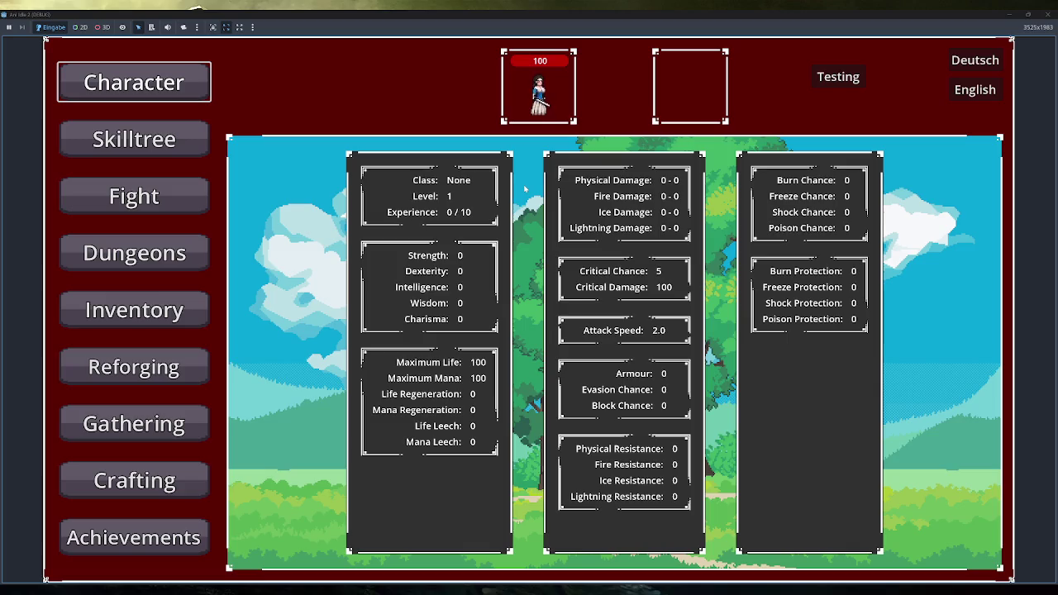
{"action": "left_click", "coordinate": [1047, 14]}
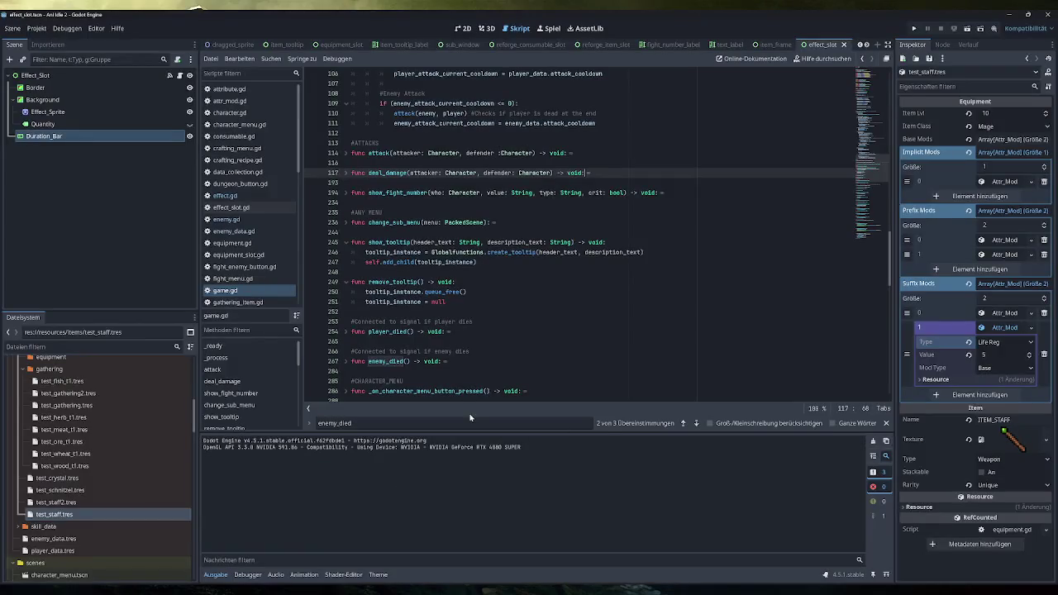
Scroll game.gd to the _process code that ticks down player and enemy effects
{"action": "scroll", "coordinate": [579, 236], "scroll_direction": "up", "scroll_amount": 15}
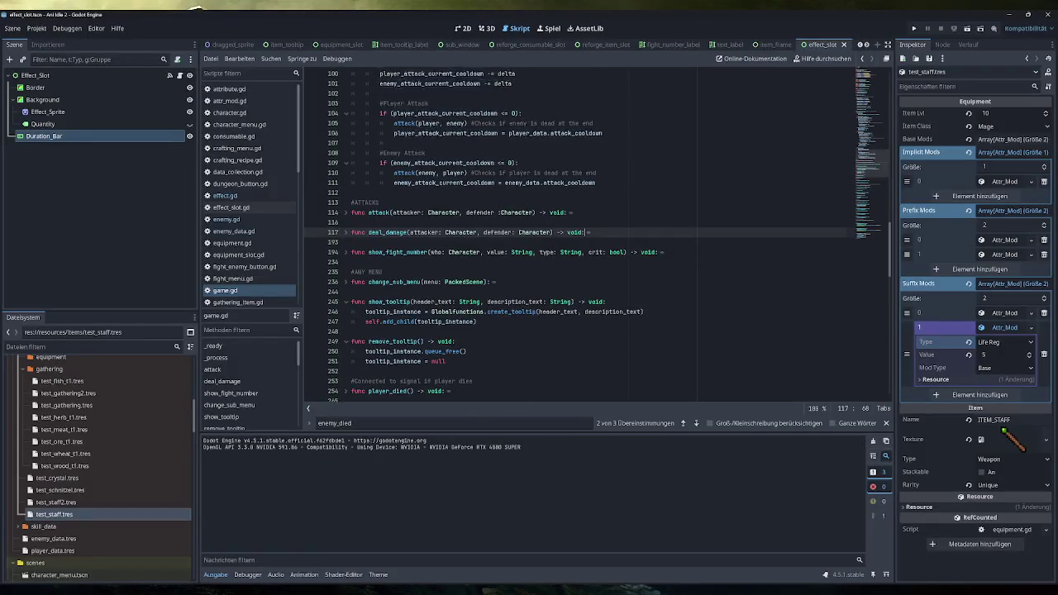
{"action": "scroll", "coordinate": [579, 236], "scroll_direction": "up", "scroll_amount": 5}
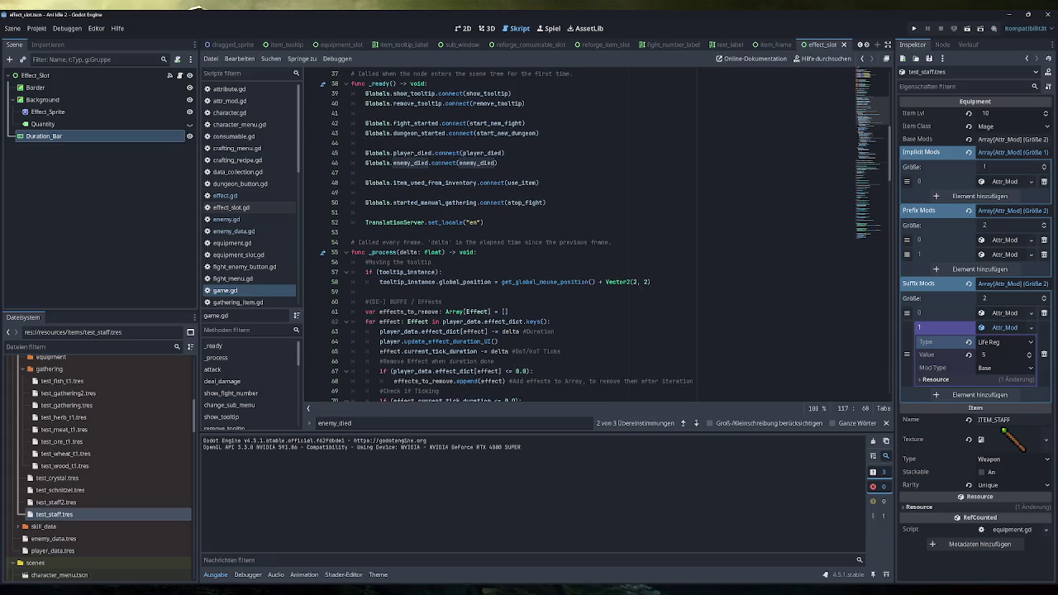
{"action": "scroll", "coordinate": [579, 235], "scroll_direction": "down", "scroll_amount": 3}
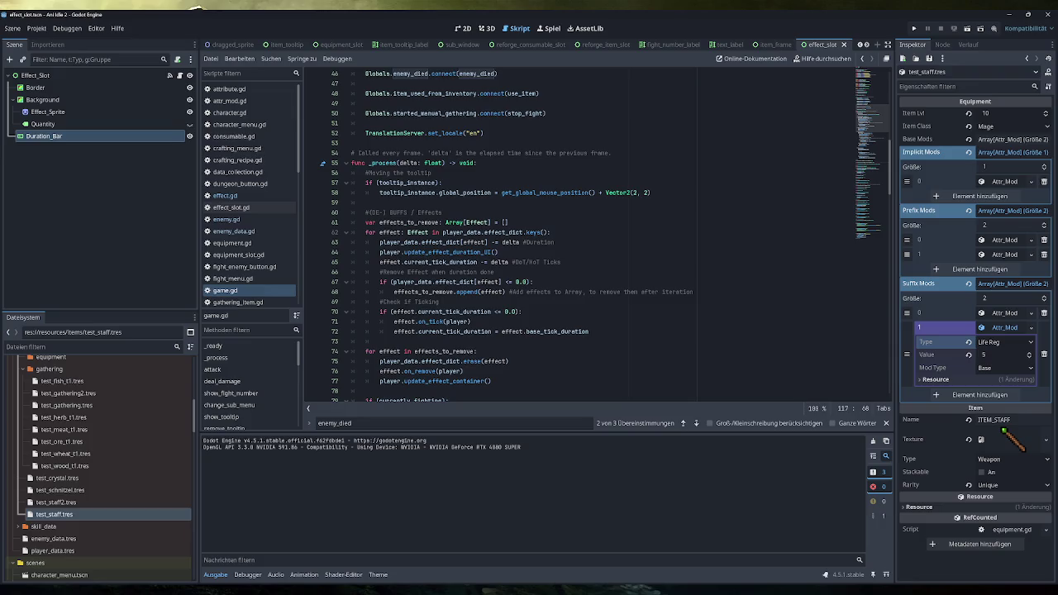
{"action": "scroll", "coordinate": [610, 236], "scroll_direction": "down", "scroll_amount": 1}
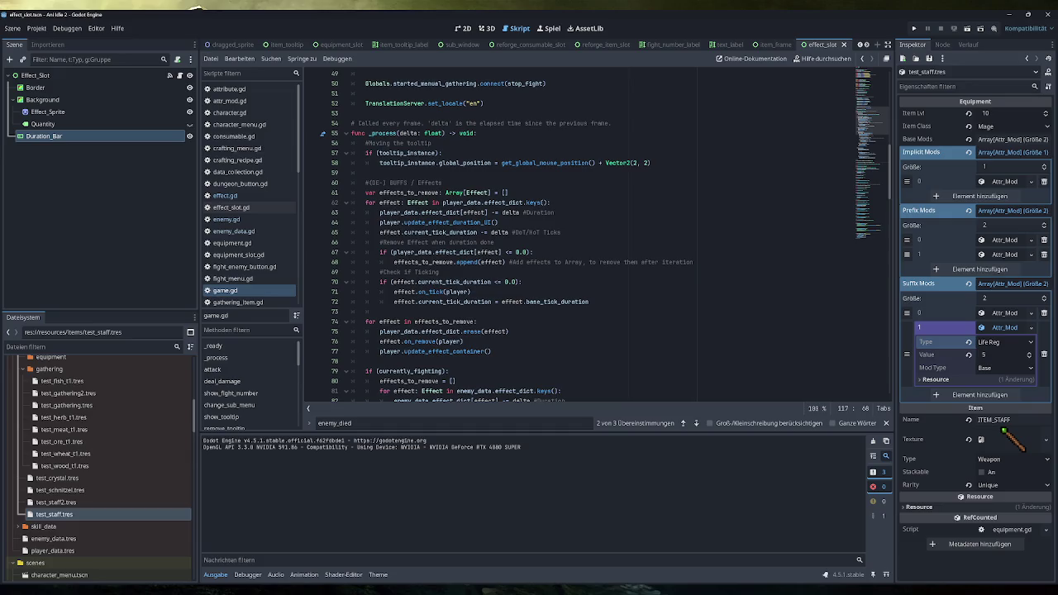
Declare 'var regeneration_cooldown: float = 1.0' below the enemy attack cooldown and save game.gd
{"action": "scroll", "coordinate": [595, 236], "scroll_direction": "up", "scroll_amount": 10}
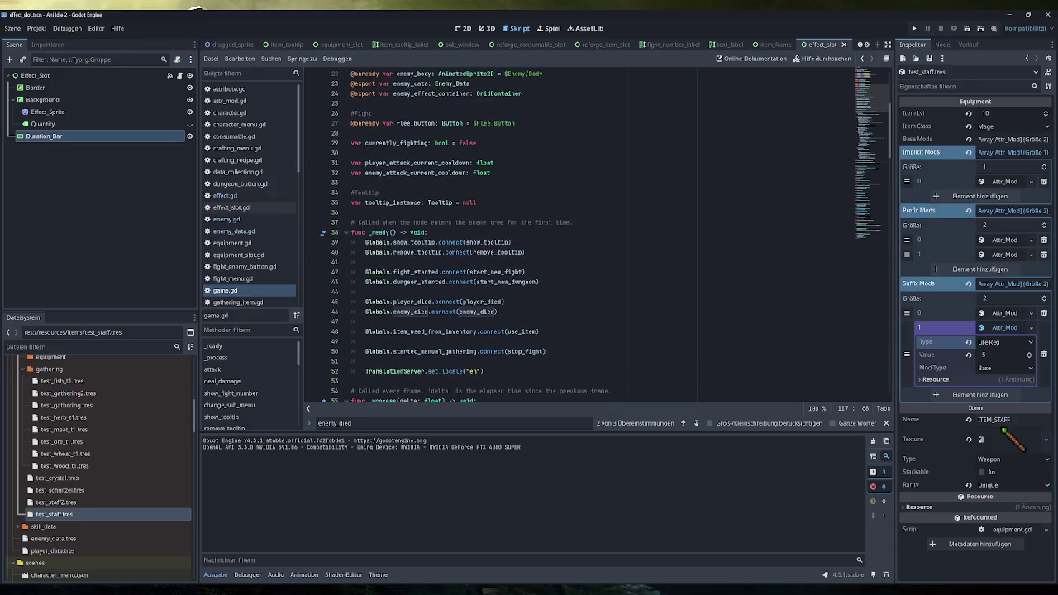
{"action": "left_click", "coordinate": [491, 233]}
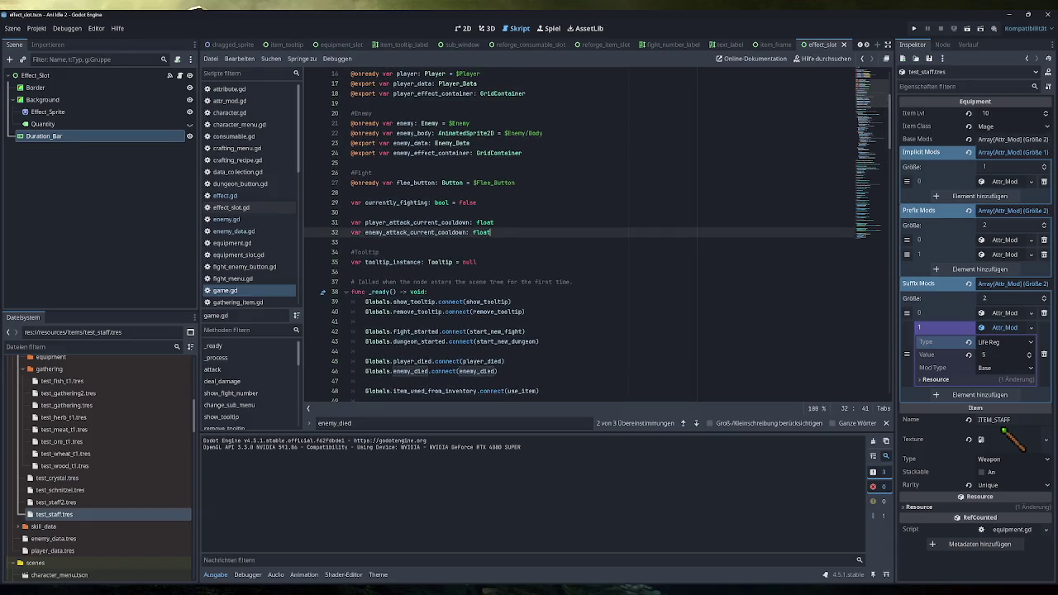
{"action": "key", "text": "Return"}
{"action": "key", "text": "Return"}
{"action": "type", "text": "var "}
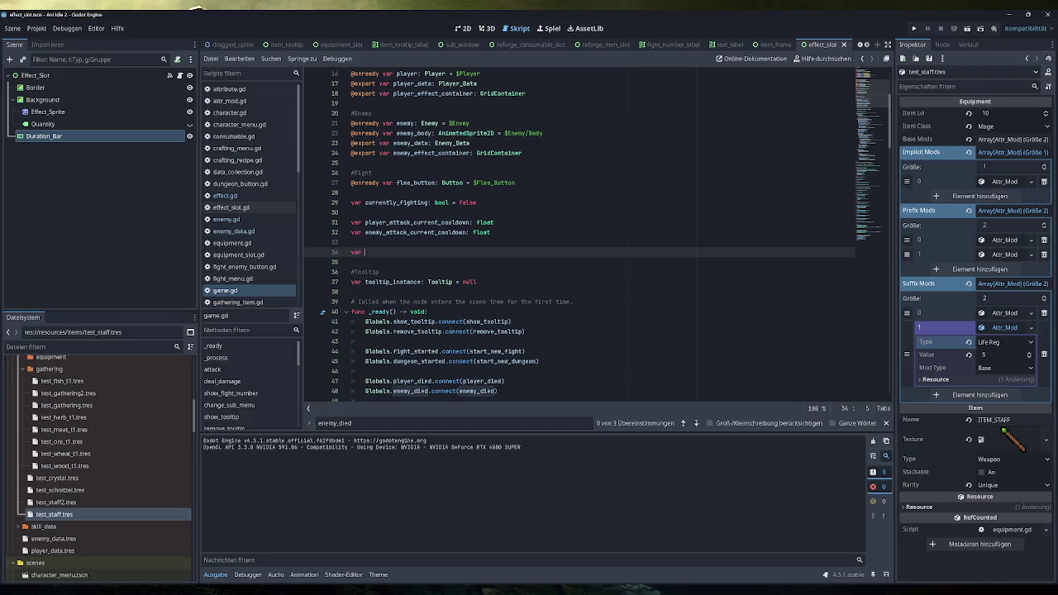
{"action": "type", "text": "regen"}
{"action": "type", "text": "eration"}
{"action": "type", "text": "_cooldown: float"}
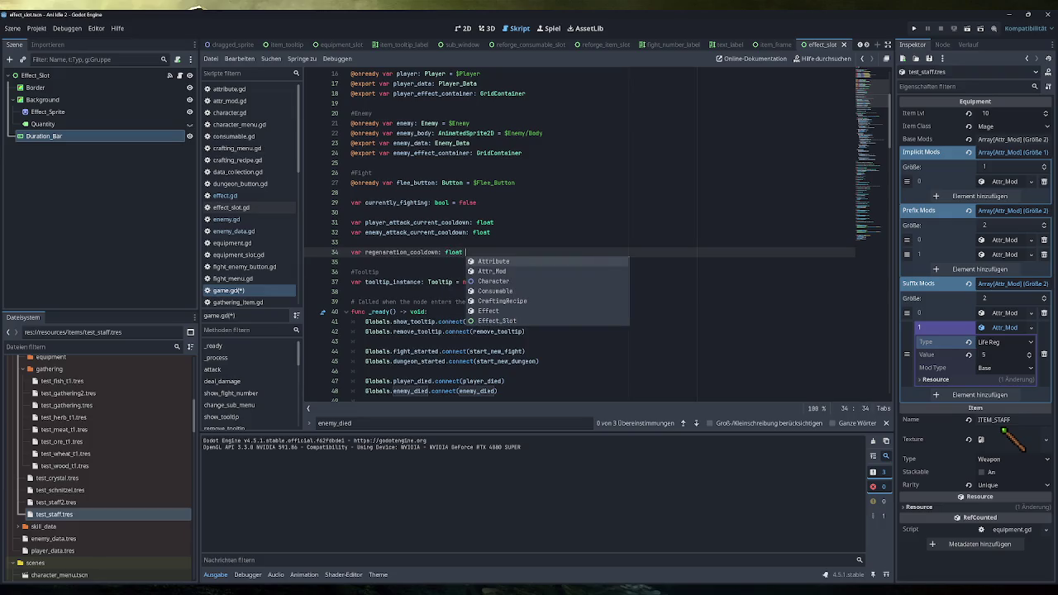
{"action": "type", "text": "= "}
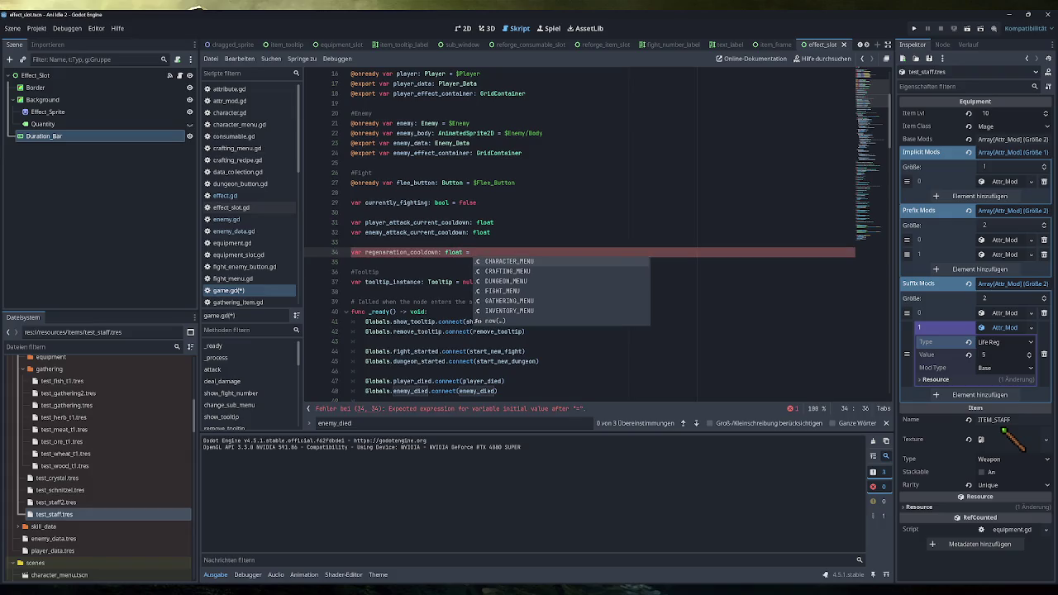
{"action": "type", "text": "1.0"}
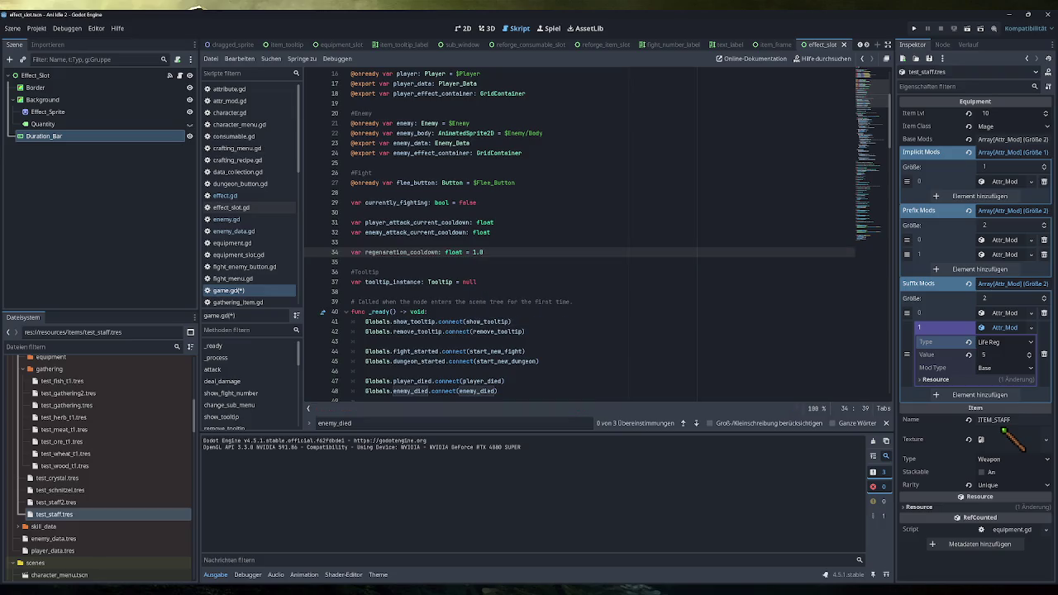
{"action": "key", "text": "ctrl+s"}
{"action": "scroll", "coordinate": [578, 236], "scroll_direction": "down", "scroll_amount": 6}
Insert a '#Regeneration' comment line in _process just above the buffs and effects code
{"action": "scroll", "coordinate": [597, 235], "scroll_direction": "down", "scroll_amount": 5}
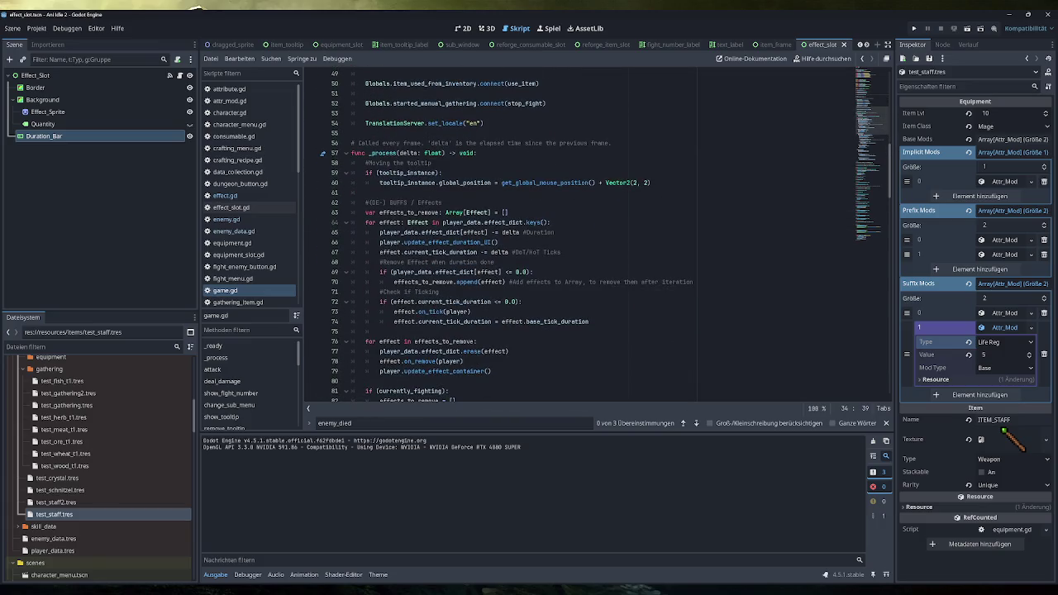
{"action": "left_click", "coordinate": [366, 192]}
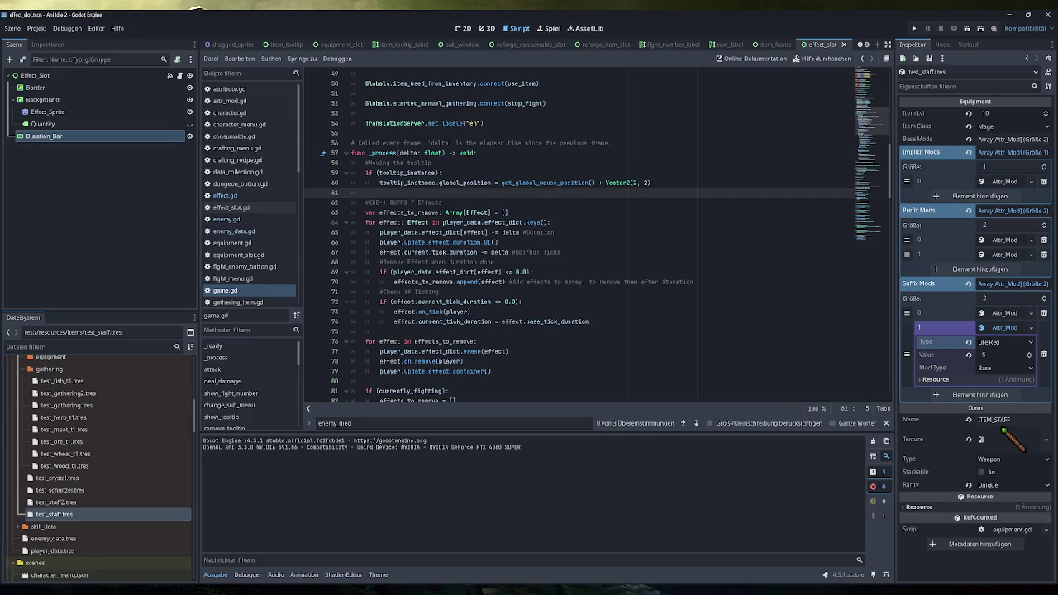
{"action": "key", "text": "Return"}
{"action": "type", "text": "#Reg"}
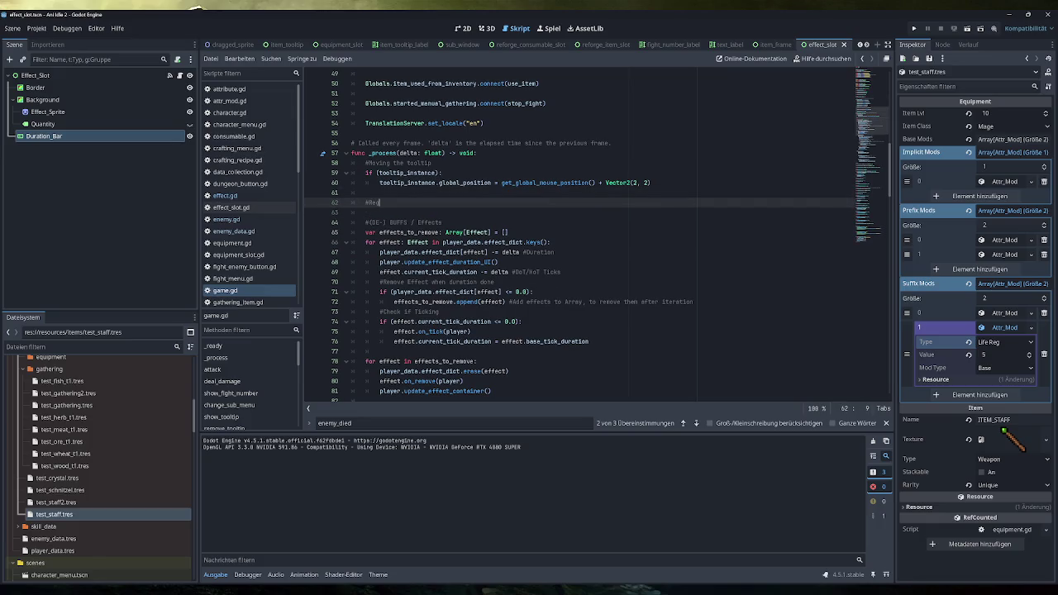
{"action": "type", "text": "eneration"}
{"action": "key", "text": "Right"}
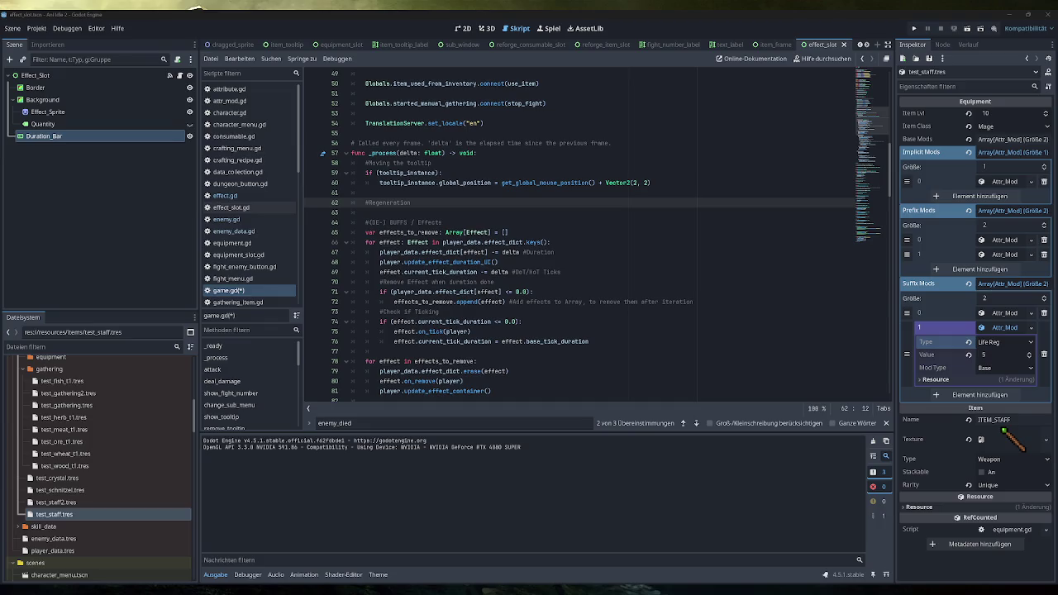
{"action": "scroll", "coordinate": [579, 236], "scroll_direction": "up", "scroll_amount": 9}
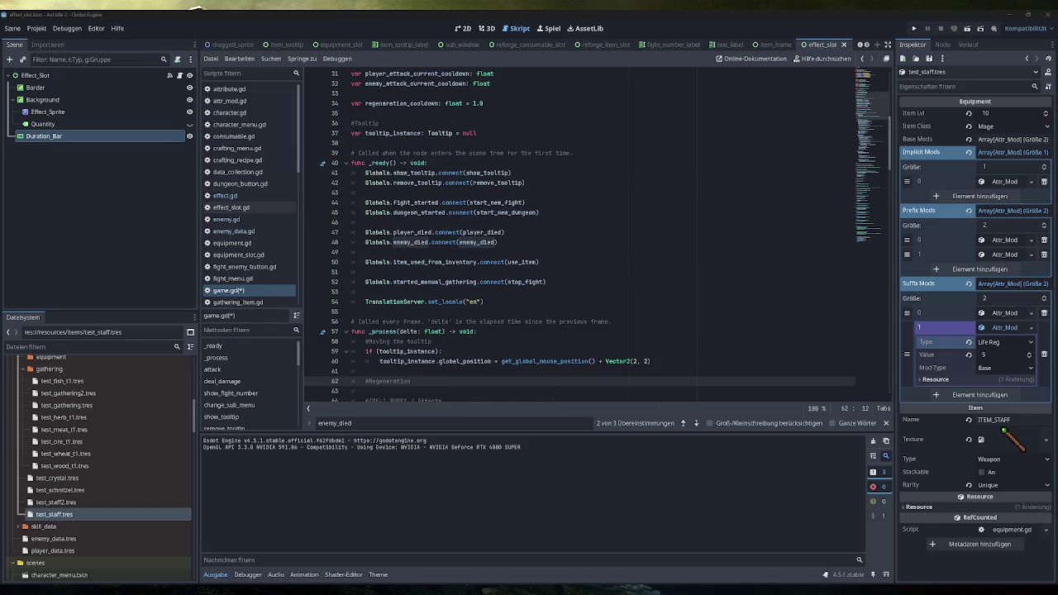
{"action": "left_click", "coordinate": [352, 203]}
{"action": "scroll", "coordinate": [579, 235], "scroll_direction": "down", "scroll_amount": 2}
{"action": "scroll", "coordinate": [579, 235], "scroll_direction": "down", "scroll_amount": 10}
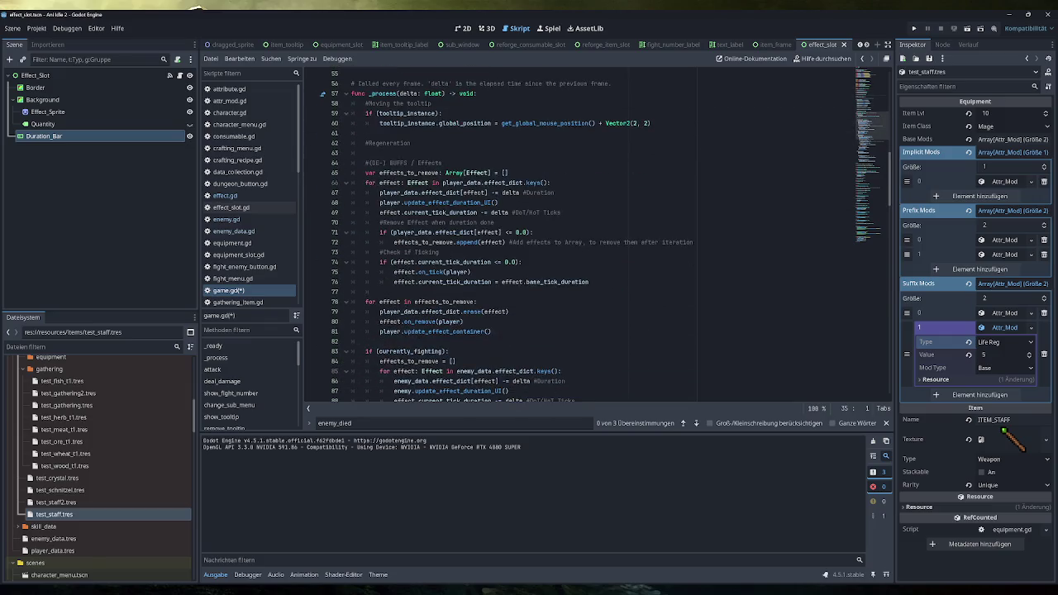
Add 'regeneration_cooldown -= delta' under the #Regeneration comment
{"action": "left_click", "coordinate": [366, 153]}
{"action": "key", "text": "Return"}
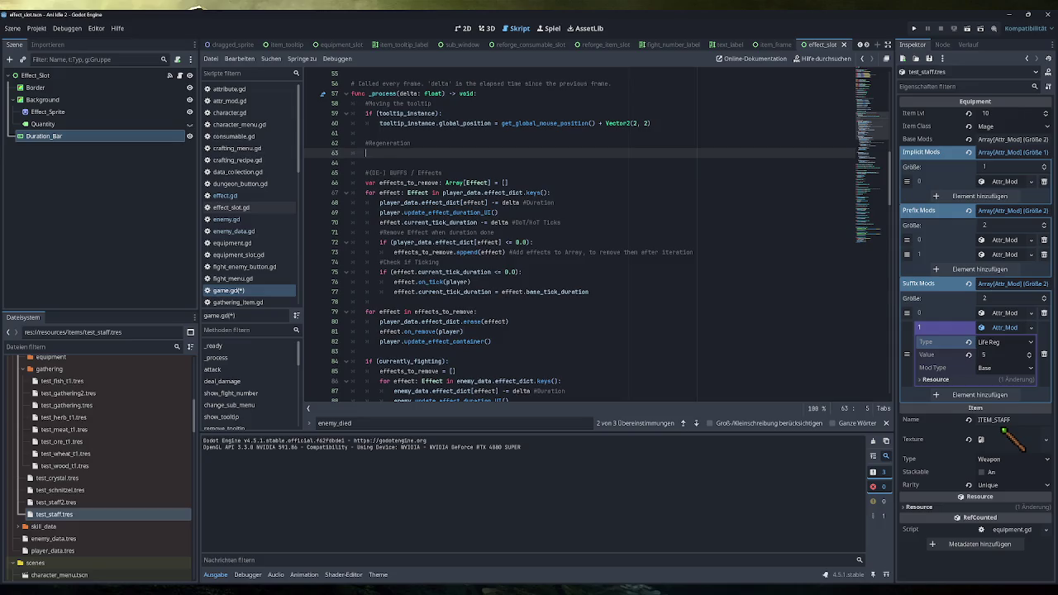
{"action": "type", "text": "regeneration_cooldown -"}
{"action": "type", "text": "= delta"}
{"action": "key", "text": "Escape"}
Begin an 'if (regeneration_cooldown <= 0.0):' block with an indented body line
{"action": "key", "text": "Return"}
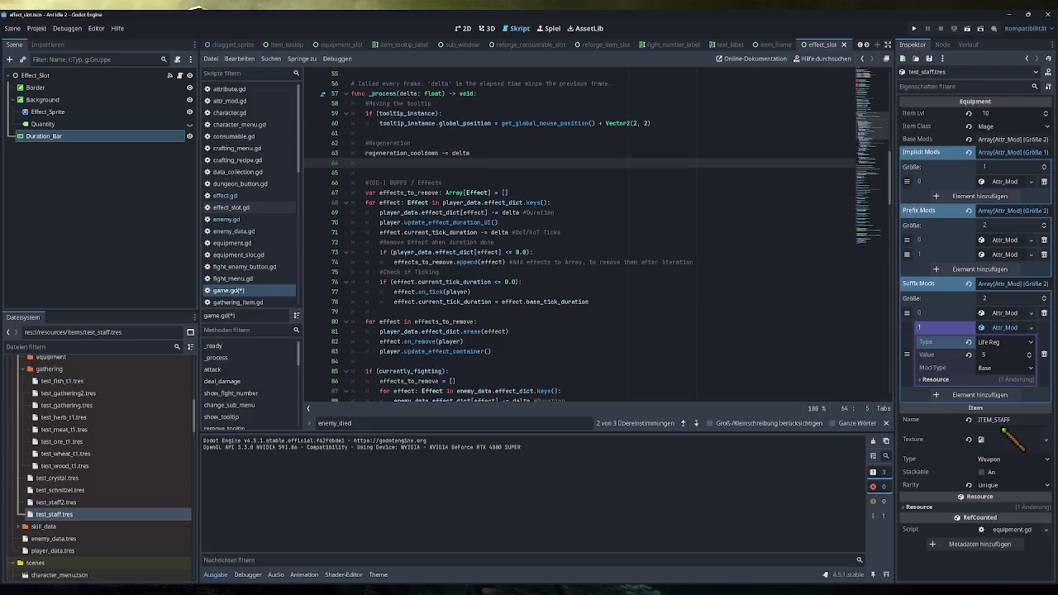
{"action": "type", "text": "if (re"}
{"action": "key", "text": "Return"}
{"action": "type", "text": "<= 0.0):"}
{"action": "key", "text": "Return"}
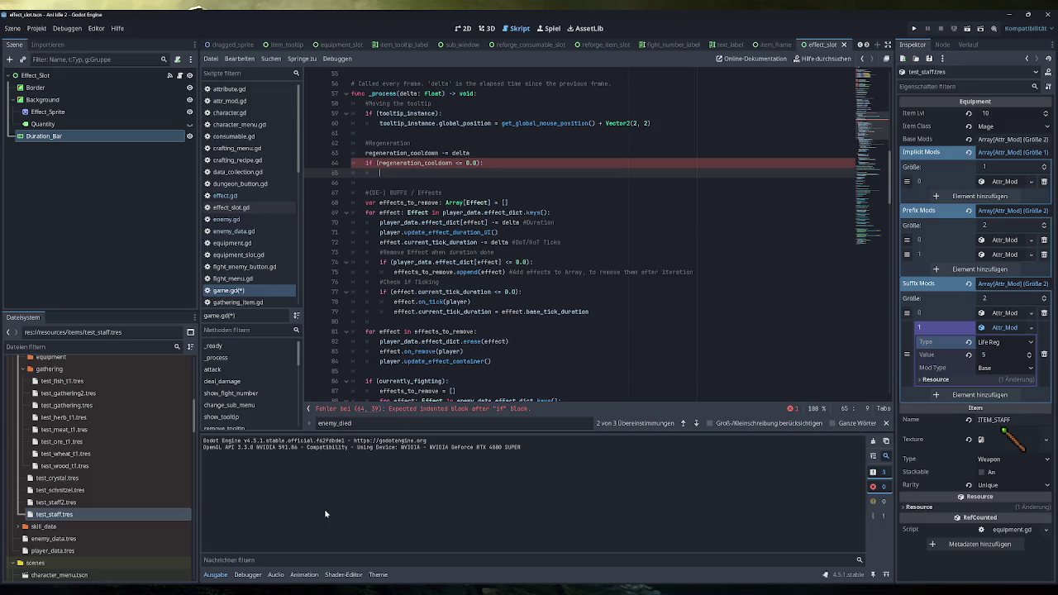
{"action": "left_click", "coordinate": [306, 592]}
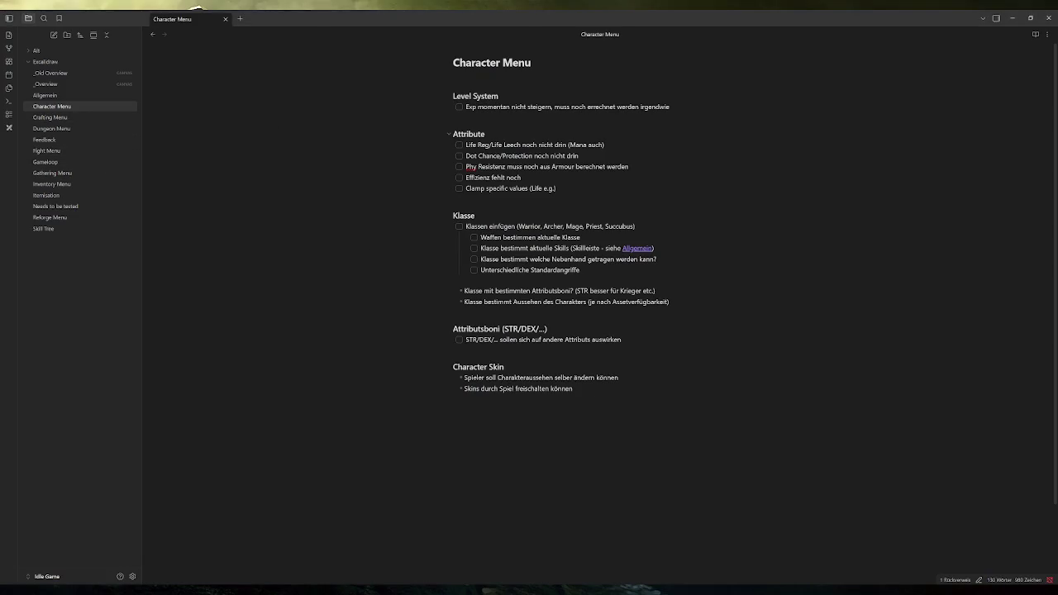
Add the Attribute to-do 'Mana noch nicht wirklich drin, Balken und Attribute' below Dot Chance
{"action": "left_click", "coordinate": [506, 134]}
{"action": "left_click", "coordinate": [579, 156]}
{"action": "key", "text": "Return"}
{"action": "type", "text": "Mana noch nicht"}
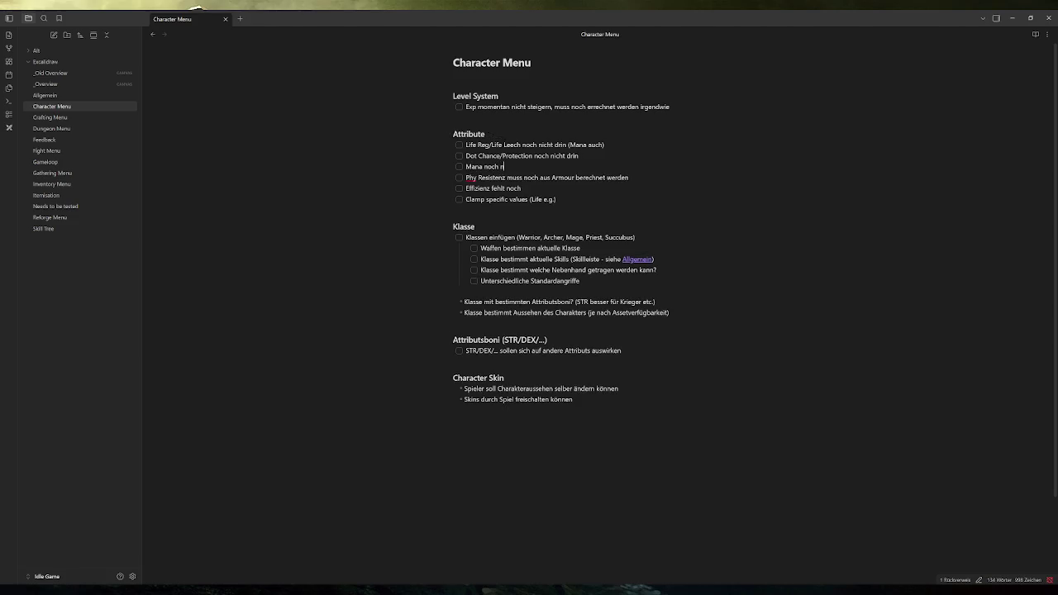
{"action": "type", "text": " wirklich drin, Balken und Attribute"}
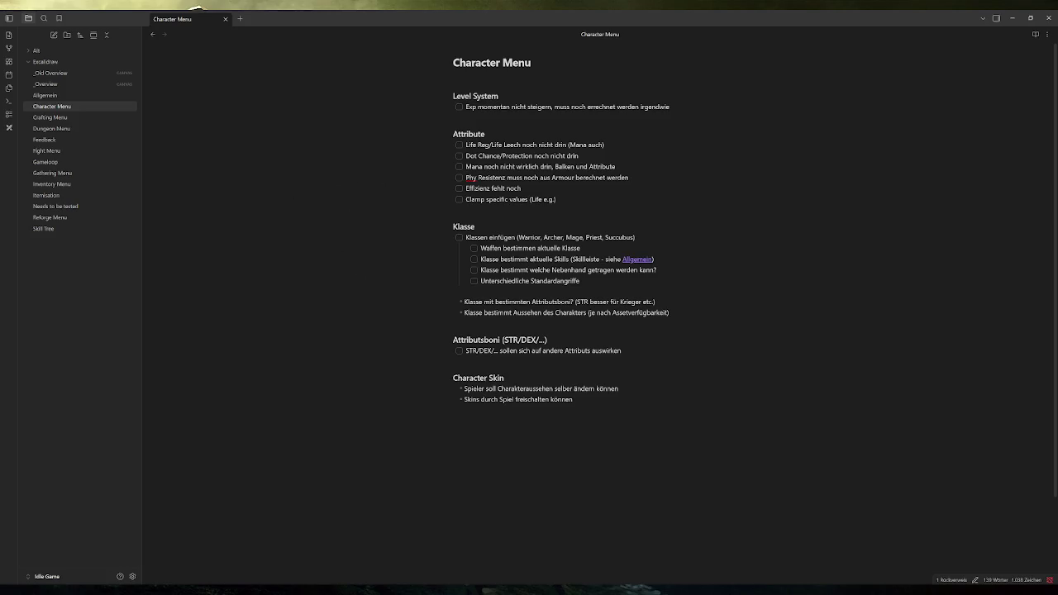
{"action": "left_click", "coordinate": [1012, 18]}
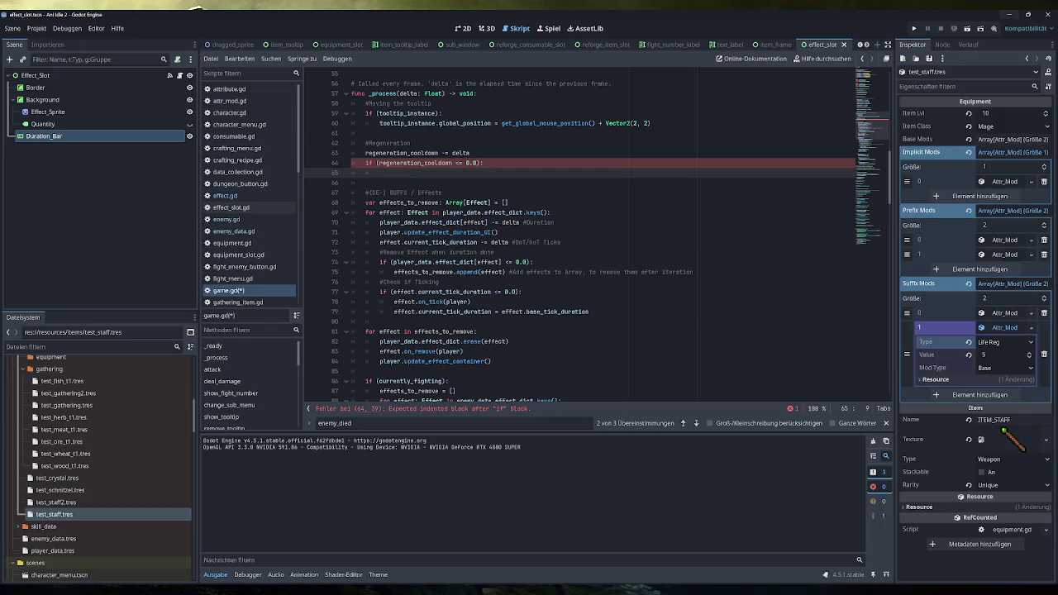
Start the call 'player.heal(player_data.stats' inside the cooldown if-block
{"action": "type", "text": "player."}
{"action": "type", "text": "heal"}
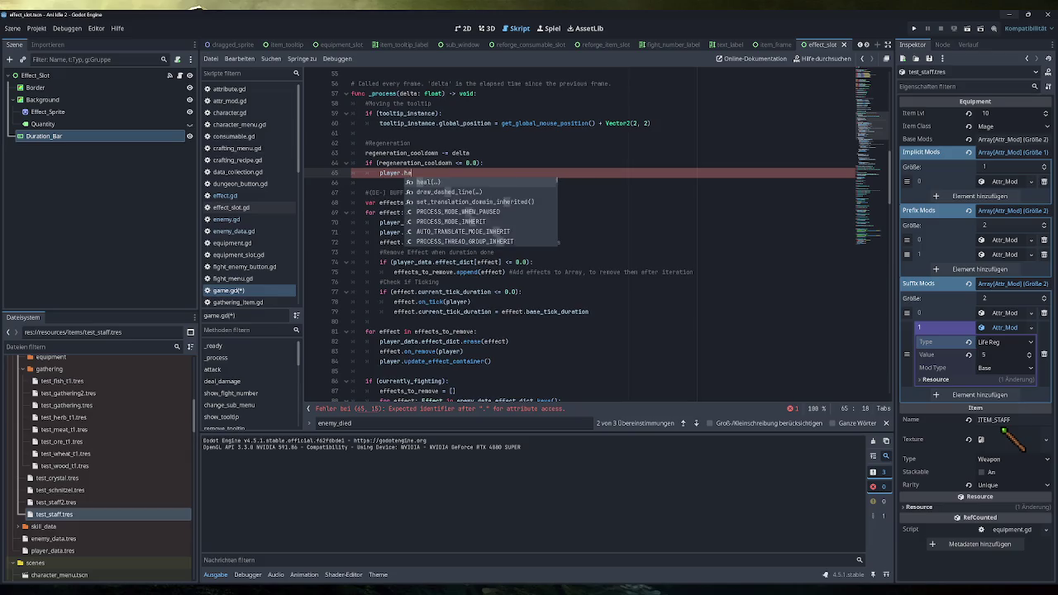
{"action": "key", "text": "Return"}
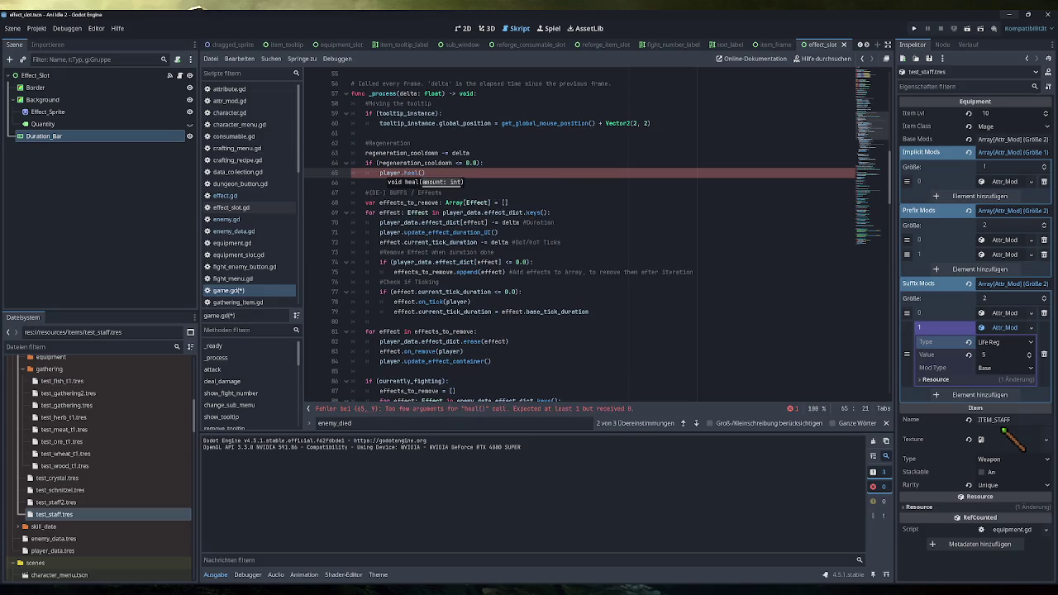
{"action": "type", "text": "player"}
{"action": "key", "text": "BackSpace"}
{"action": "key", "text": "BackSpace"}
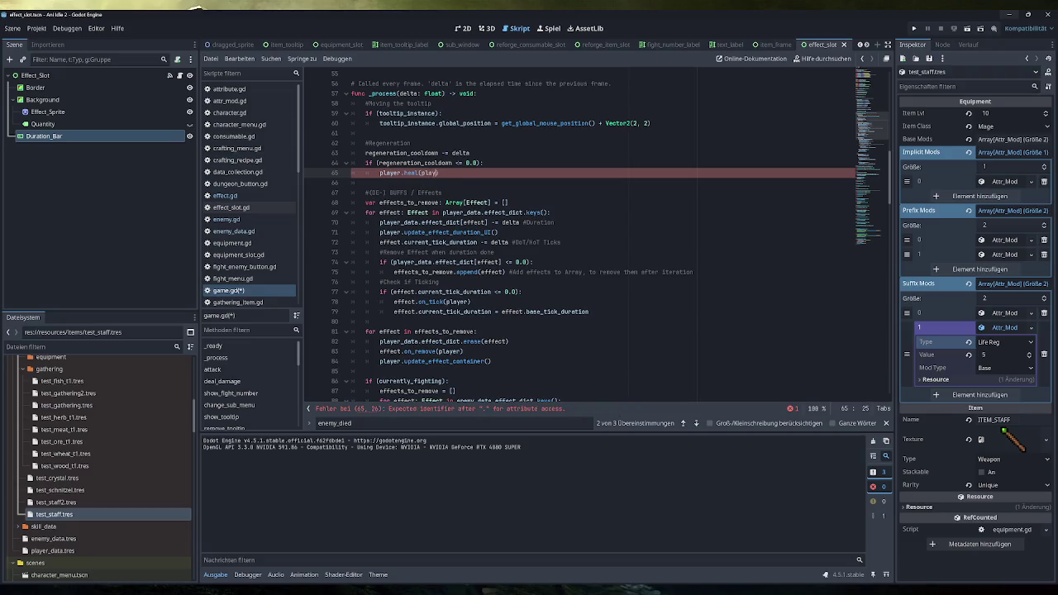
{"action": "type", "text": "er_data.s"}
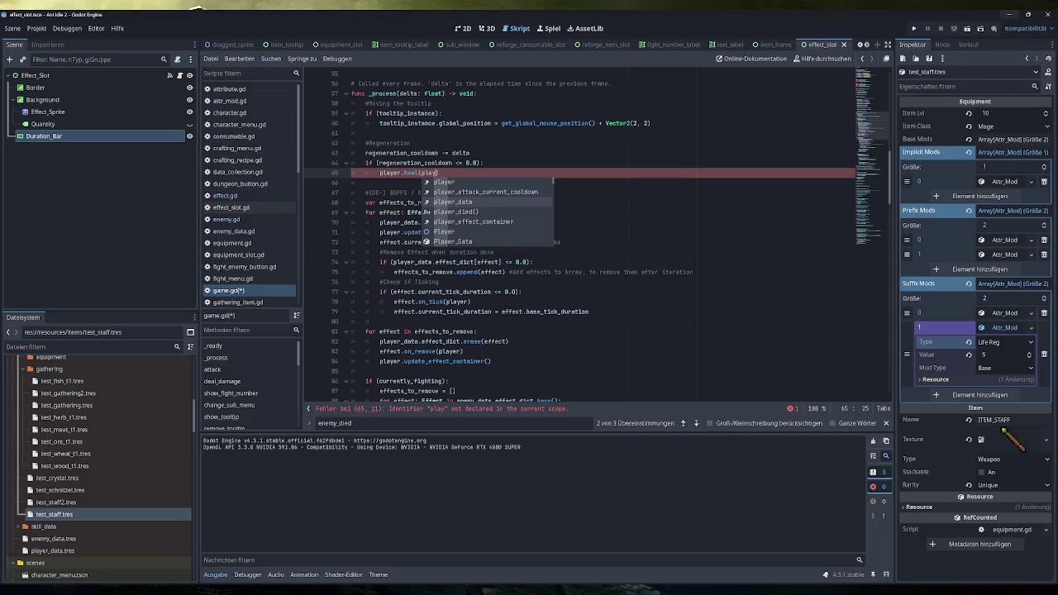
{"action": "key", "text": "Return"}
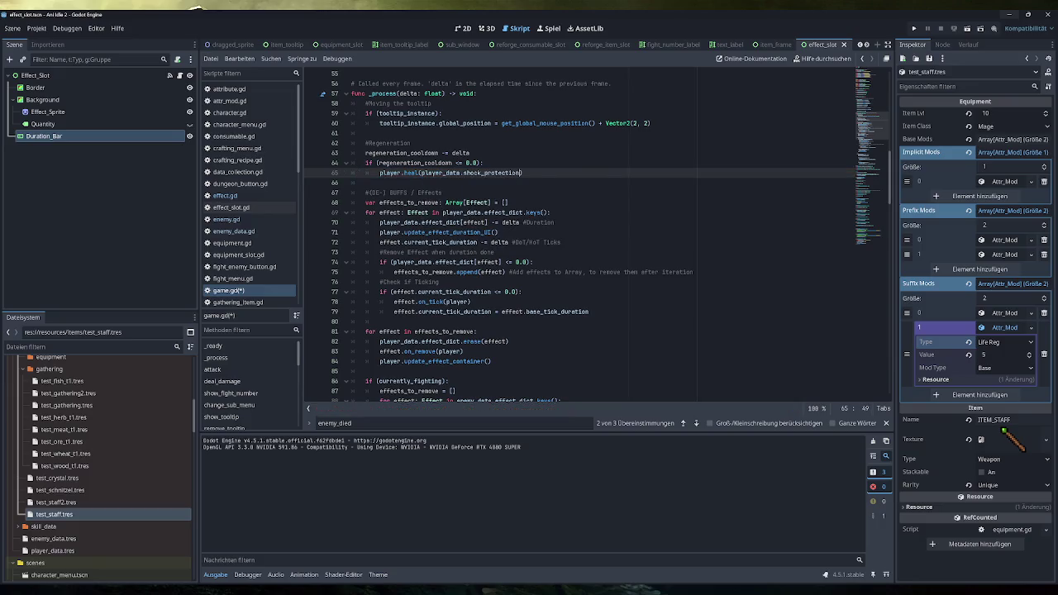
{"action": "key", "text": "BackSpace"}
{"action": "key", "text": "BackSpace"}
{"action": "key", "text": "BackSpace"}
{"action": "type", "text": "tat"}
{"action": "key", "text": "Return"}
Finish the argument as [Globals.AttributeType.LifeReg].Value_Final and save game.gd
{"action": "type", "text": "[Globals.Attr"}
{"action": "key", "text": "Return"}
{"action": "type", "text": "."}
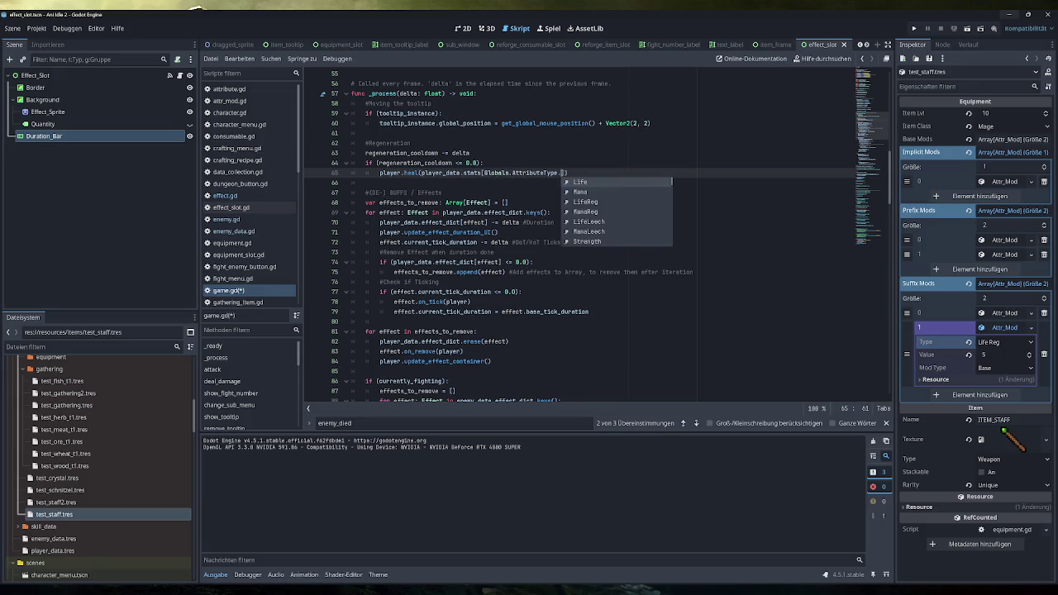
{"action": "type", "text": "LifeR"}
{"action": "key", "text": "Return"}
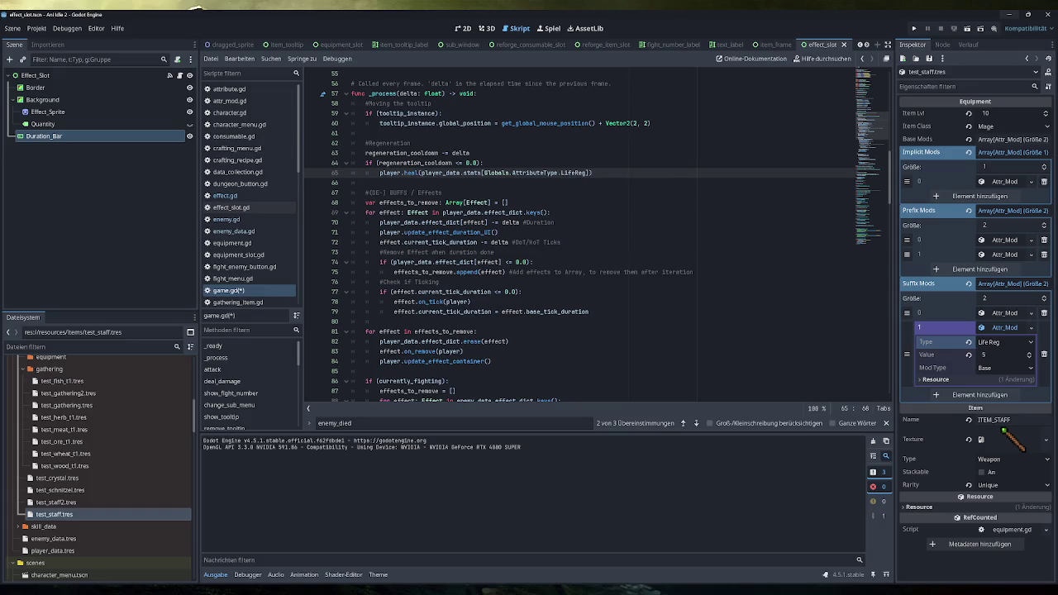
{"action": "key", "text": "Right"}
{"action": "type", "text": ".Value_Fin"}
{"action": "type", "text": "al"}
{"action": "key", "text": "ctrl+s"}
{"action": "key", "text": "Return"}
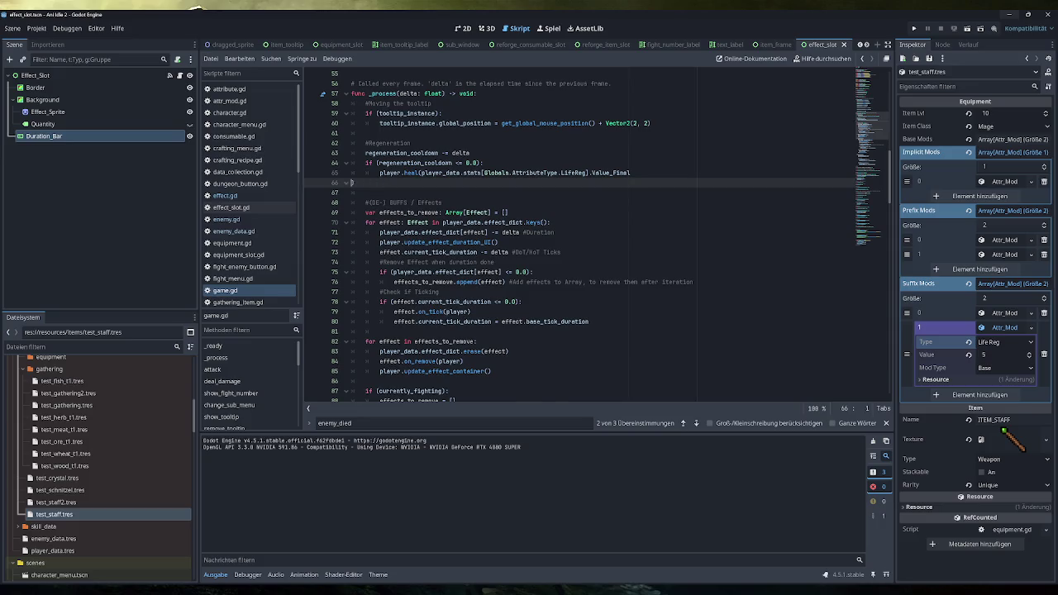
{"action": "key", "text": "BackSpace"}
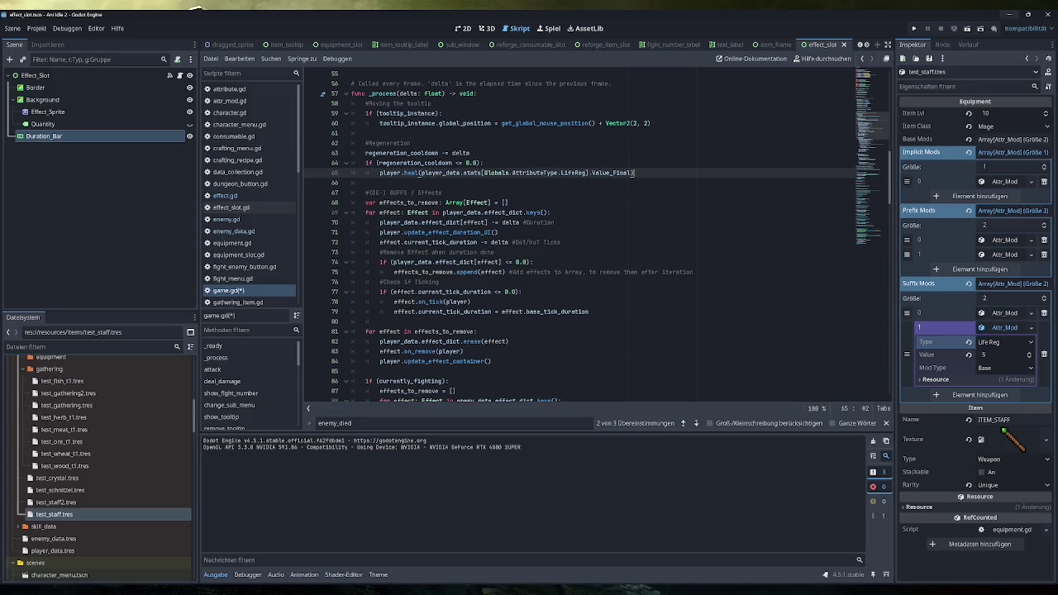
Add an 'if (currently_fighting):' check below the player heal line
{"action": "key", "text": "Return"}
{"action": "type", "text": "if (curr"}
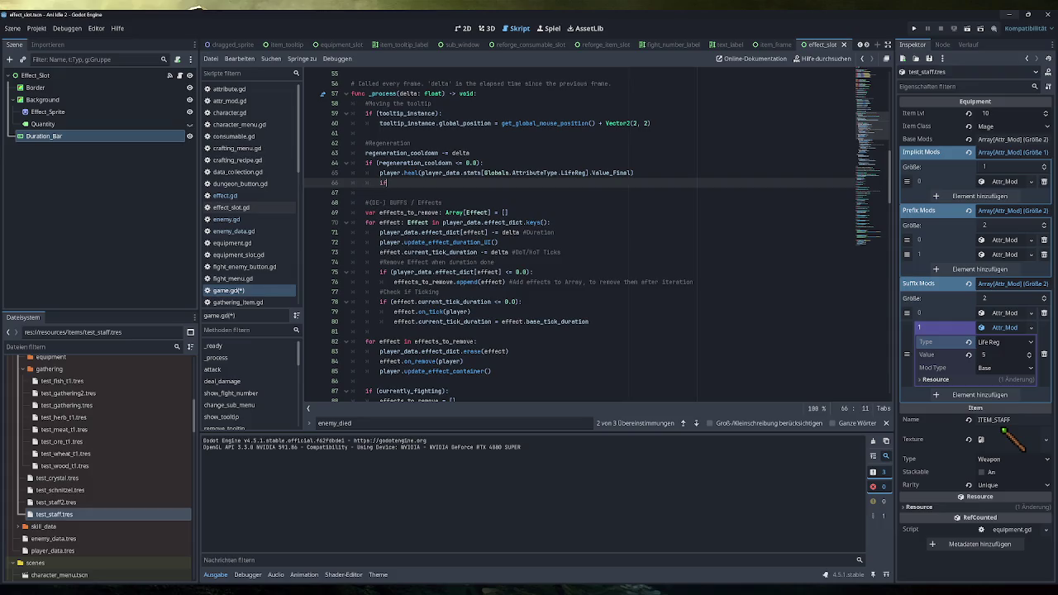
{"action": "key", "text": "Return"}
{"action": "type", "text": "):"}
{"action": "key", "text": "Return"}
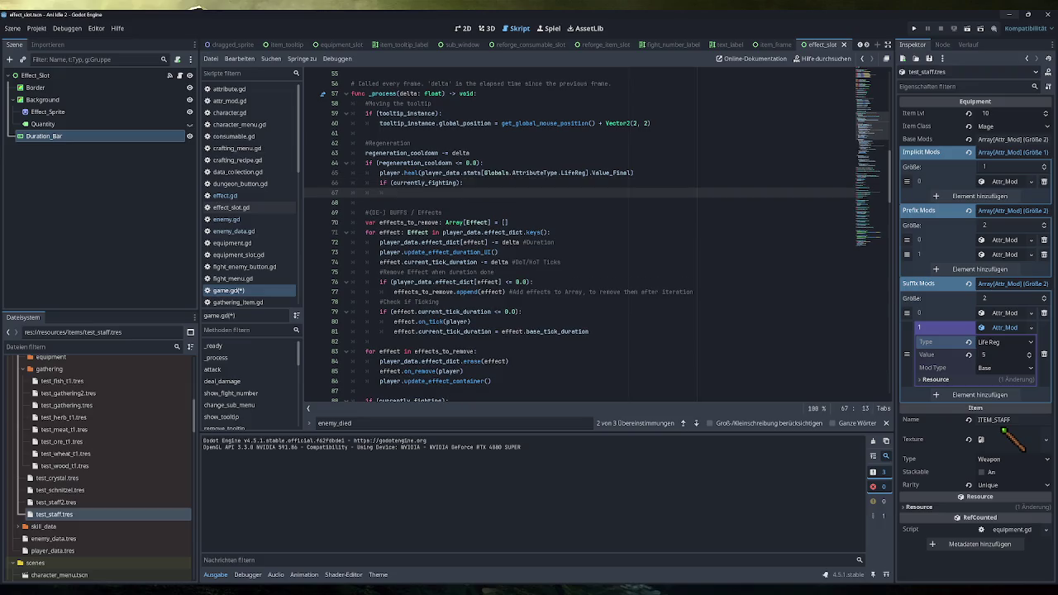
Duplicate the player.heal line inside the currently_fighting check
{"action": "key", "text": "Up"}
{"action": "key", "text": "Up"}
{"action": "key", "text": "ctrl+shift+Left"}
{"action": "key", "text": "ctrl+shift+Left"}
{"action": "key", "text": "ctrl+shift+Left"}
{"action": "key", "text": "ctrl+c"}
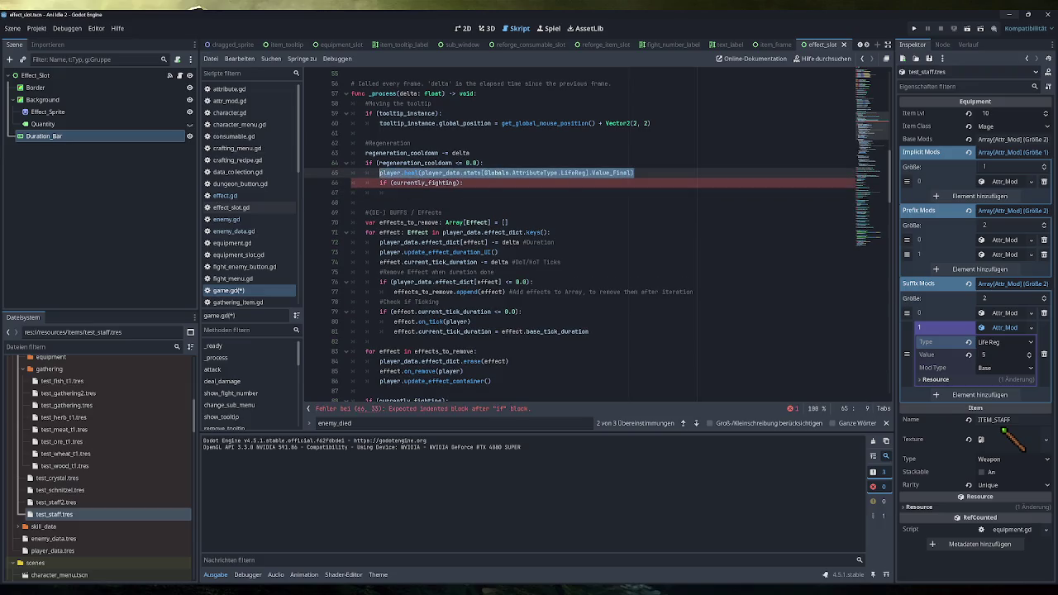
{"action": "key", "text": "Down"}
{"action": "key", "text": "Down"}
{"action": "key", "text": "ctrl+v"}
Turn the copy into enemy.heal using enemy_data's LifeReg Value_Final and save game.gd
{"action": "key", "text": "Home"}
{"action": "key", "text": "ctrl+shift+Right"}
{"action": "type", "text": "enemy"}
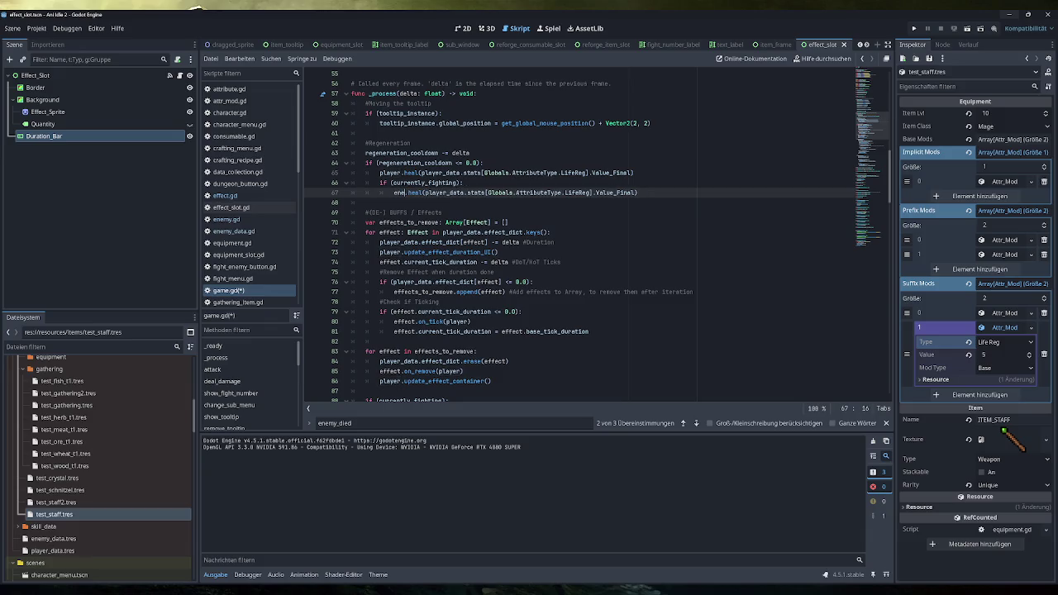
{"action": "key", "text": "Right"}
{"action": "key", "text": "Right"}
{"action": "key", "text": "Right"}
{"action": "key", "text": "ctrl+shift+Right"}
{"action": "type", "text": "e"}
{"action": "key", "text": "Escape"}
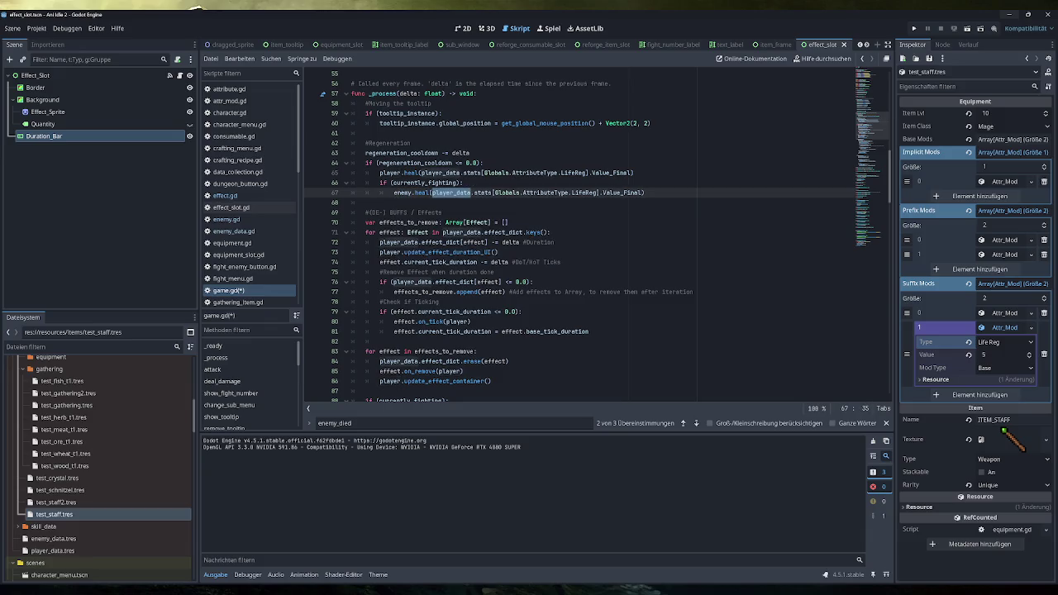
{"action": "type", "text": "ne"}
{"action": "key", "text": "Down"}
{"action": "key", "text": "Down"}
{"action": "key", "text": "Down"}
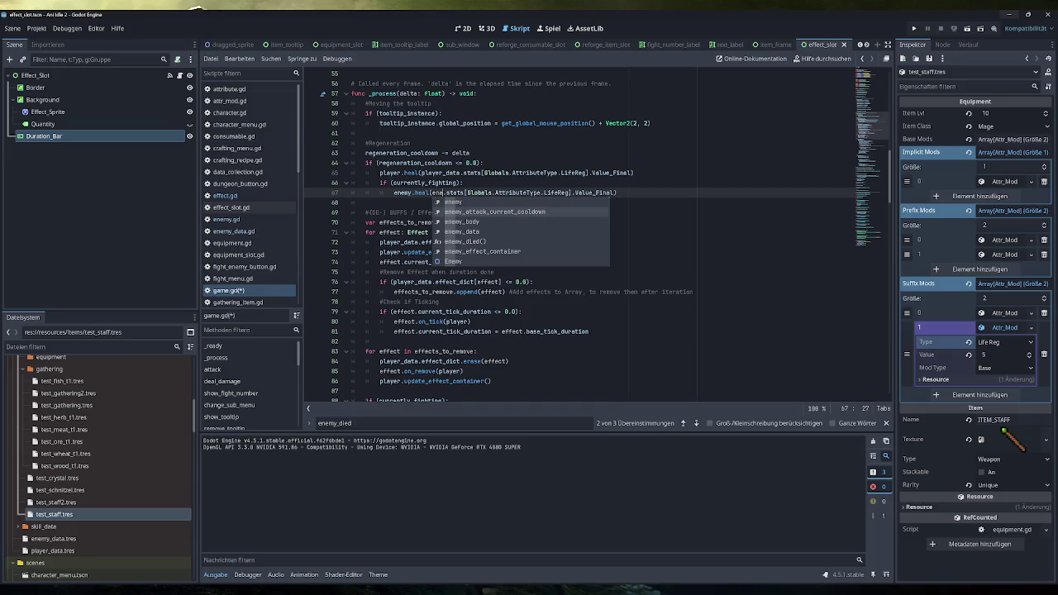
{"action": "key", "text": "Return"}
{"action": "key", "text": "End"}
{"action": "key", "text": "ctrl+s"}
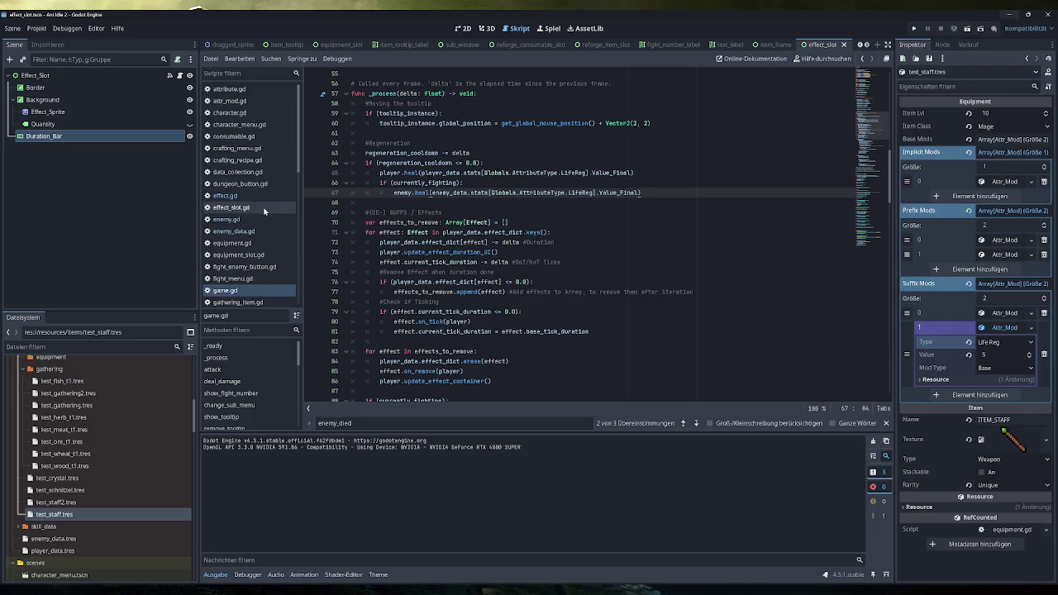
Look through player.gd, collapsing add_mods_to_player, then launch the game with Play
{"action": "scroll", "coordinate": [258, 207], "scroll_direction": "down", "scroll_amount": 5}
{"action": "scroll", "coordinate": [257, 205], "scroll_direction": "down", "scroll_amount": 4}
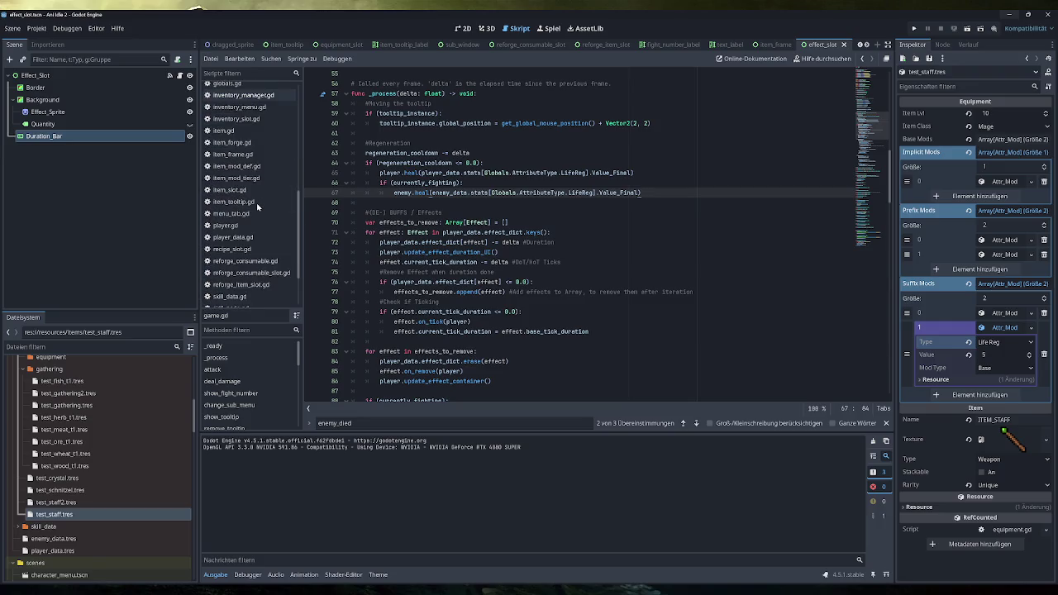
{"action": "left_click", "coordinate": [248, 202]}
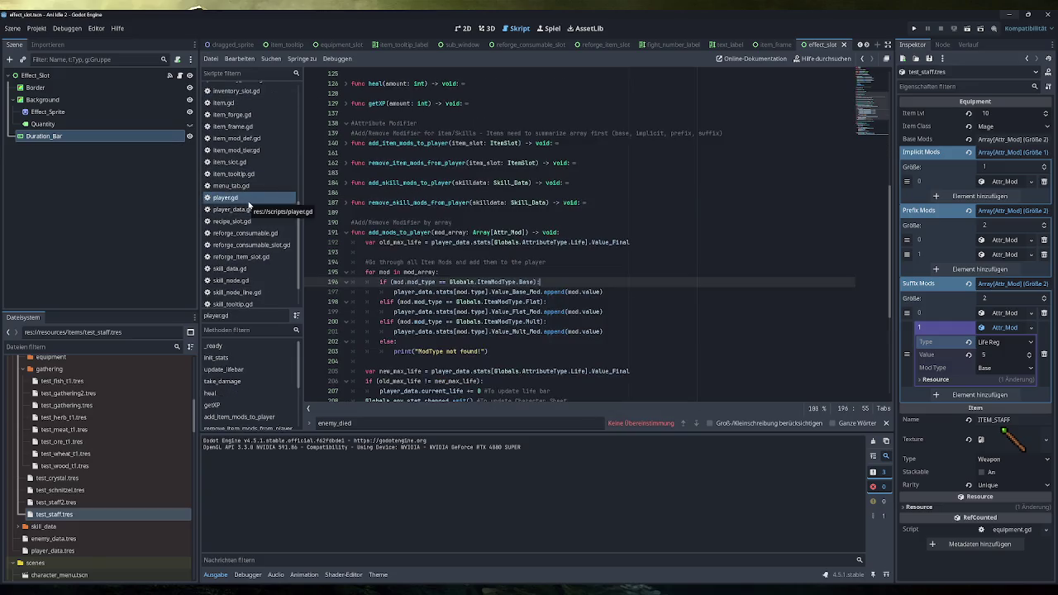
{"action": "left_click", "coordinate": [346, 233]}
{"action": "scroll", "coordinate": [346, 232], "scroll_direction": "down", "scroll_amount": 1}
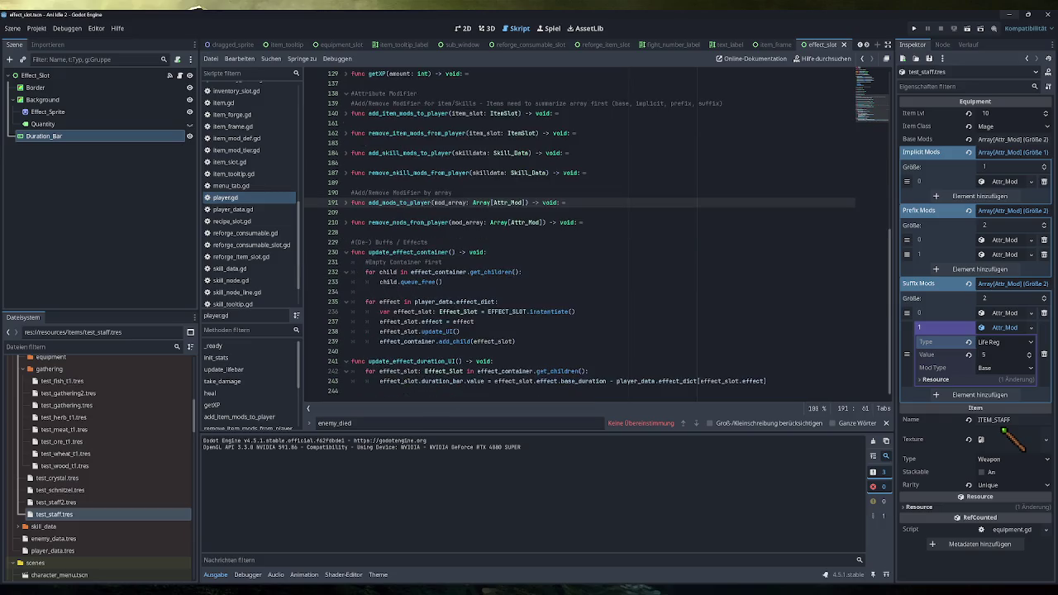
{"action": "scroll", "coordinate": [346, 256], "scroll_direction": "up", "scroll_amount": 8}
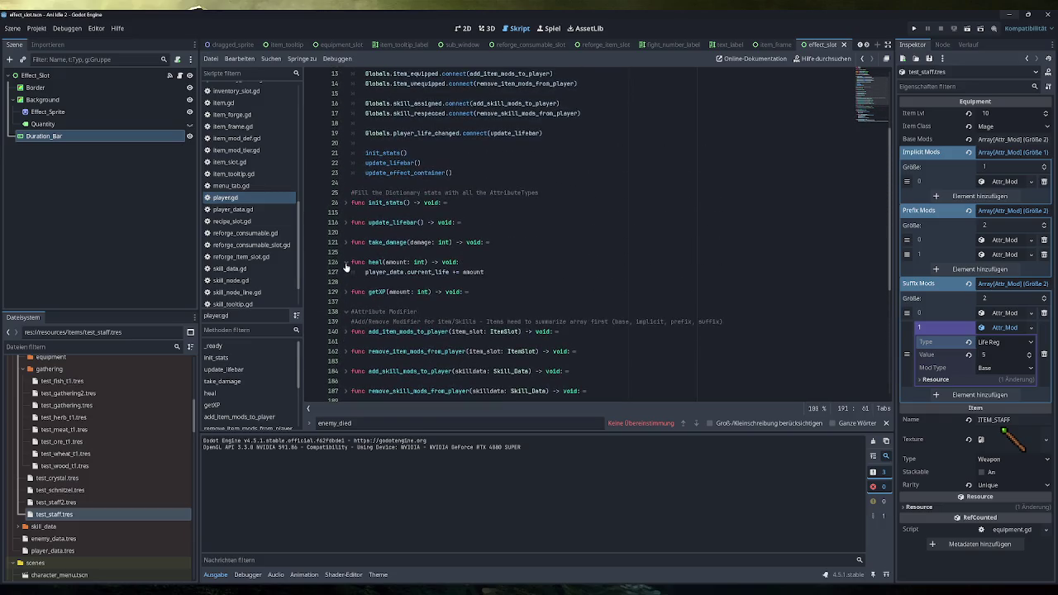
{"action": "left_click", "coordinate": [913, 28]}
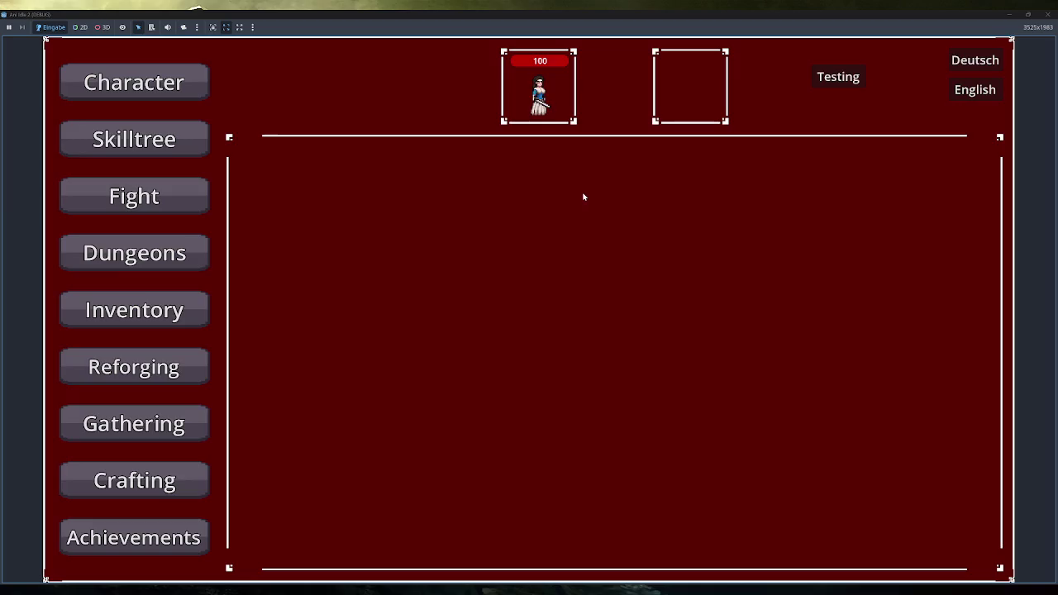
Fight a slime, flee, and equip the Staff from the inventory so life reaches 130
{"action": "left_click", "coordinate": [178, 192]}
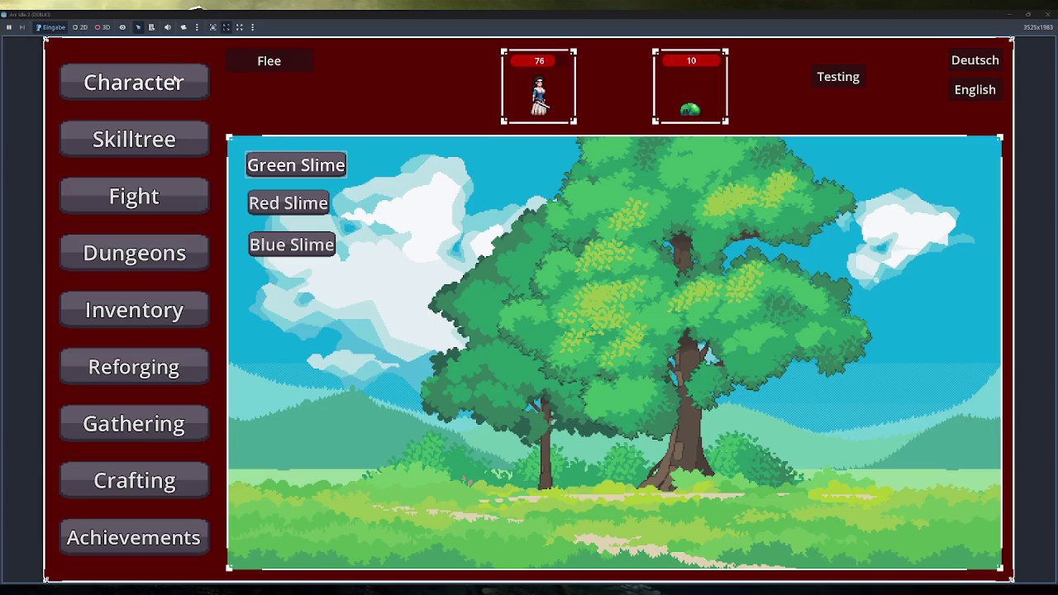
{"action": "left_click", "coordinate": [239, 58]}
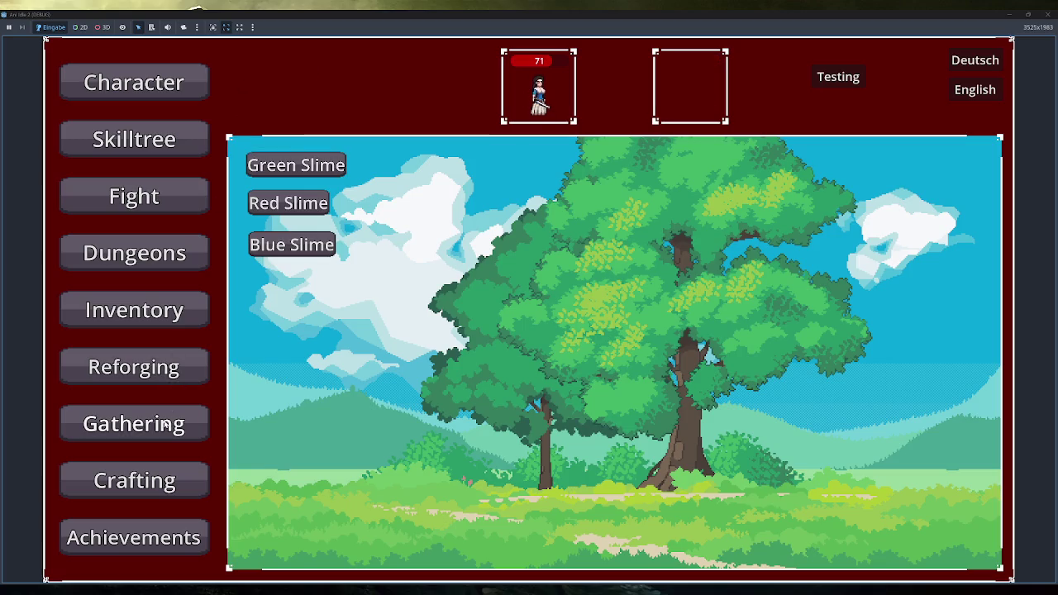
{"action": "left_click", "coordinate": [172, 313]}
{"action": "mouse_move", "coordinate": [337, 243]}
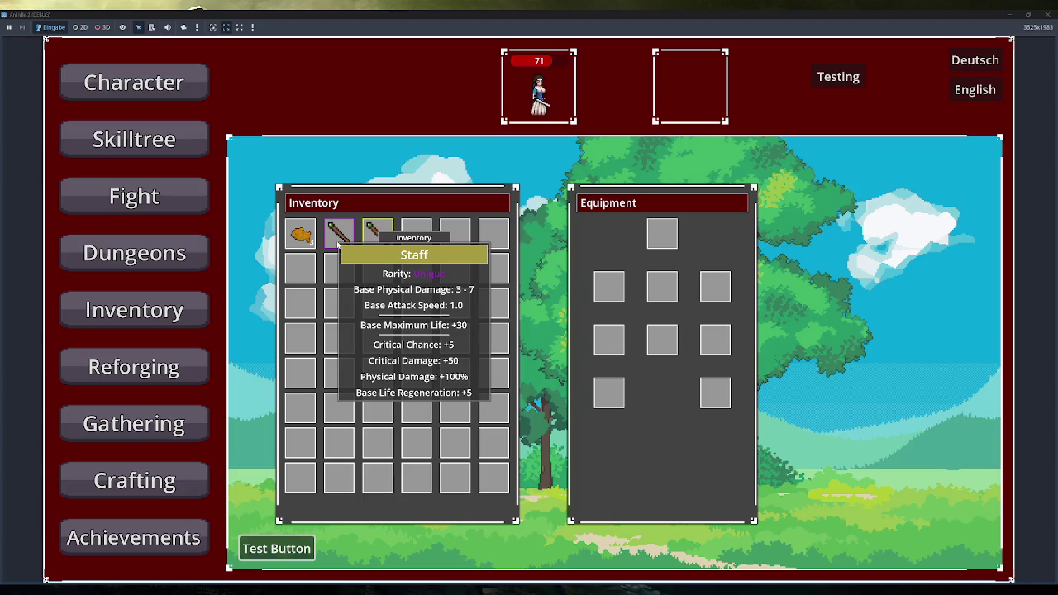
{"action": "right_click", "coordinate": [337, 243]}
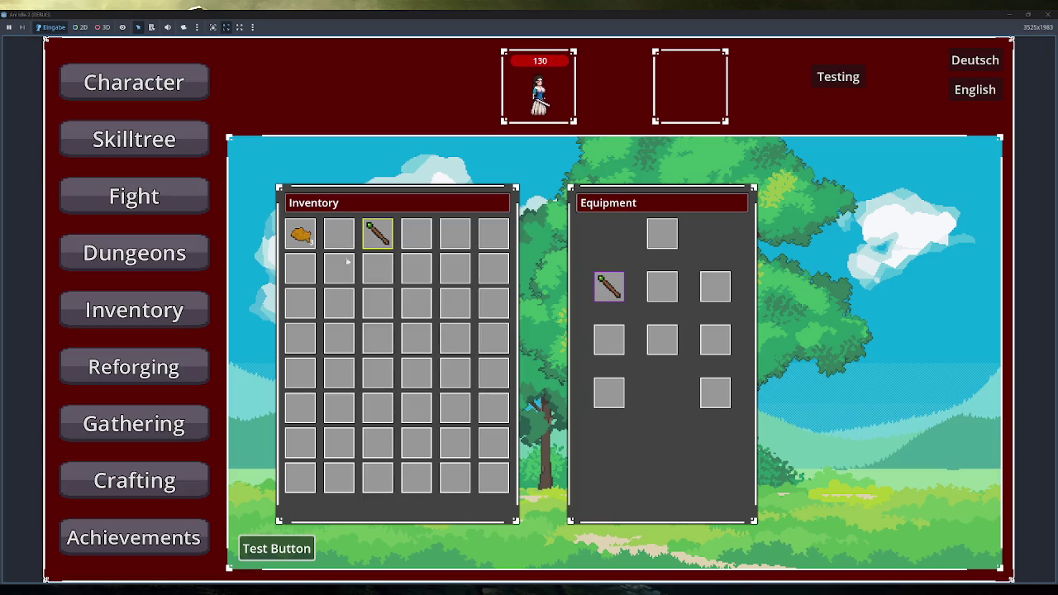
{"action": "mouse_move", "coordinate": [607, 283]}
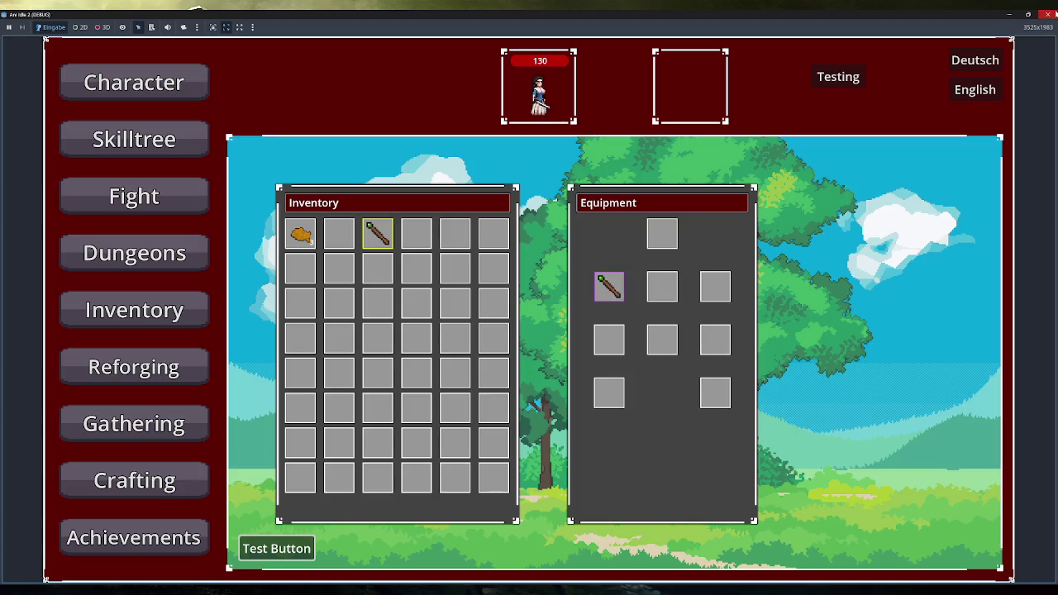
{"action": "scroll", "coordinate": [610, 236], "scroll_direction": "up", "scroll_amount": 4}
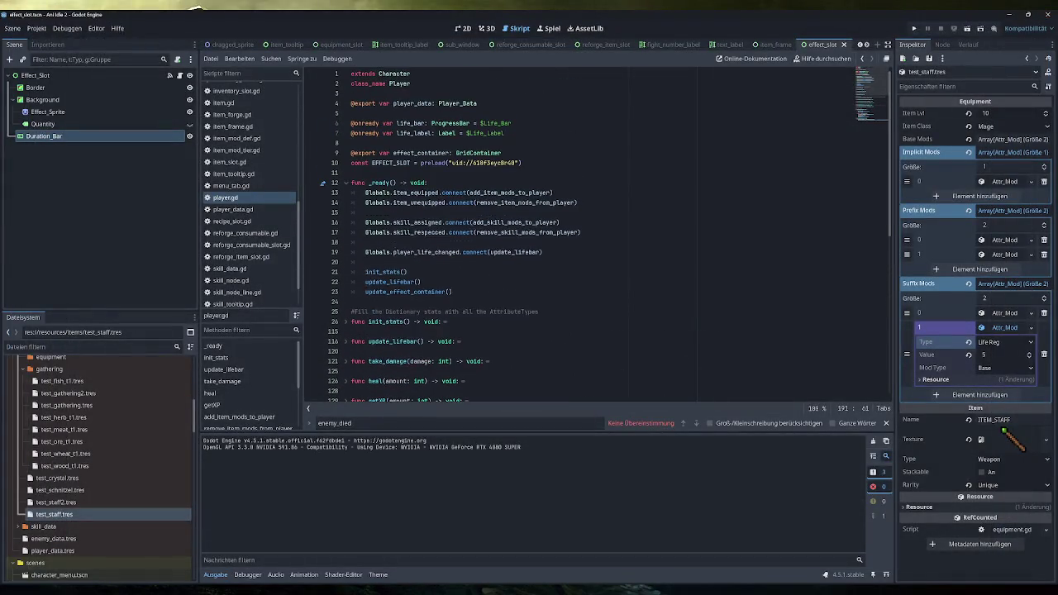
In game.gd, paste regeneration_cooldown after the enemy heal line, then remove the misplaced text
{"action": "scroll", "coordinate": [579, 236], "scroll_direction": "down", "scroll_amount": 7}
{"action": "scroll", "coordinate": [245, 229], "scroll_direction": "up", "scroll_amount": 4}
{"action": "scroll", "coordinate": [246, 229], "scroll_direction": "up", "scroll_amount": 3}
{"action": "left_click", "coordinate": [239, 223]}
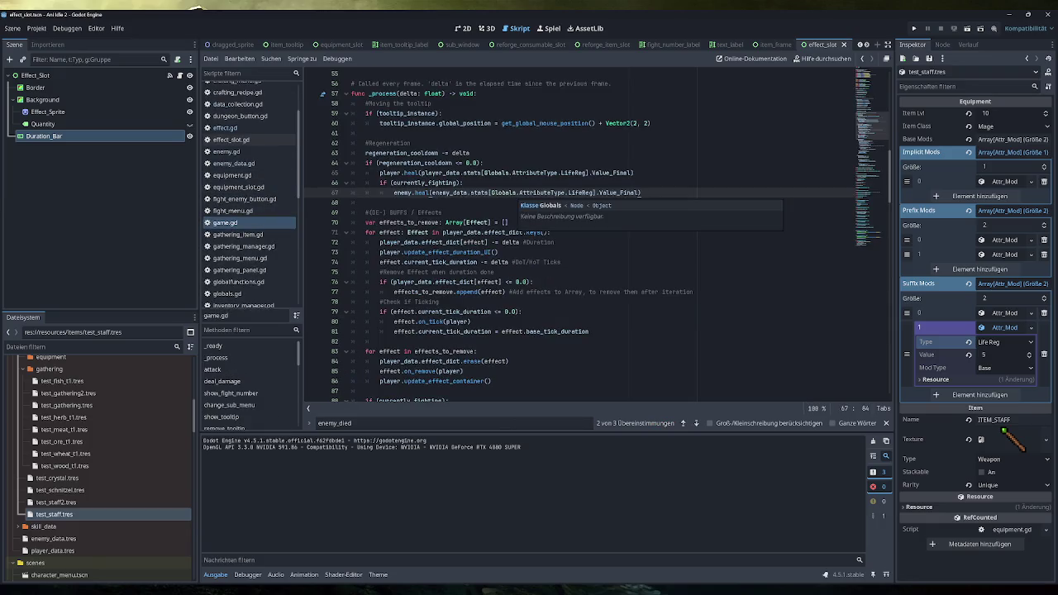
{"action": "double_click", "coordinate": [402, 153]}
{"action": "key", "text": "ctrl+c"}
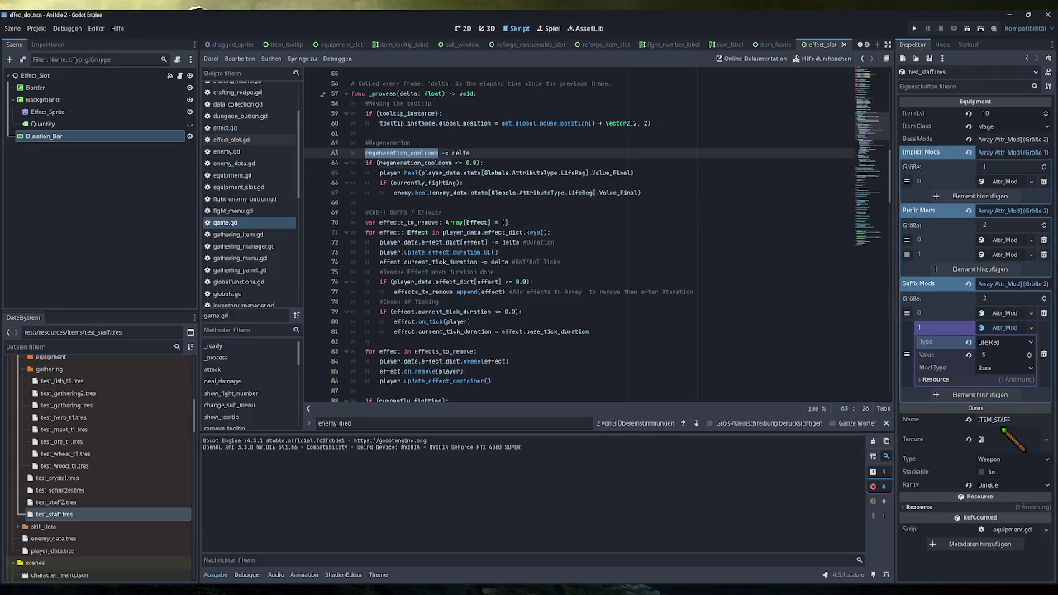
{"action": "left_click", "coordinate": [642, 193]}
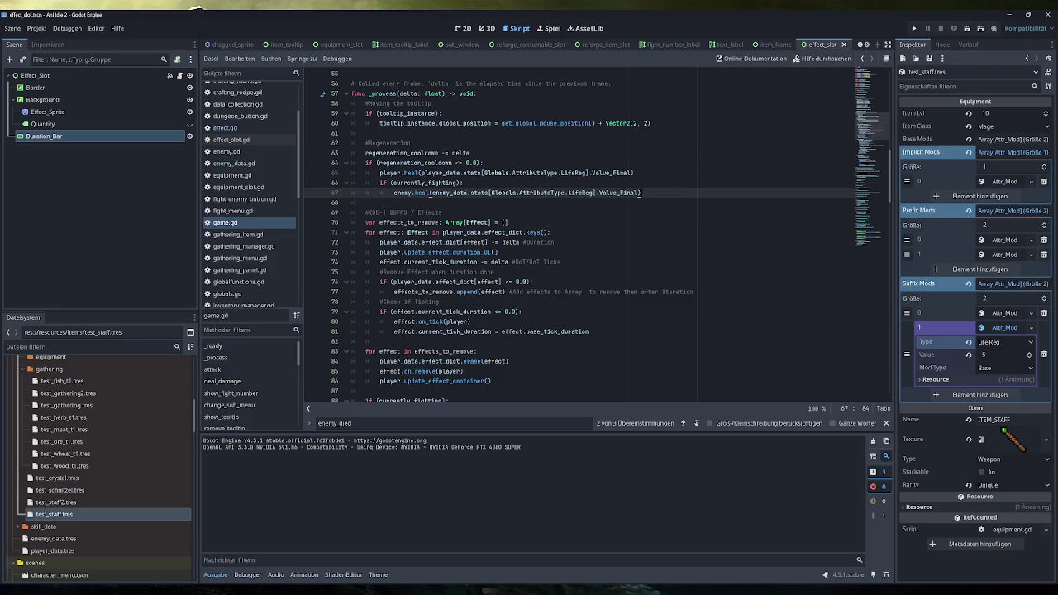
{"action": "key", "text": "Return"}
{"action": "key", "text": "BackSpace"}
{"action": "key", "text": "BackSpace"}
{"action": "key", "text": "ctrl+v"}
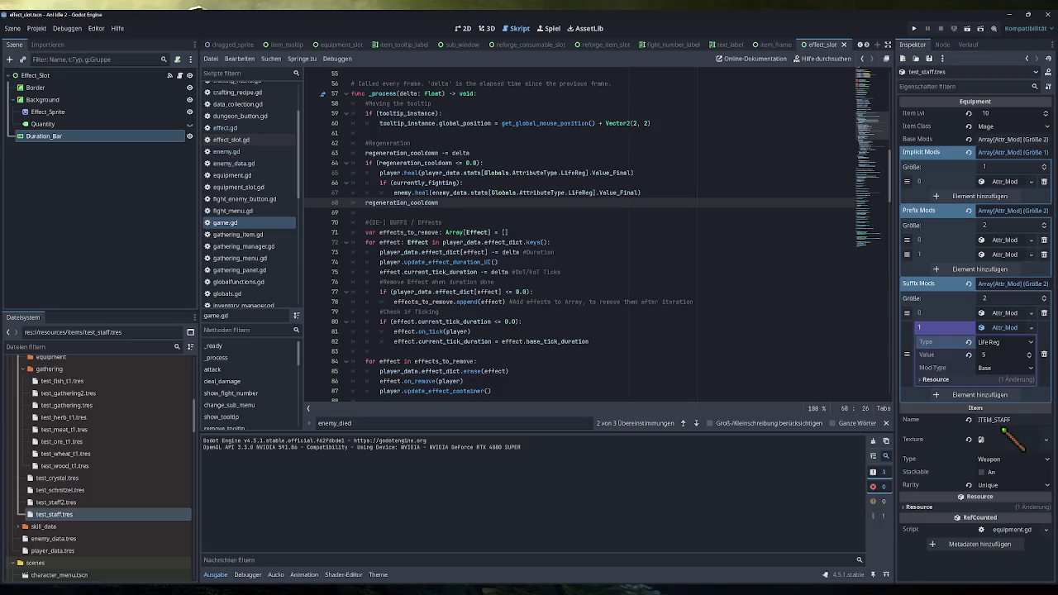
{"action": "key", "text": "BackSpace"}
{"action": "key", "text": "BackSpace"}
{"action": "key", "text": "BackSpace"}
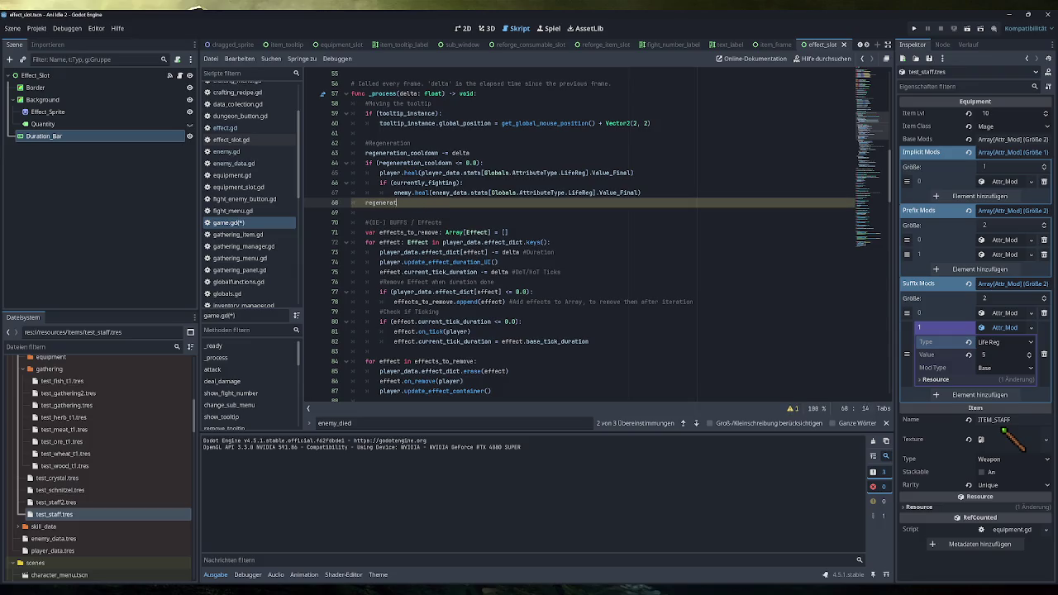
{"action": "key", "text": "BackSpace"}
{"action": "key", "text": "BackSpace"}
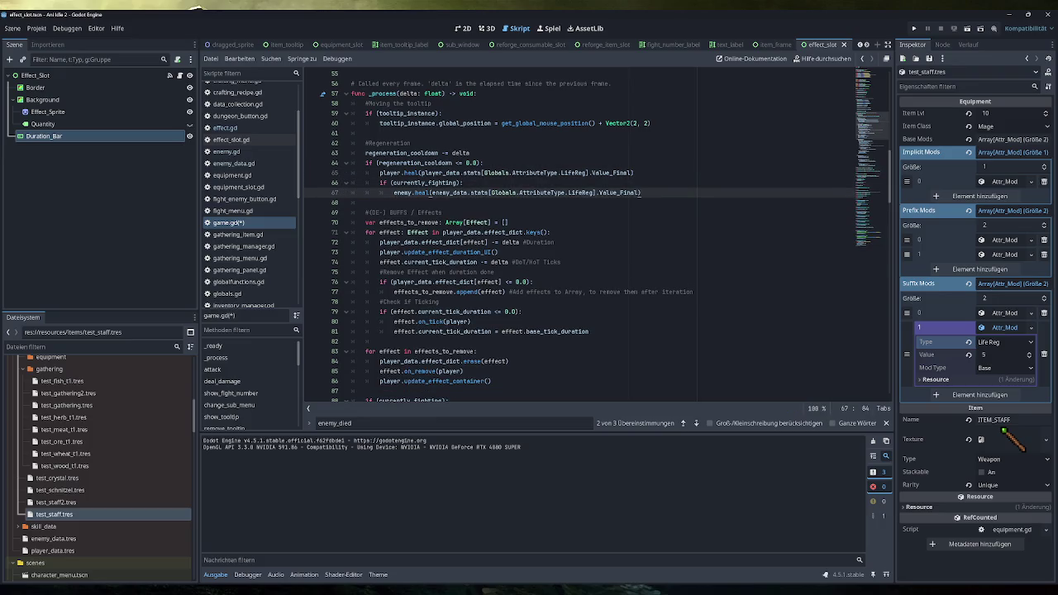
Add 'regeneration_cooldown = 1.0' at the cooldown if-block level, save, and briefly test-run the game
{"action": "key", "text": "Return"}
{"action": "key", "text": "BackSpace"}
{"action": "type", "text": "regeneration_cooldown "}
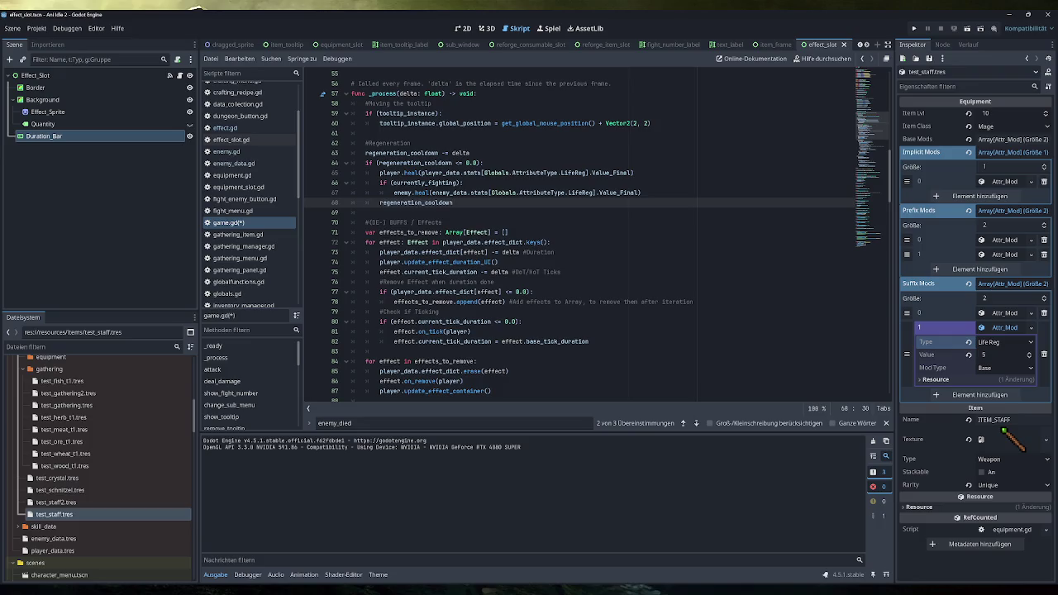
{"action": "type", "text": "= 1.0"}
{"action": "key", "text": "ctrl+s"}
{"action": "left_click", "coordinate": [914, 29]}
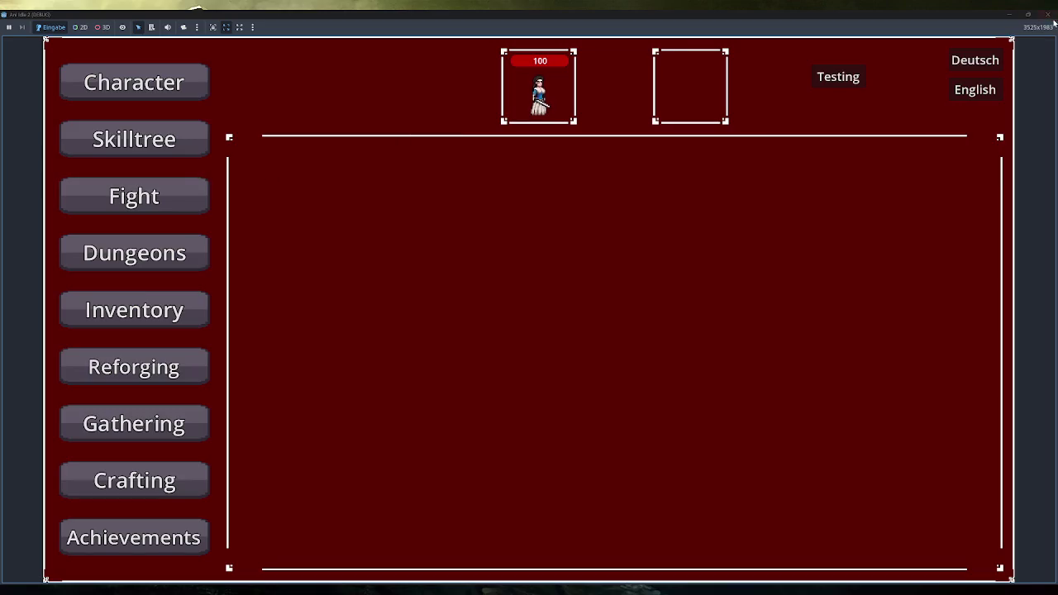
{"action": "left_click", "coordinate": [1053, 17]}
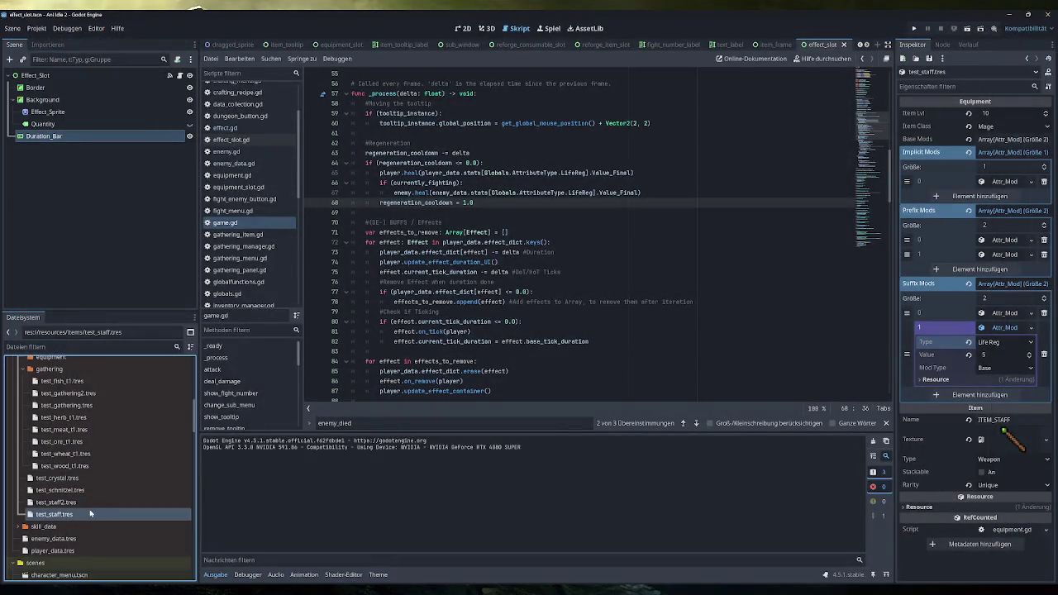
Switch test_staff's Implicit Mods element 0 type from Life to Mana and run the game
{"action": "left_click", "coordinate": [1005, 253]}
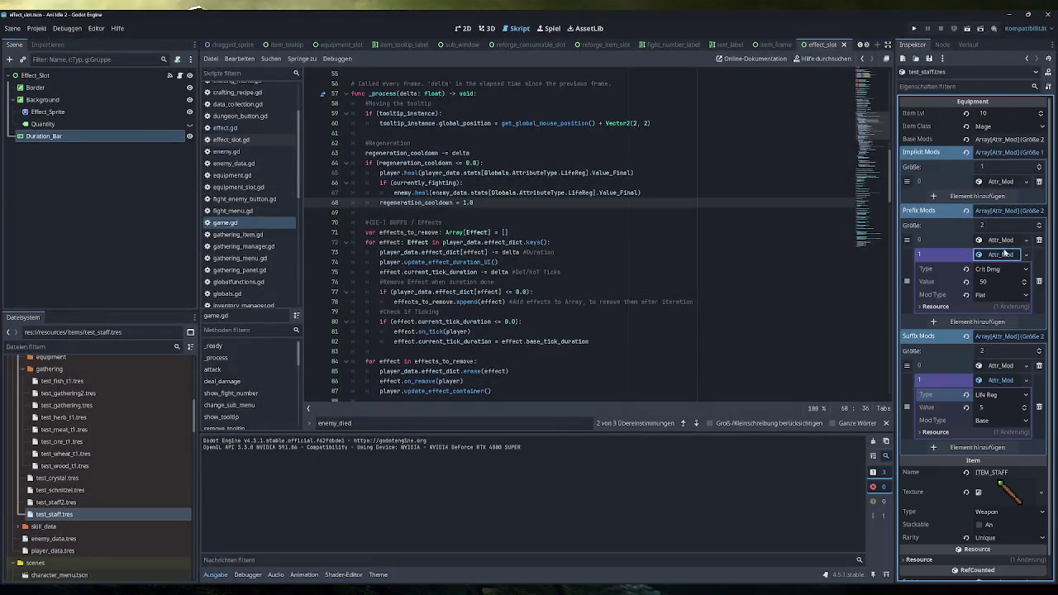
{"action": "left_click", "coordinate": [1005, 254]}
{"action": "left_click", "coordinate": [1003, 182]}
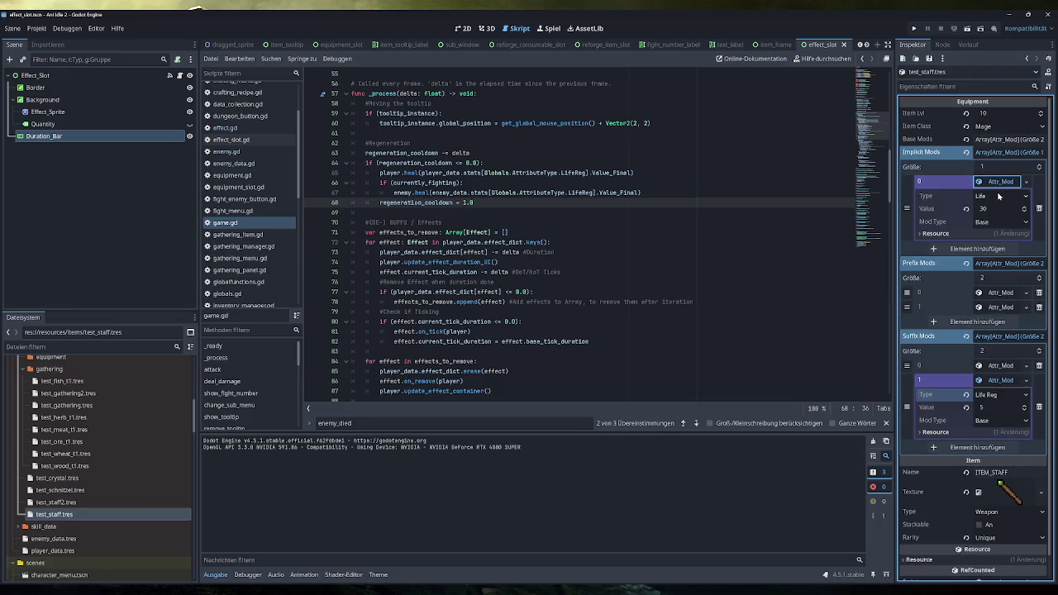
{"action": "left_click", "coordinate": [999, 196]}
{"action": "left_click", "coordinate": [994, 200]}
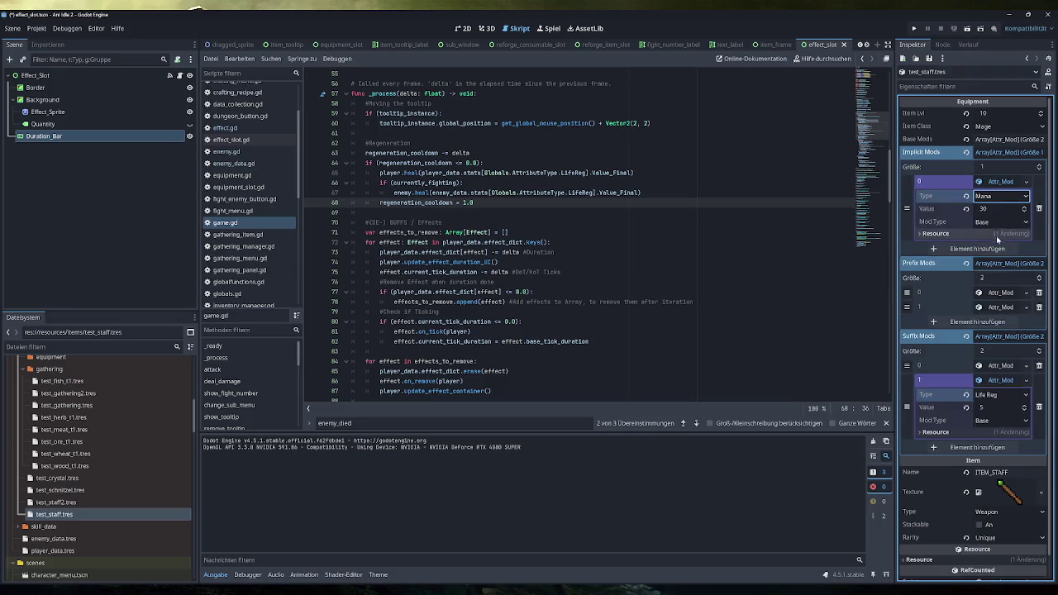
{"action": "left_click", "coordinate": [914, 29]}
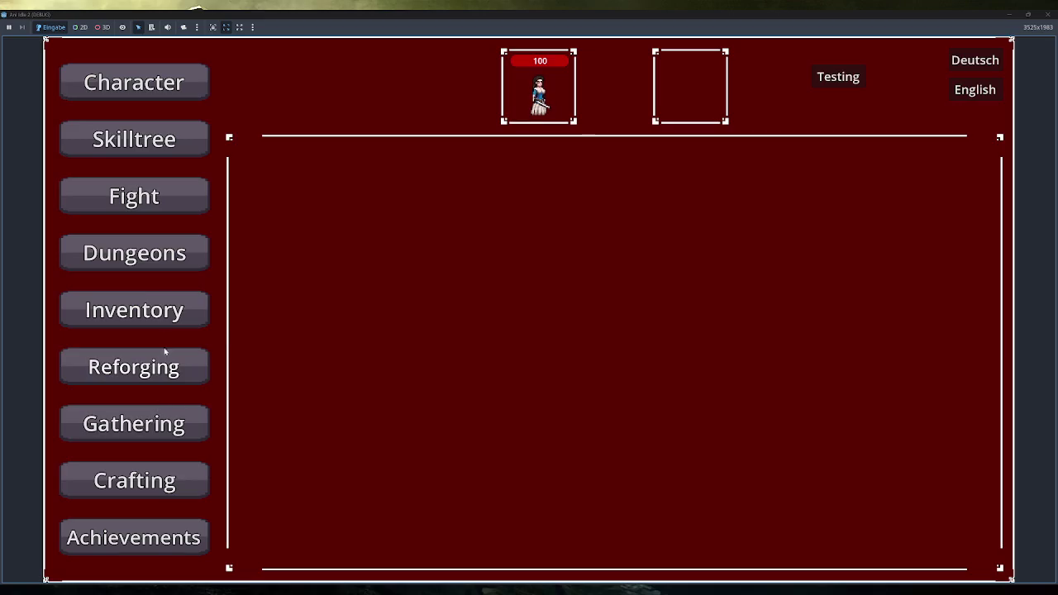
Equip the Staff from the Inventory, confirm extra maximum mana in Character stats, then unequip it
{"action": "left_click", "coordinate": [169, 311]}
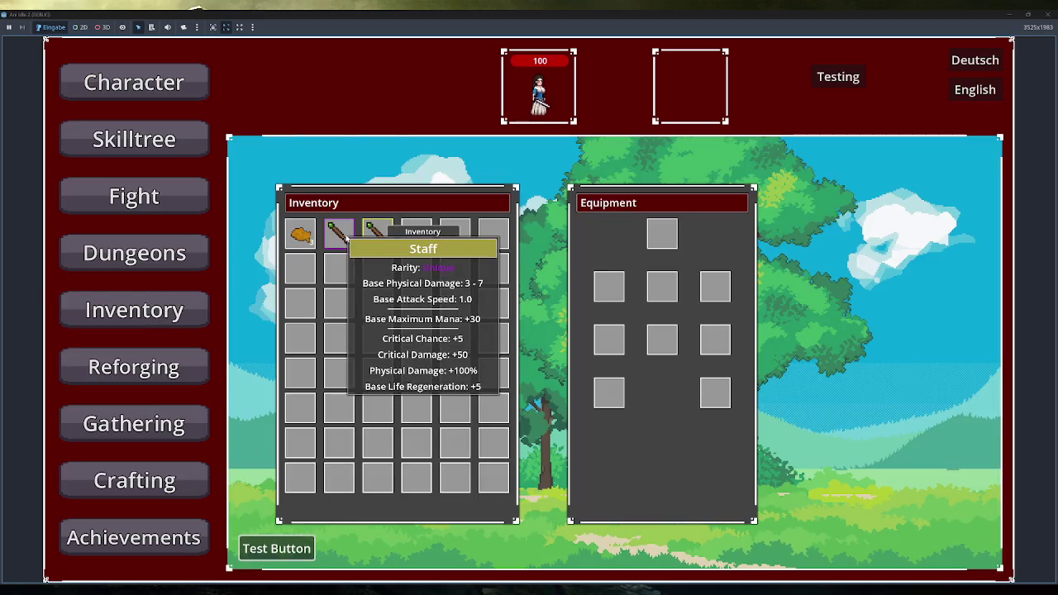
{"action": "right_click", "coordinate": [347, 238]}
{"action": "left_click", "coordinate": [137, 83]}
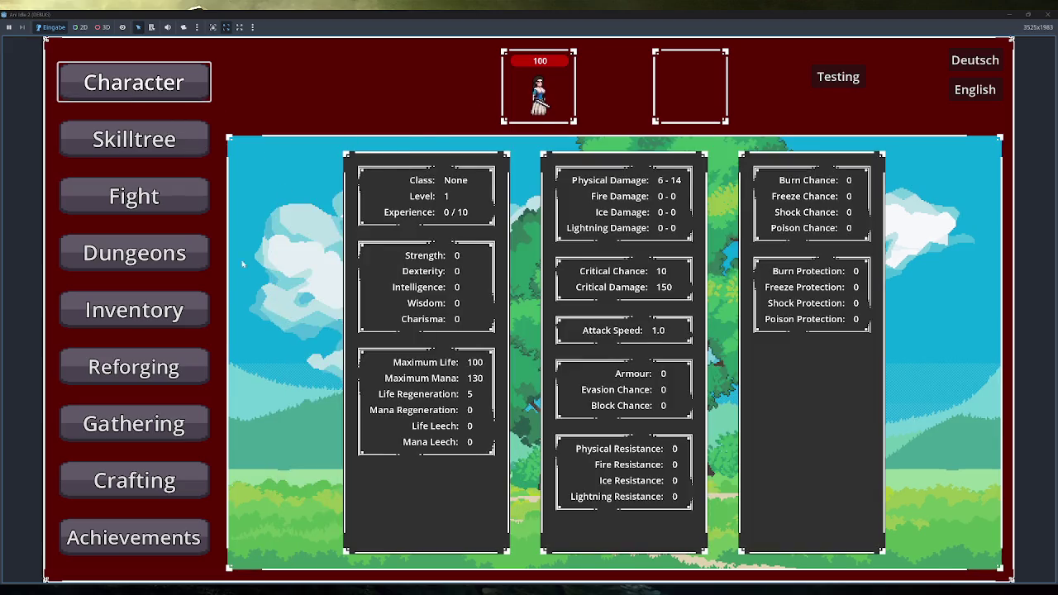
{"action": "left_click", "coordinate": [166, 312]}
{"action": "right_click", "coordinate": [610, 287]}
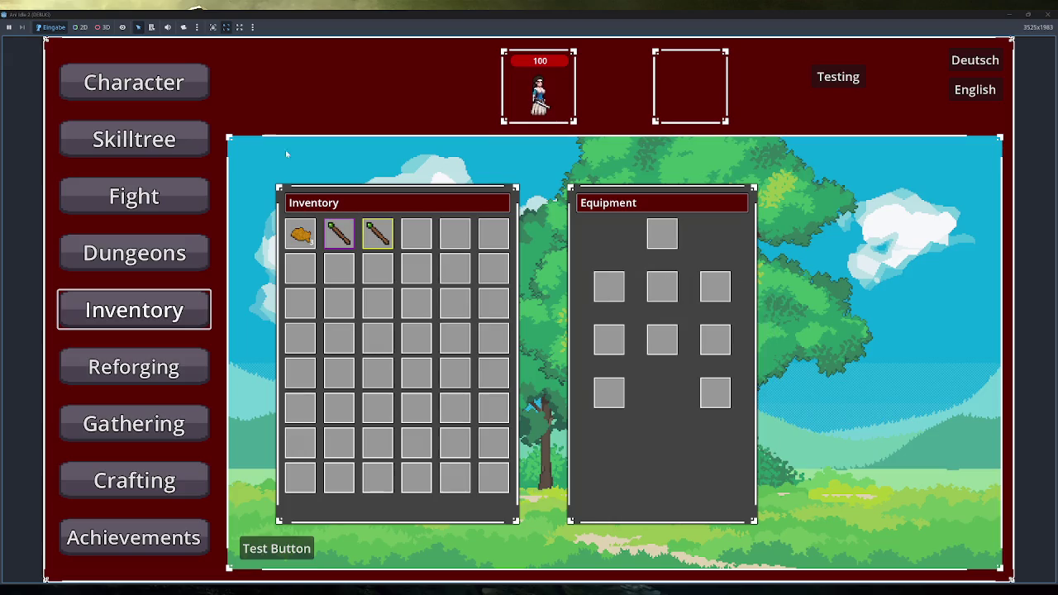
Fight a slime to watch health regenerate, flee, re-equip the Staff, and close the game
{"action": "left_click", "coordinate": [143, 196]}
{"action": "left_click", "coordinate": [178, 313]}
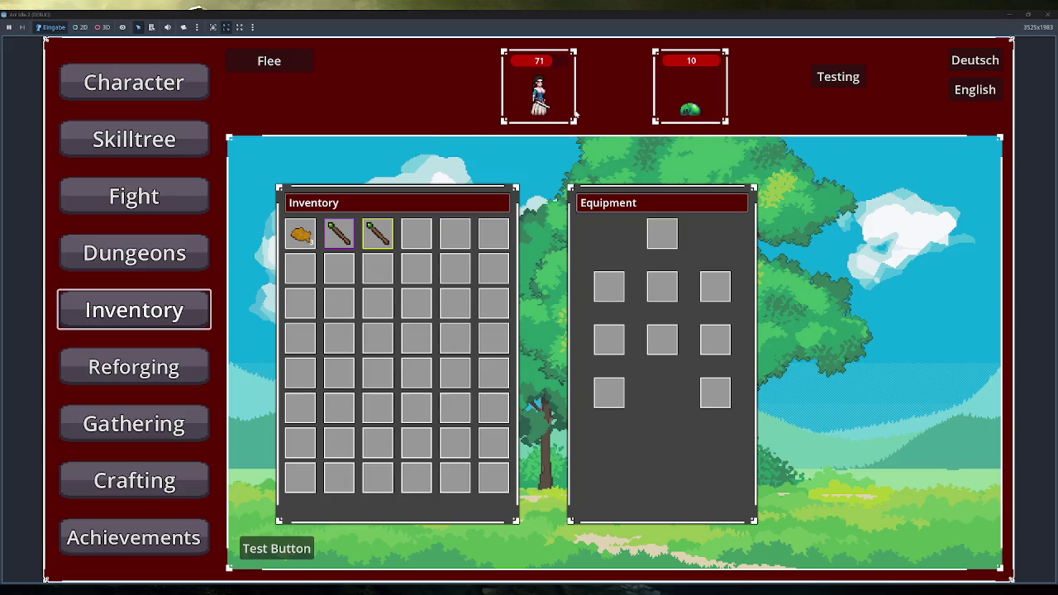
{"action": "left_click", "coordinate": [271, 63]}
{"action": "left_click", "coordinate": [346, 237]}
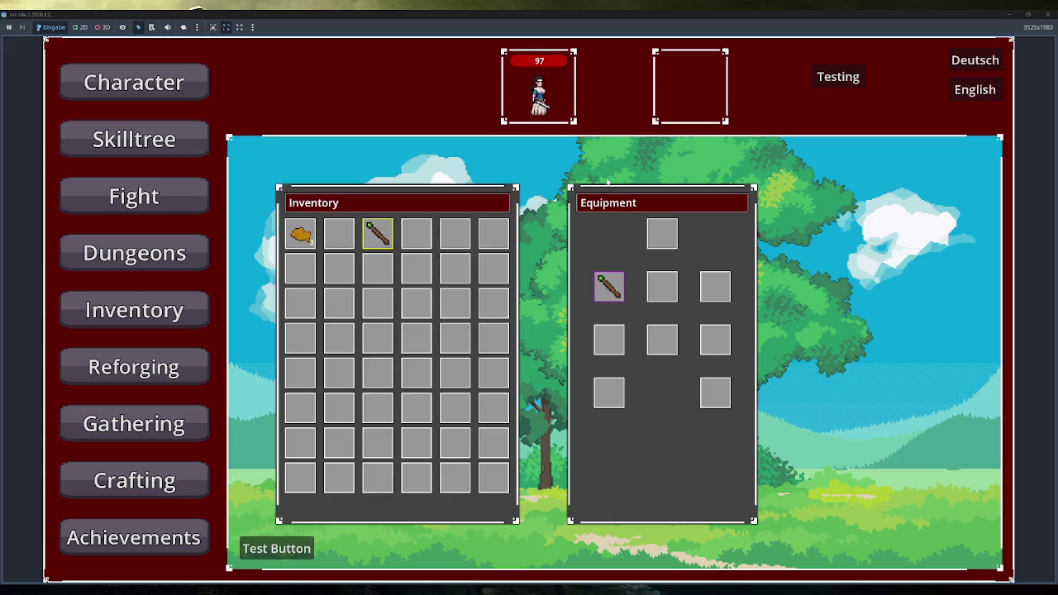
{"action": "left_click", "coordinate": [1049, 14]}
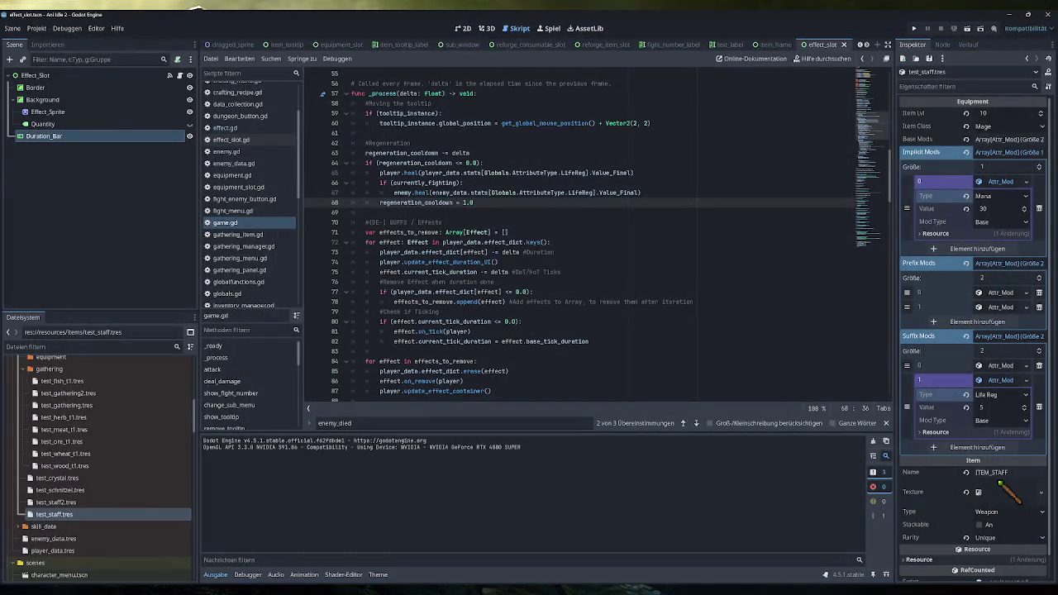
{"action": "scroll", "coordinate": [578, 235], "scroll_direction": "up", "scroll_amount": 6}
{"action": "scroll", "coordinate": [579, 236], "scroll_direction": "up", "scroll_amount": 4}
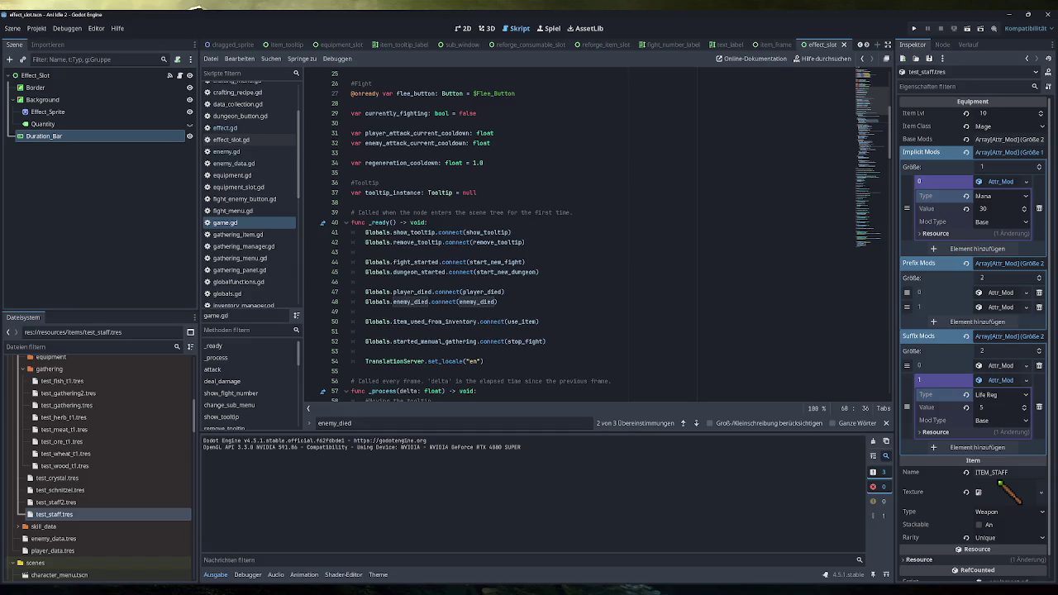
{"action": "scroll", "coordinate": [248, 149], "scroll_direction": "up", "scroll_amount": 3}
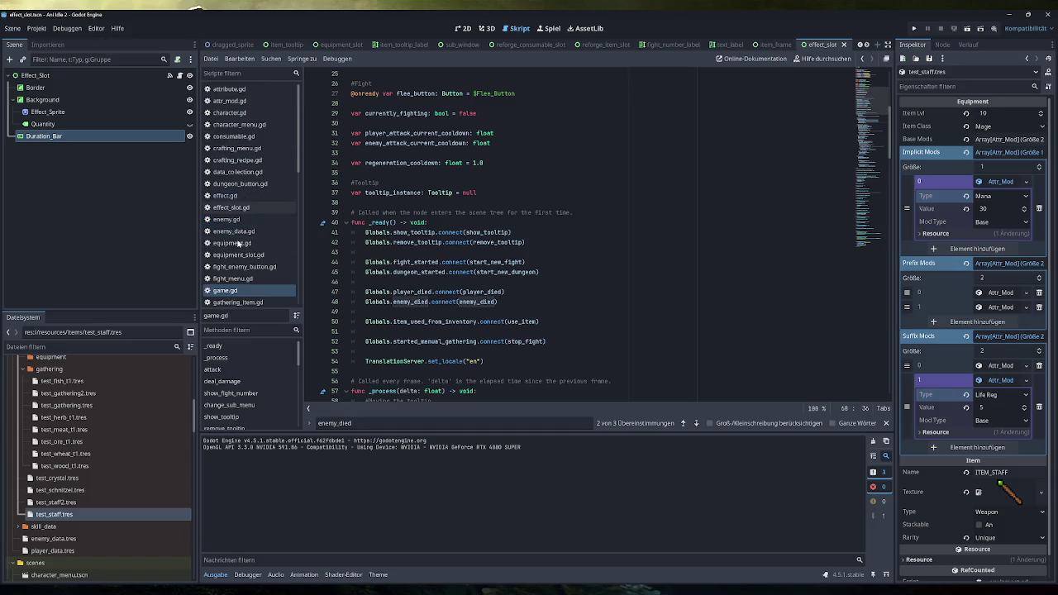
{"action": "left_click", "coordinate": [262, 100]}
{"action": "left_click", "coordinate": [265, 89]}
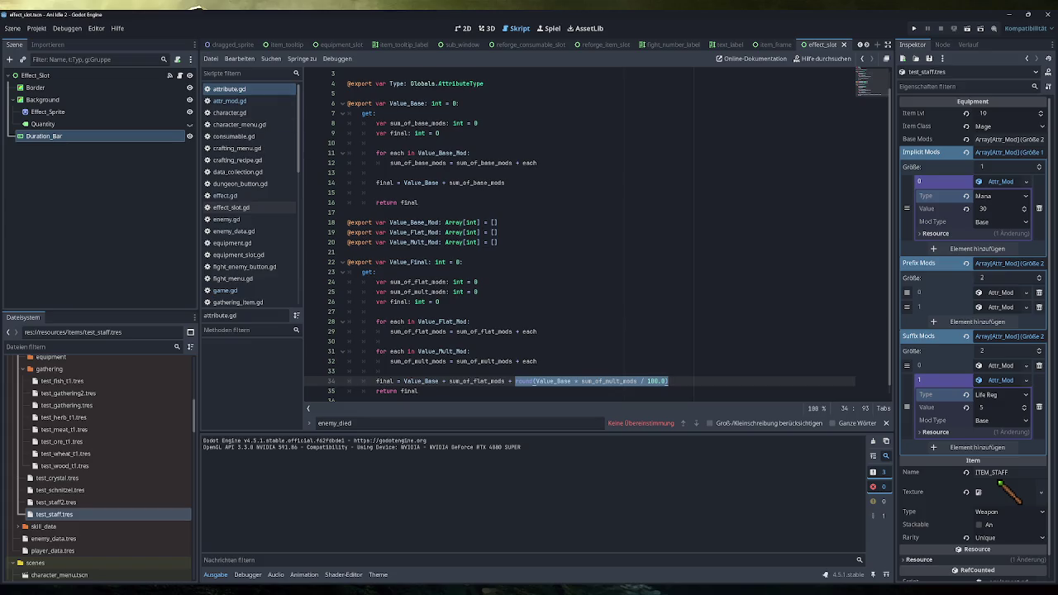
{"action": "scroll", "coordinate": [496, 248], "scroll_direction": "up", "scroll_amount": 1}
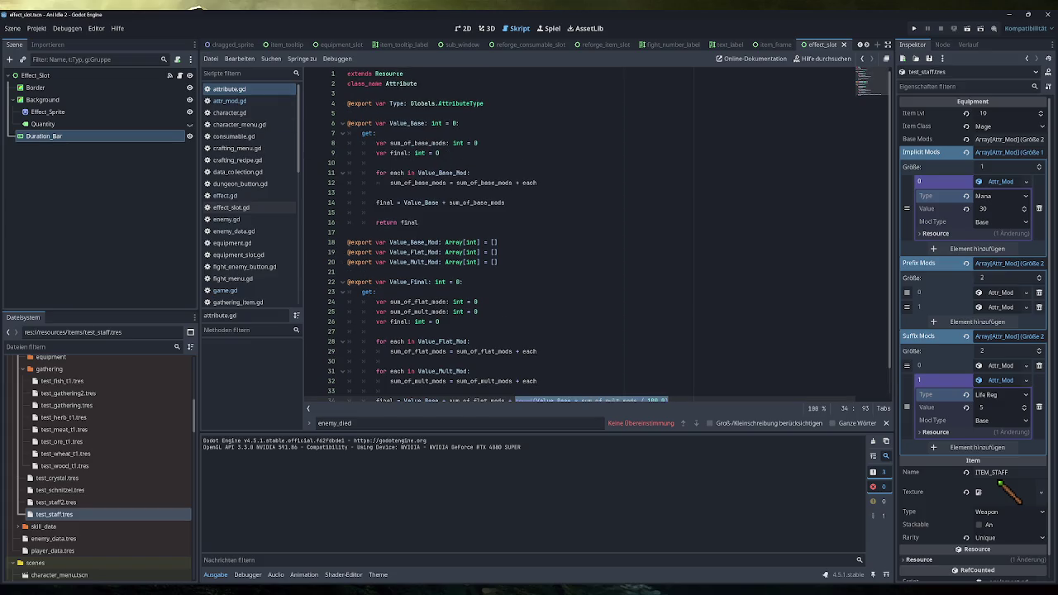
{"action": "scroll", "coordinate": [596, 235], "scroll_direction": "down", "scroll_amount": 1}
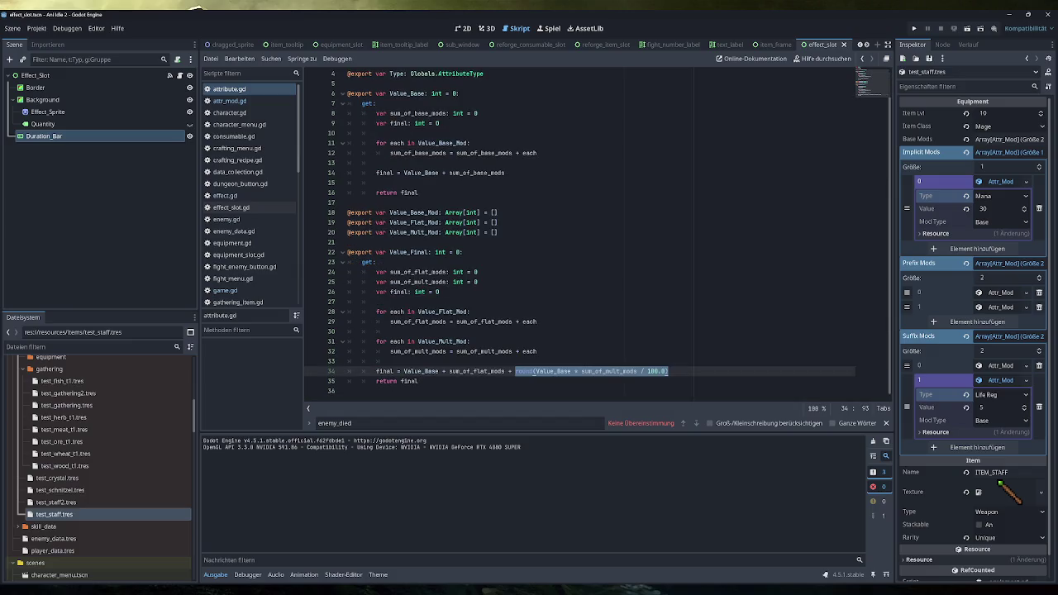
{"action": "scroll", "coordinate": [595, 235], "scroll_direction": "up", "scroll_amount": 1}
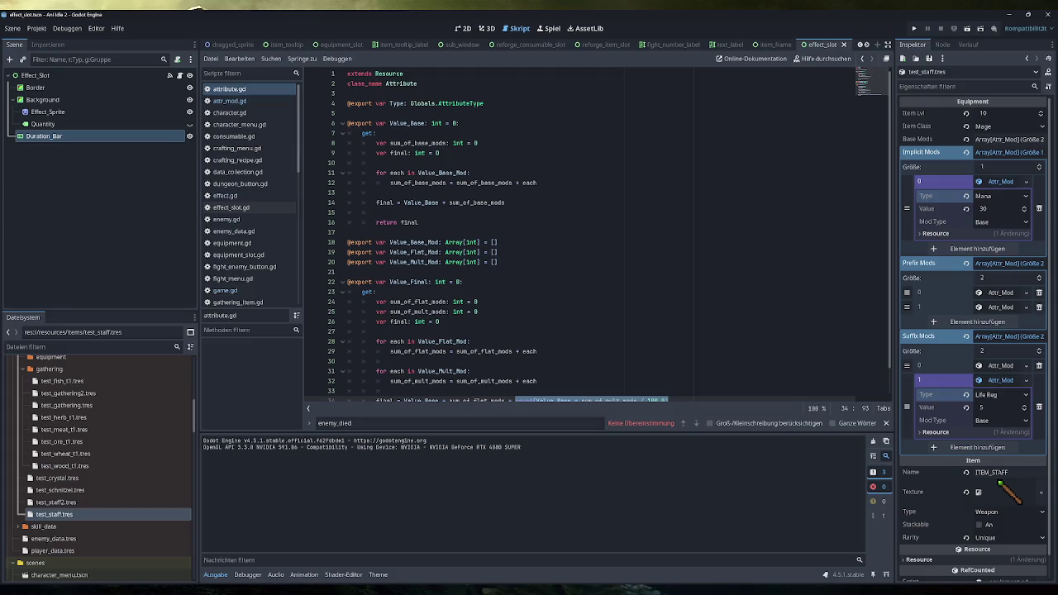
{"action": "scroll", "coordinate": [247, 277], "scroll_direction": "down", "scroll_amount": 2}
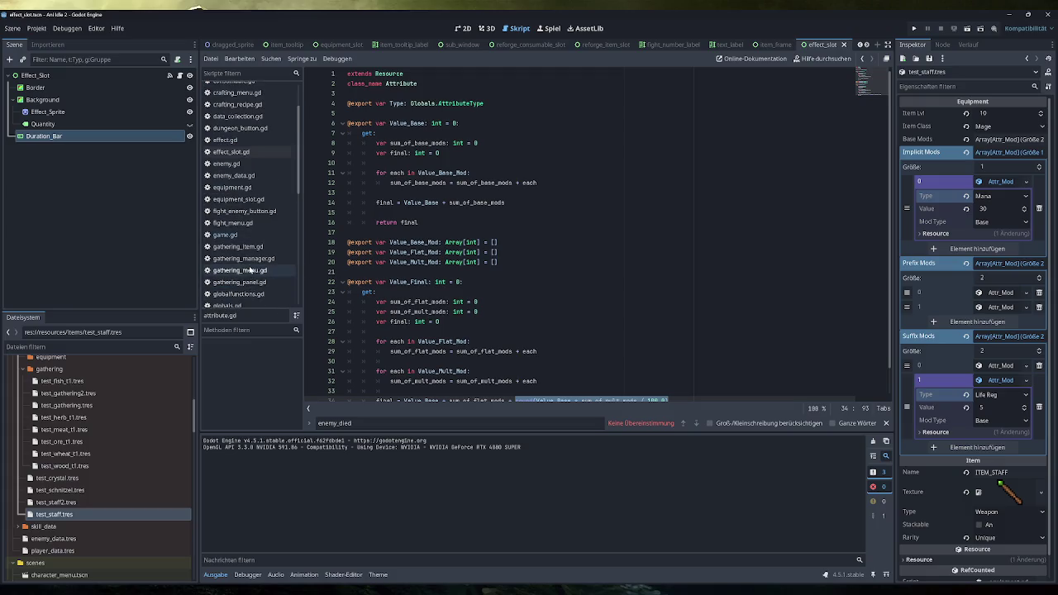
{"action": "left_click", "coordinate": [246, 277]}
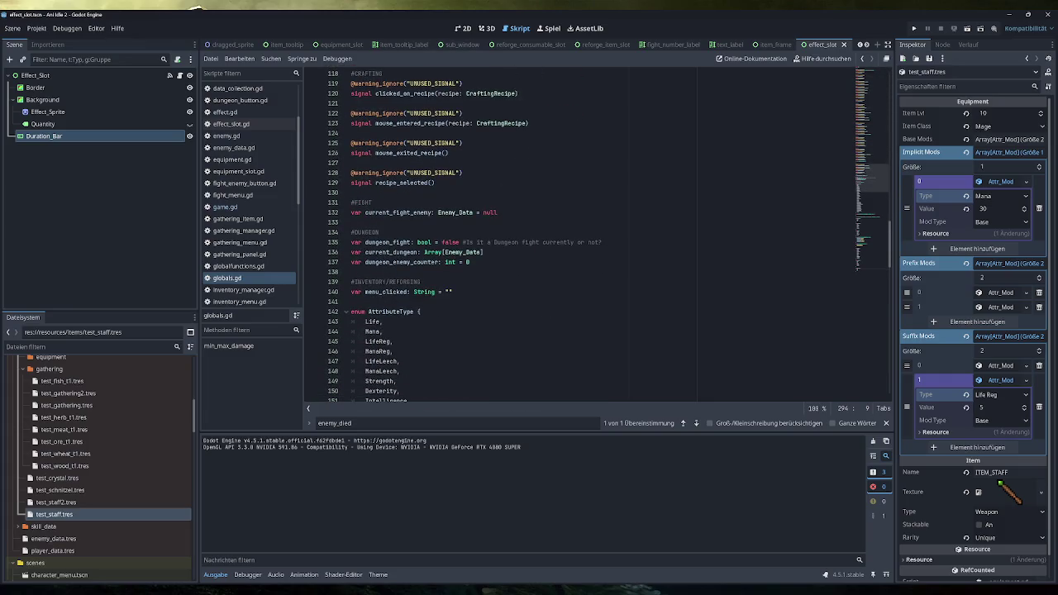
{"action": "left_click", "coordinate": [248, 208]}
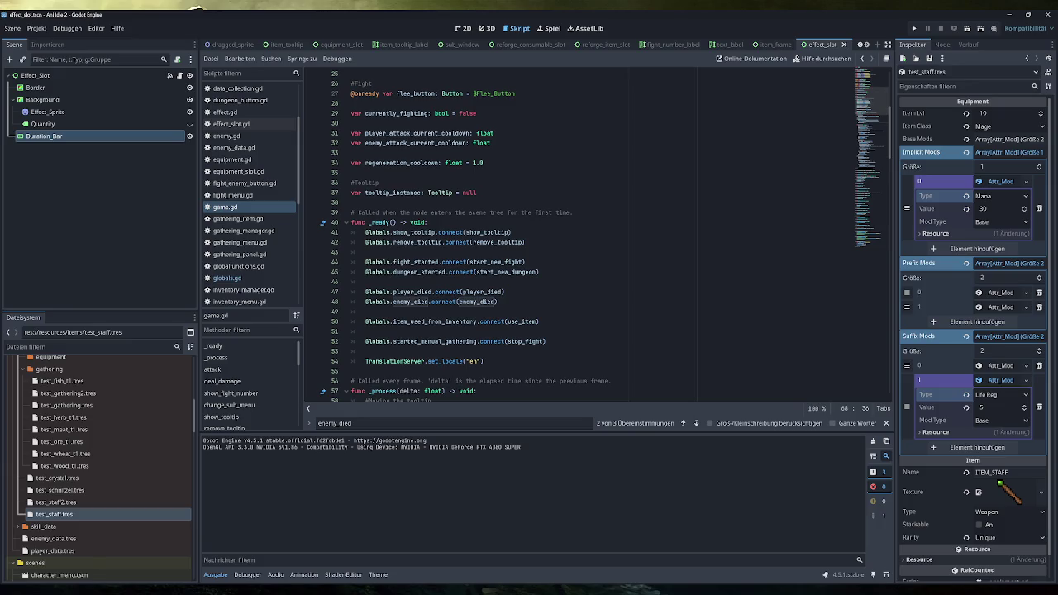
Review game.gd and jump to the currently_fighting declaration on line 29
{"action": "scroll", "coordinate": [579, 240], "scroll_direction": "up", "scroll_amount": 2}
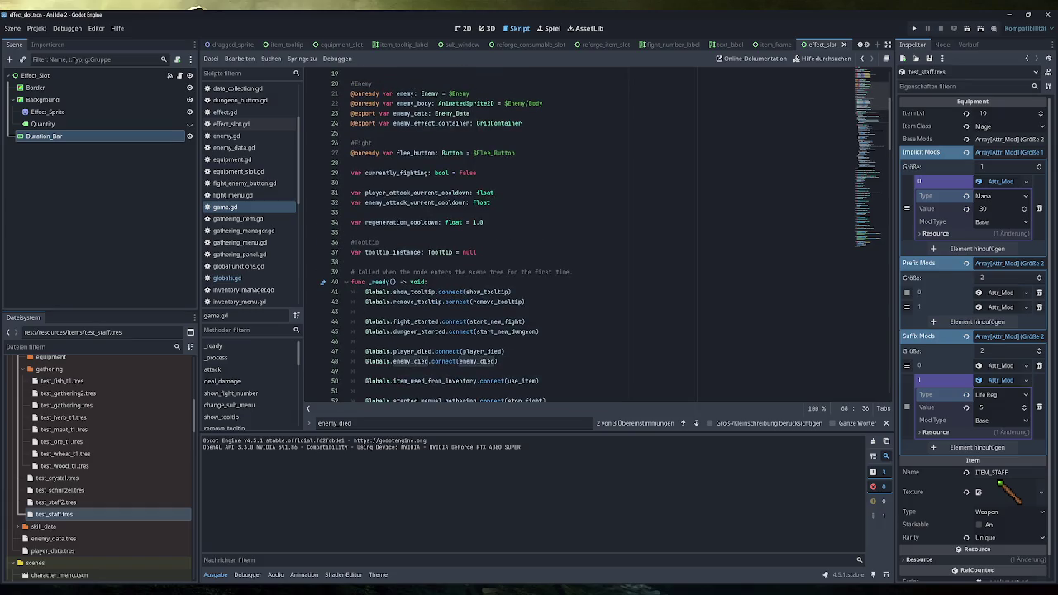
{"action": "scroll", "coordinate": [611, 236], "scroll_direction": "down", "scroll_amount": 2}
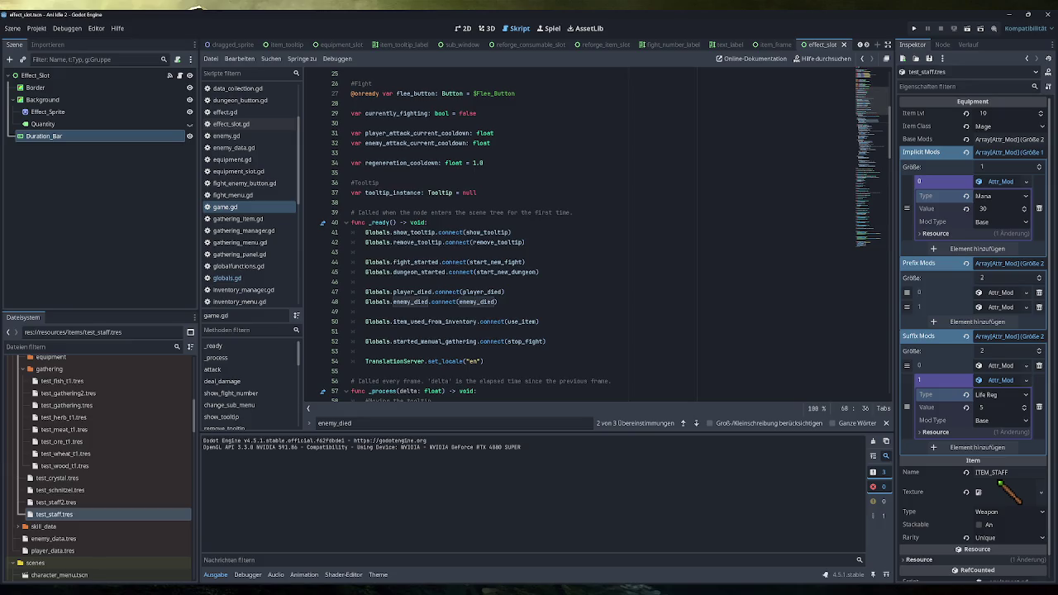
{"action": "left_click", "coordinate": [478, 113]}
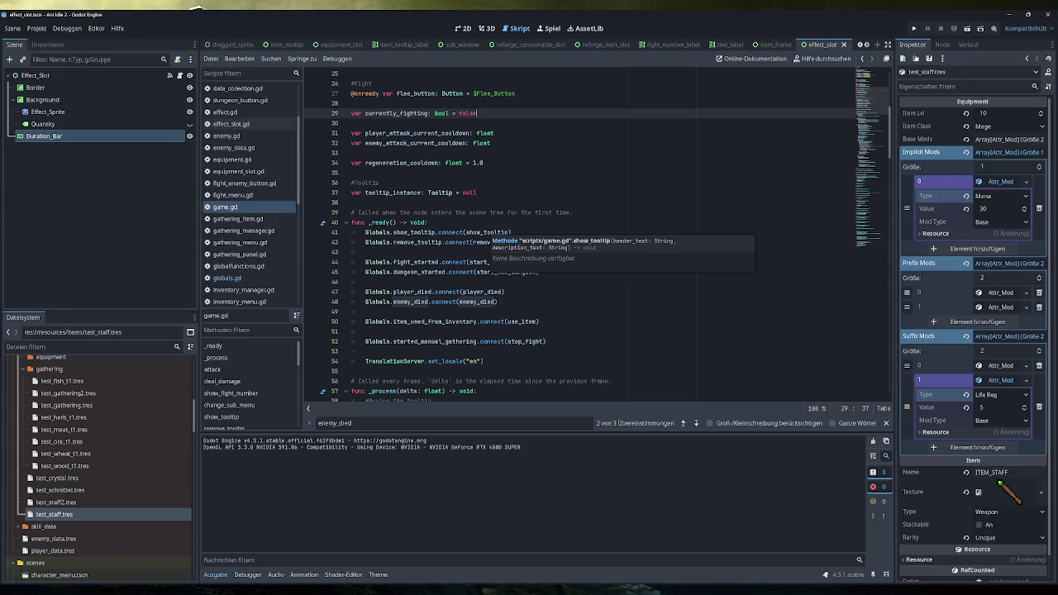
{"action": "scroll", "coordinate": [496, 236], "scroll_direction": "down", "scroll_amount": 7}
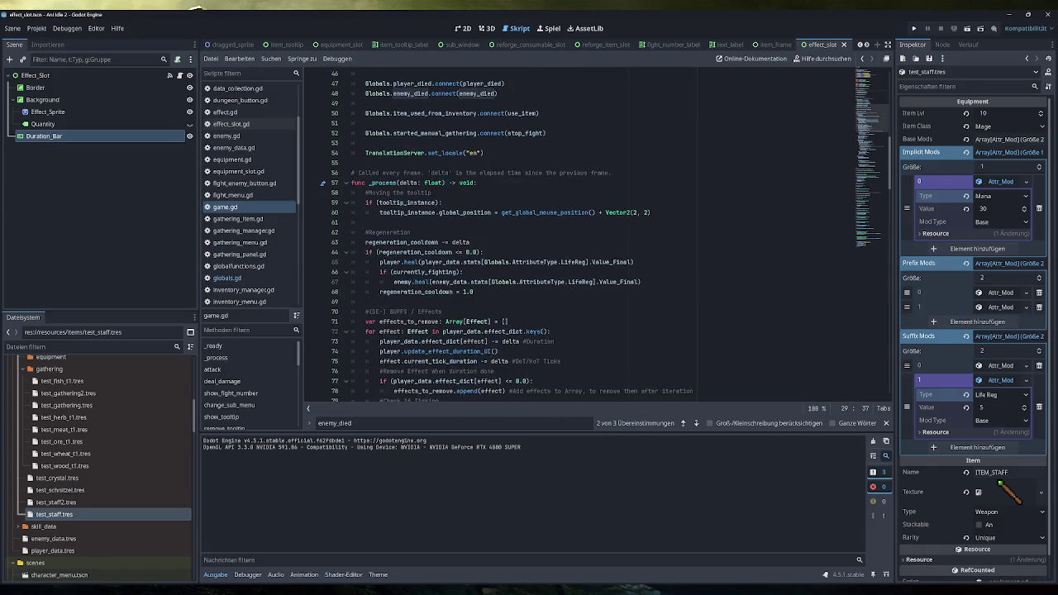
Collapse the _process, show_tooltip and remove_tooltip function bodies, then review the remaining script
{"action": "left_click", "coordinate": [347, 153]}
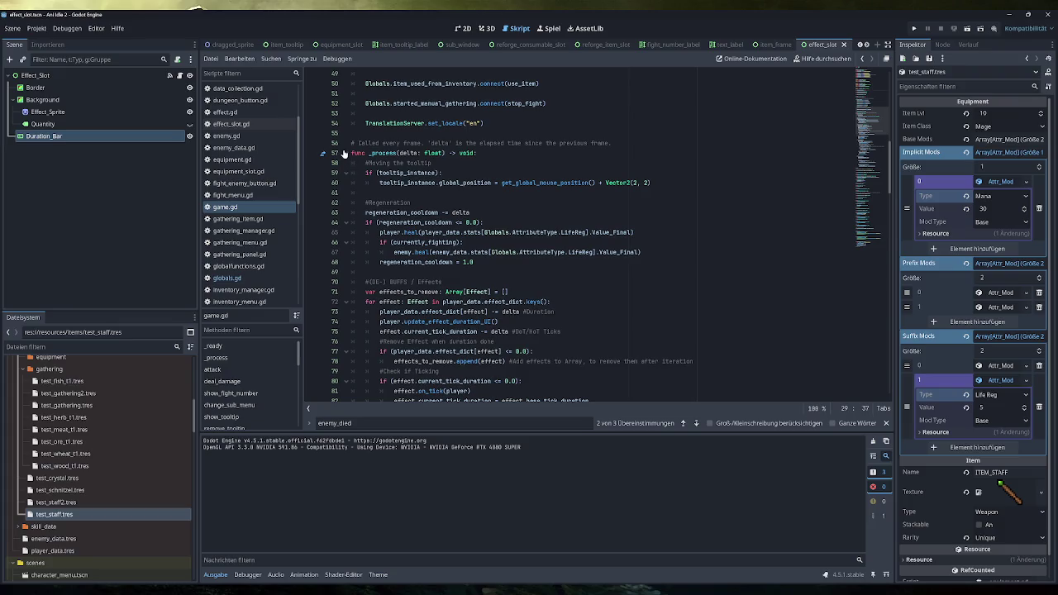
{"action": "scroll", "coordinate": [346, 153], "scroll_direction": "down", "scroll_amount": 6}
{"action": "left_click", "coordinate": [346, 134]}
{"action": "left_click", "coordinate": [345, 95]}
{"action": "scroll", "coordinate": [346, 97], "scroll_direction": "down", "scroll_amount": 9}
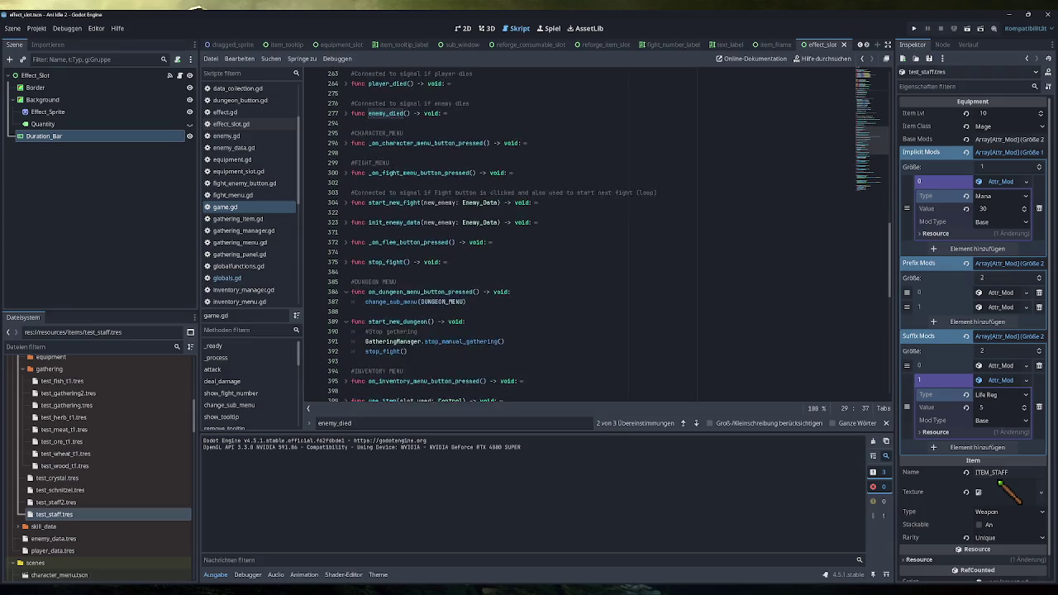
{"action": "scroll", "coordinate": [356, 263], "scroll_direction": "down", "scroll_amount": 5}
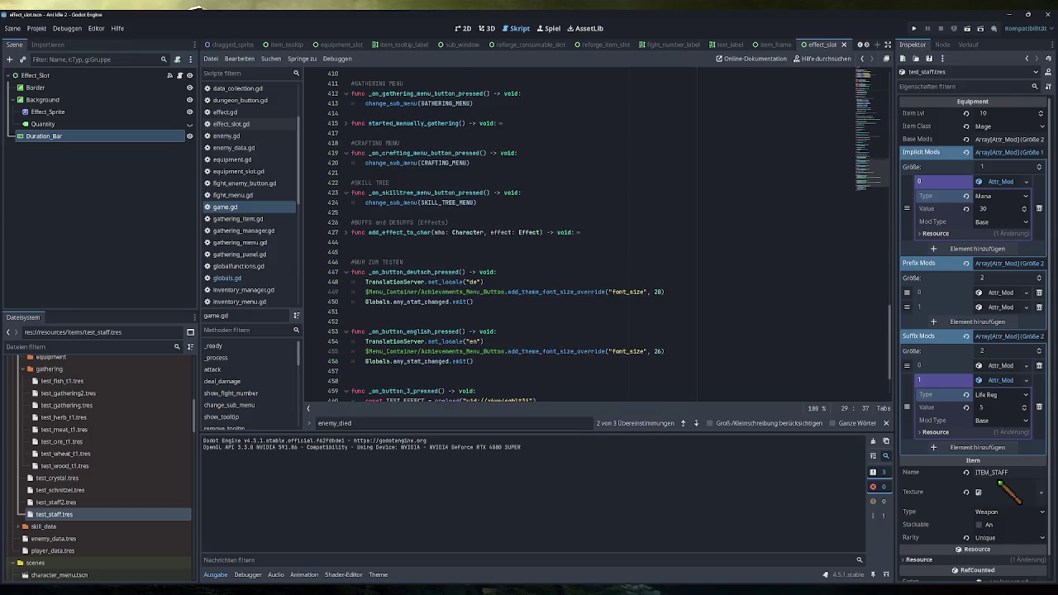
{"action": "scroll", "coordinate": [579, 240], "scroll_direction": "up", "scroll_amount": 15}
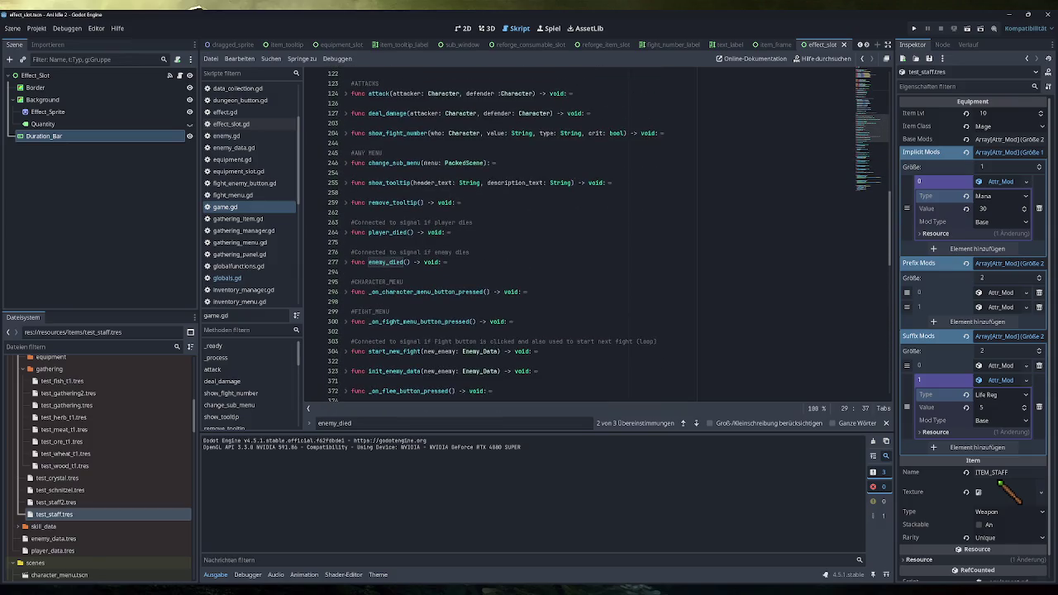
{"action": "scroll", "coordinate": [579, 240], "scroll_direction": "down", "scroll_amount": 15}
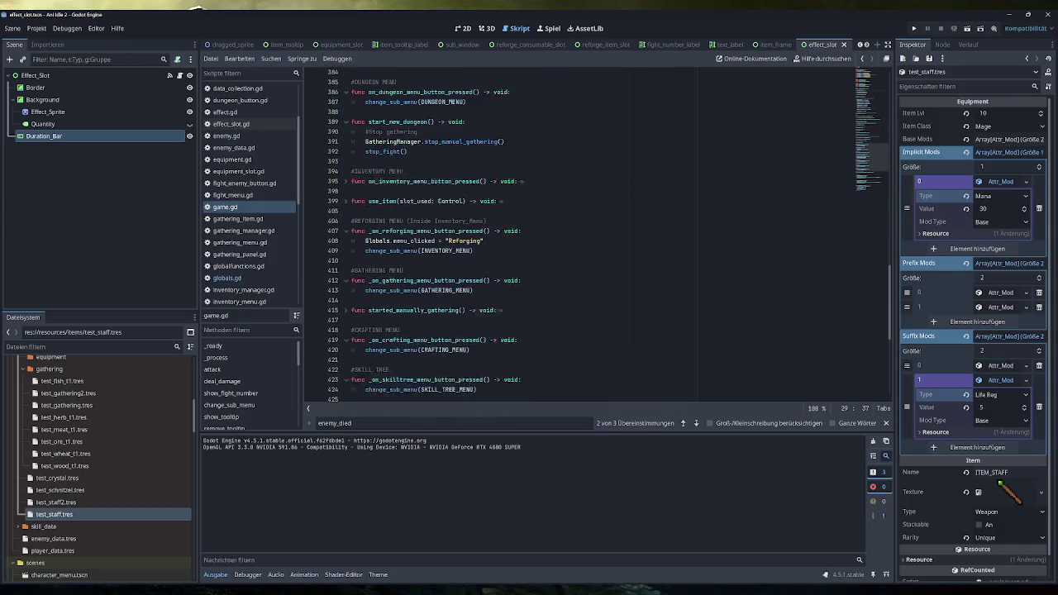